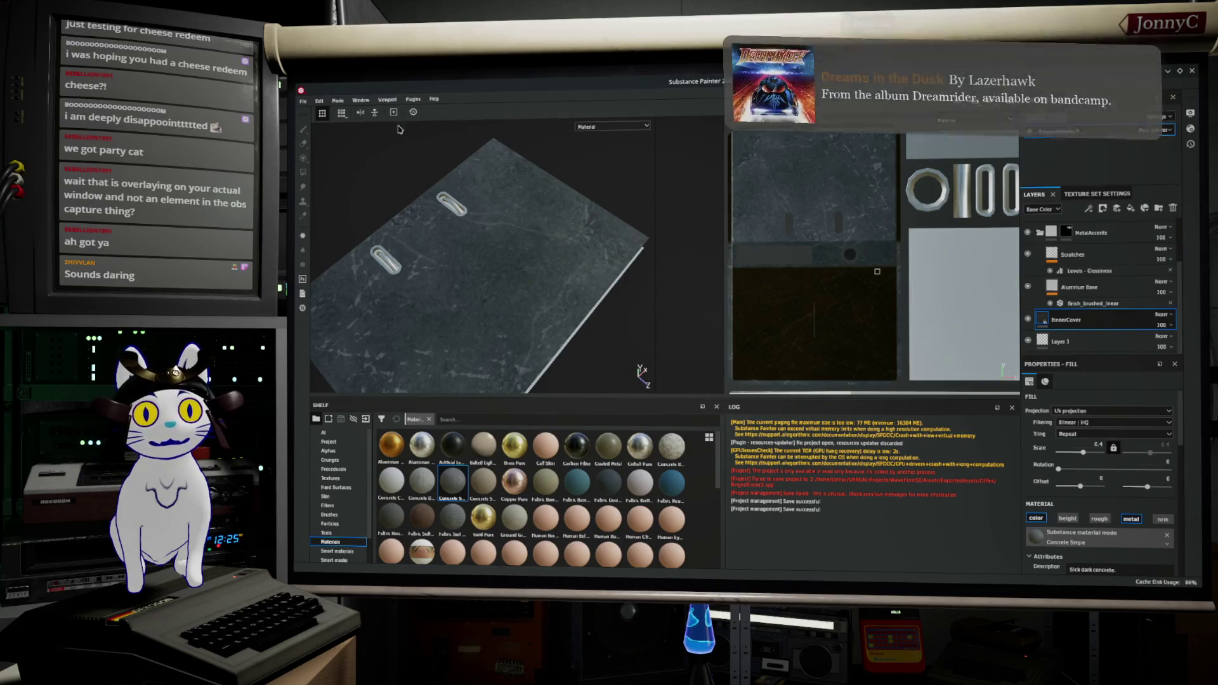
Export RingedBinder3's texture maps with the Unreal Engine 4 packed preset and dismiss the finished notice
click(306, 101)
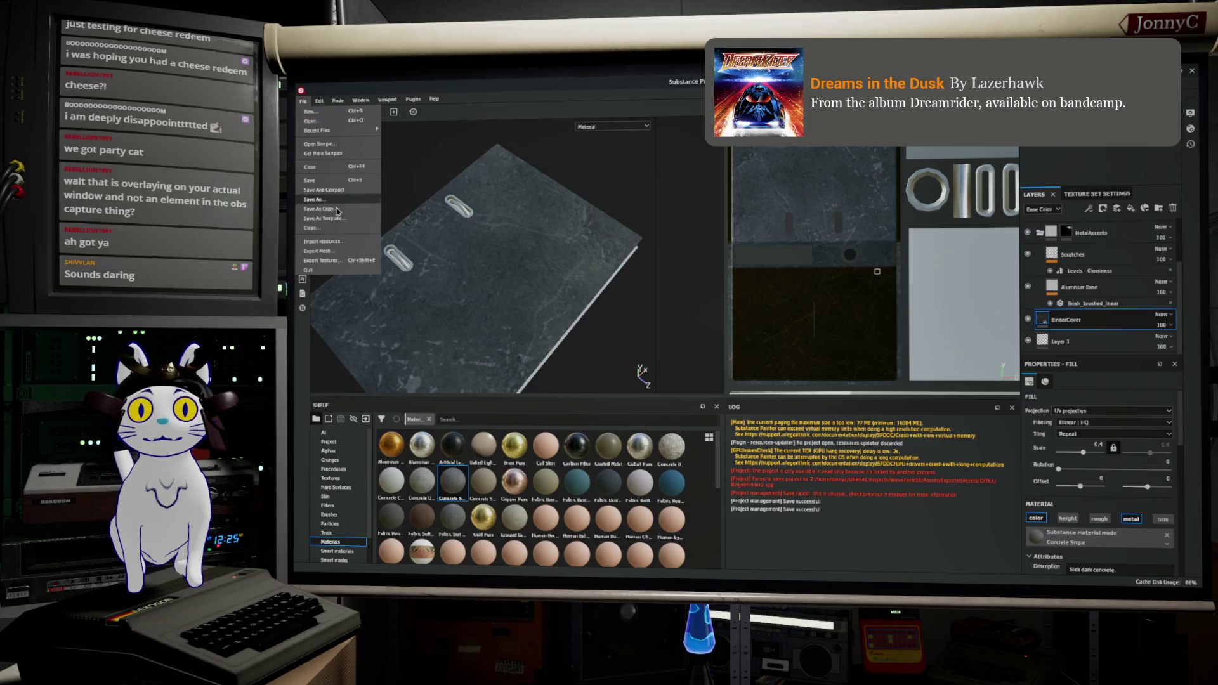
click(343, 261)
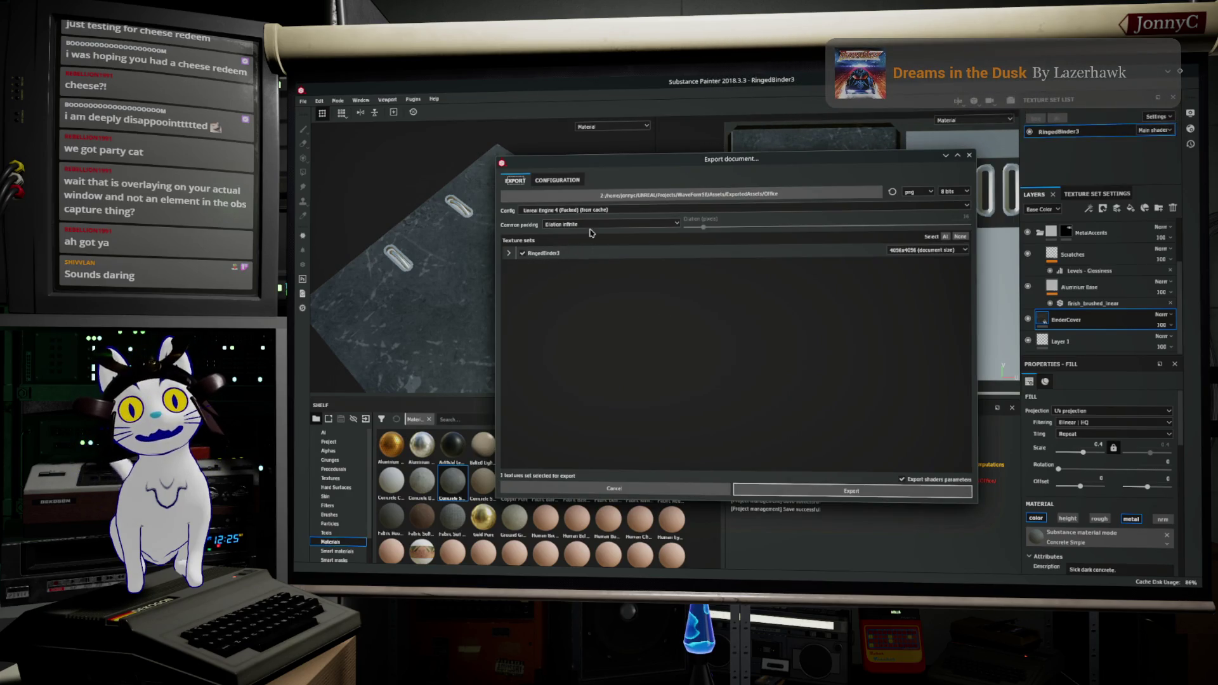
click(508, 254)
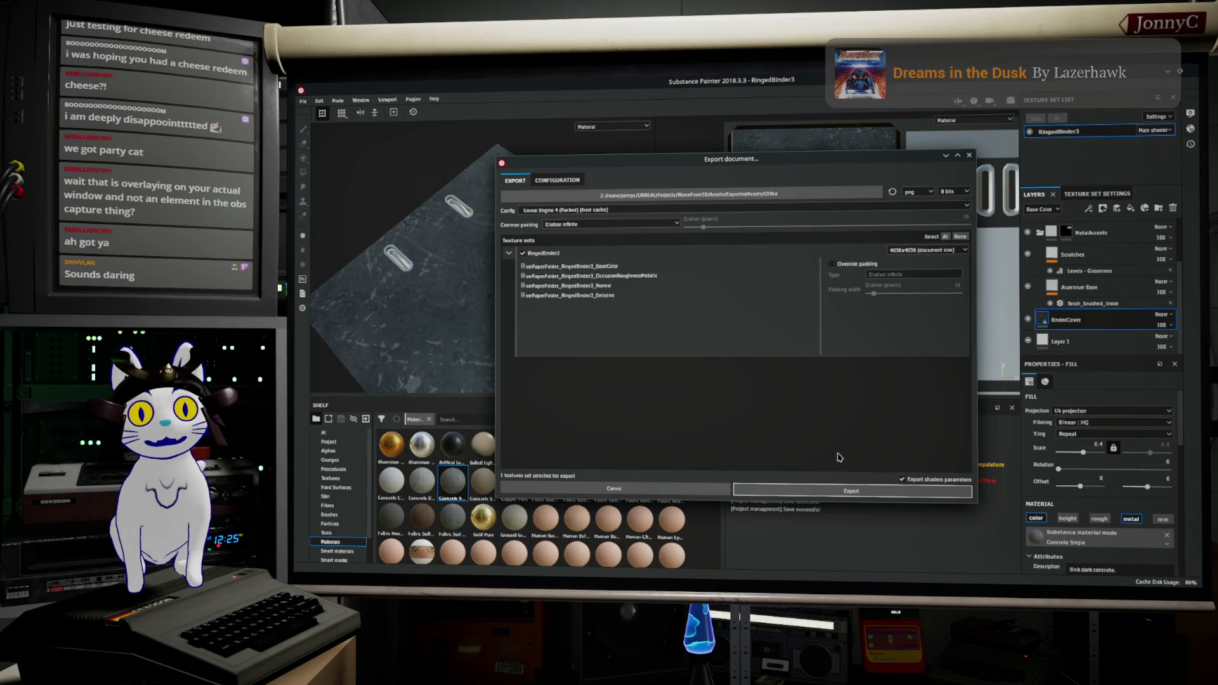
click(831, 488)
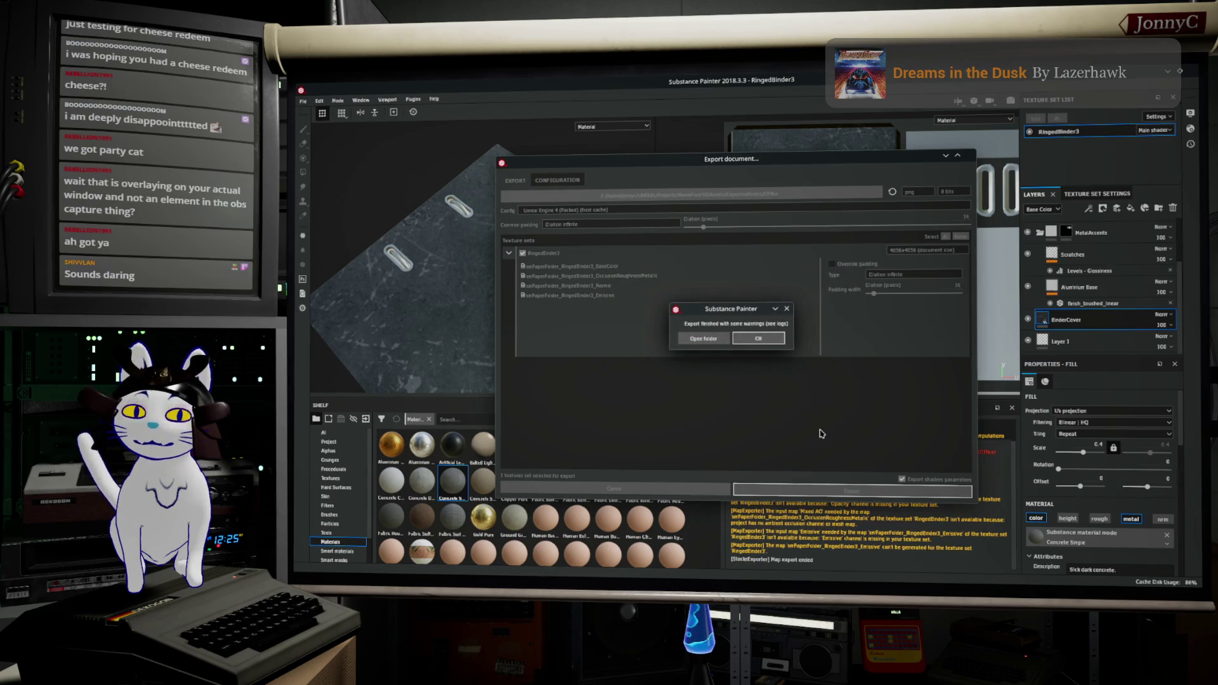
click(766, 343)
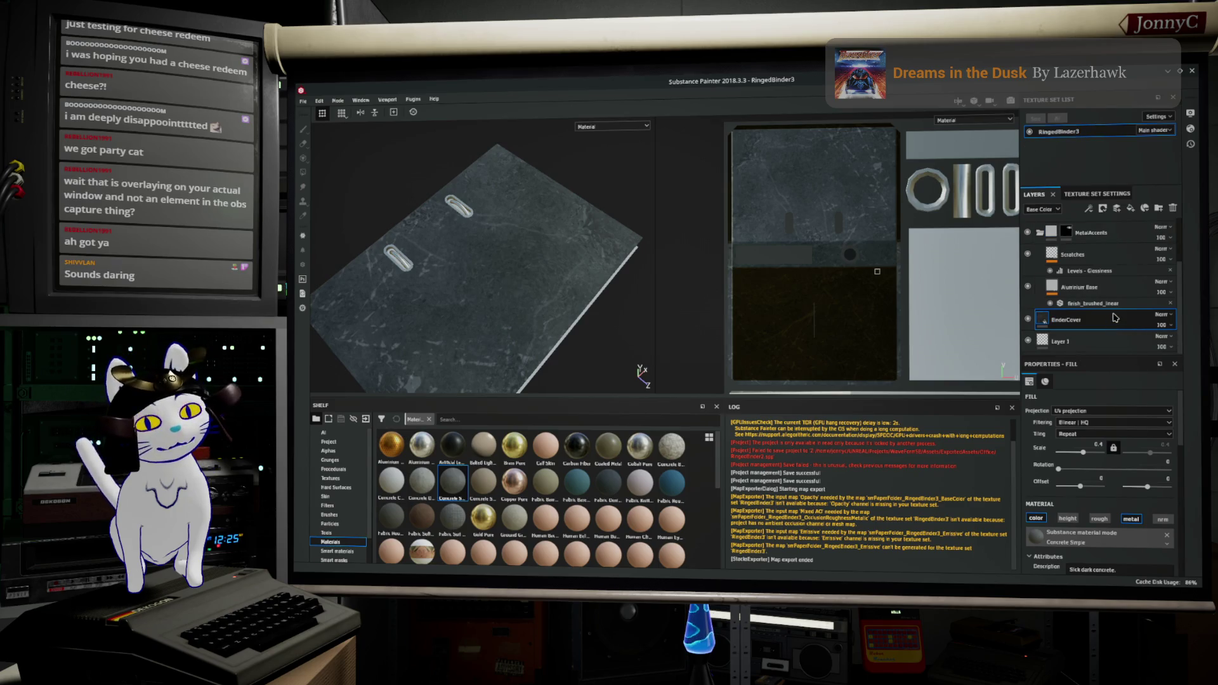
Try the Fabric Rough, Fabric Baseball Hat and Scarf wool materials on the binder cover
click(671, 484)
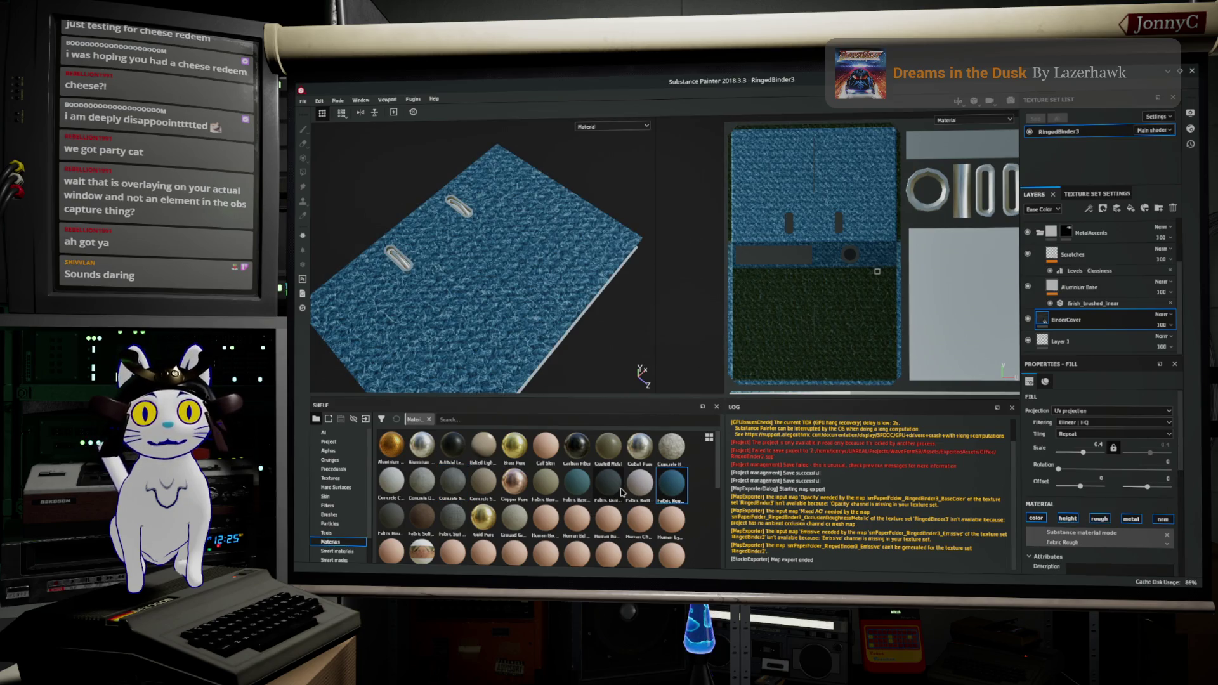
click(576, 484)
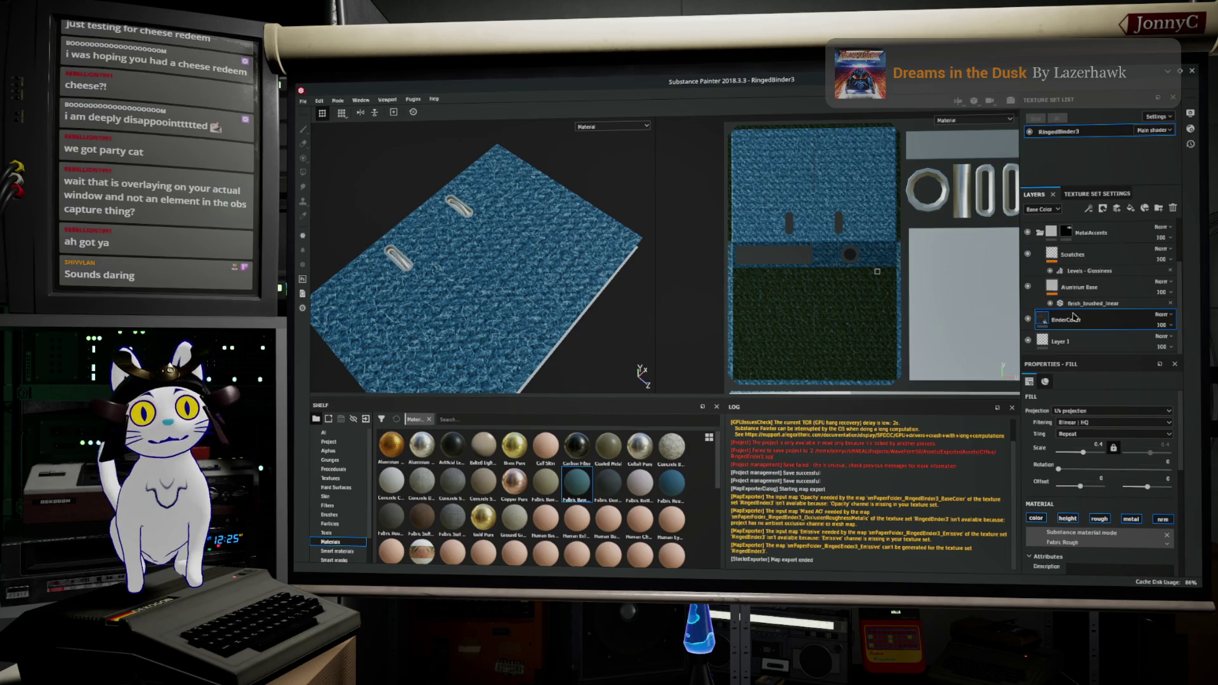
click(582, 481)
scroll(479, 284, up, 5)
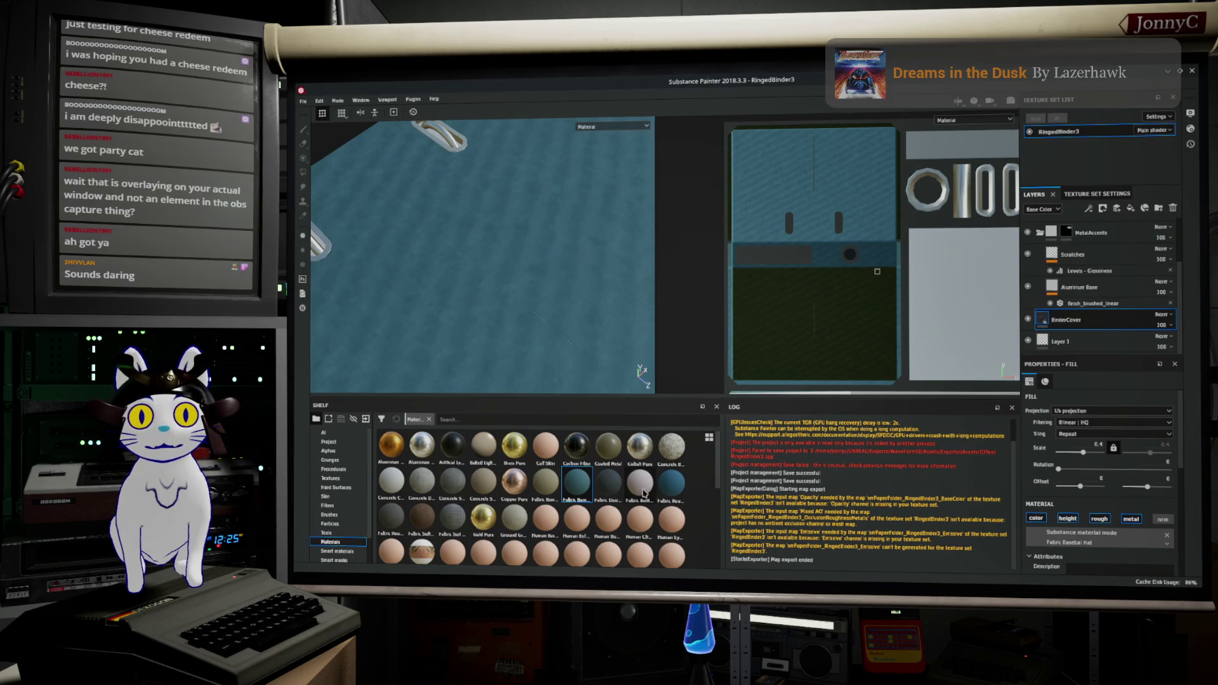
scroll(545, 482, down, 5)
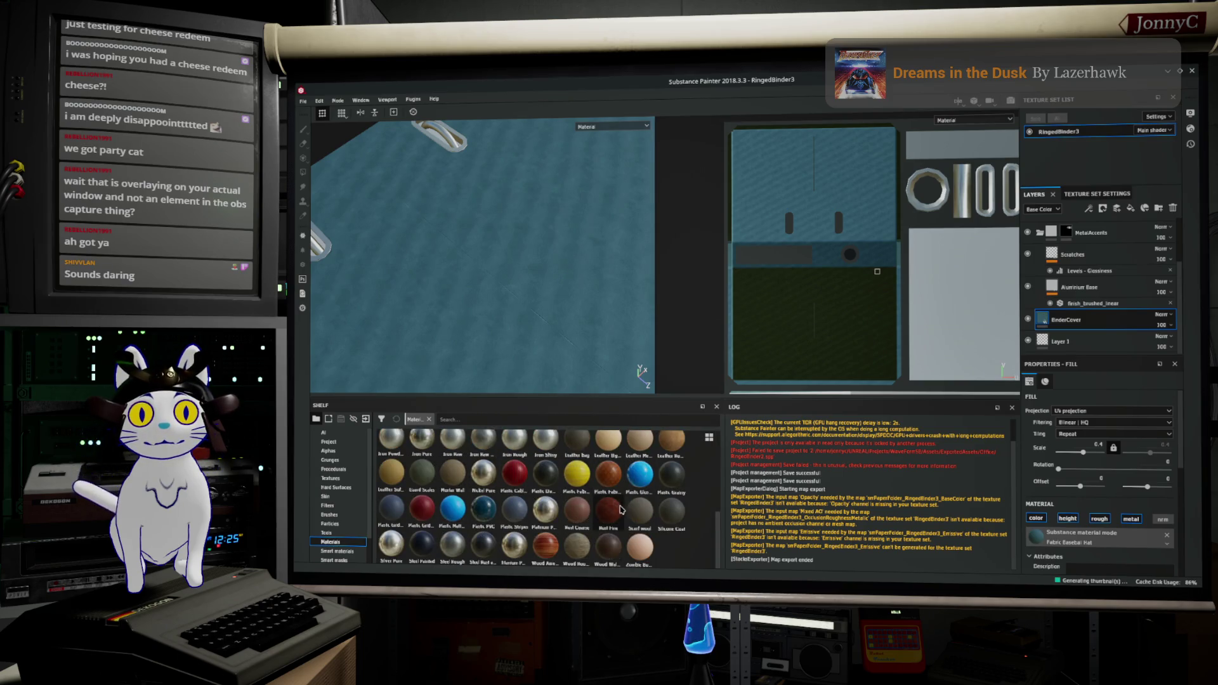
click(651, 518)
mouse_move(470, 213)
mouse_down()
mouse_move(637, 370)
mouse_move(582, 438)
mouse_up()
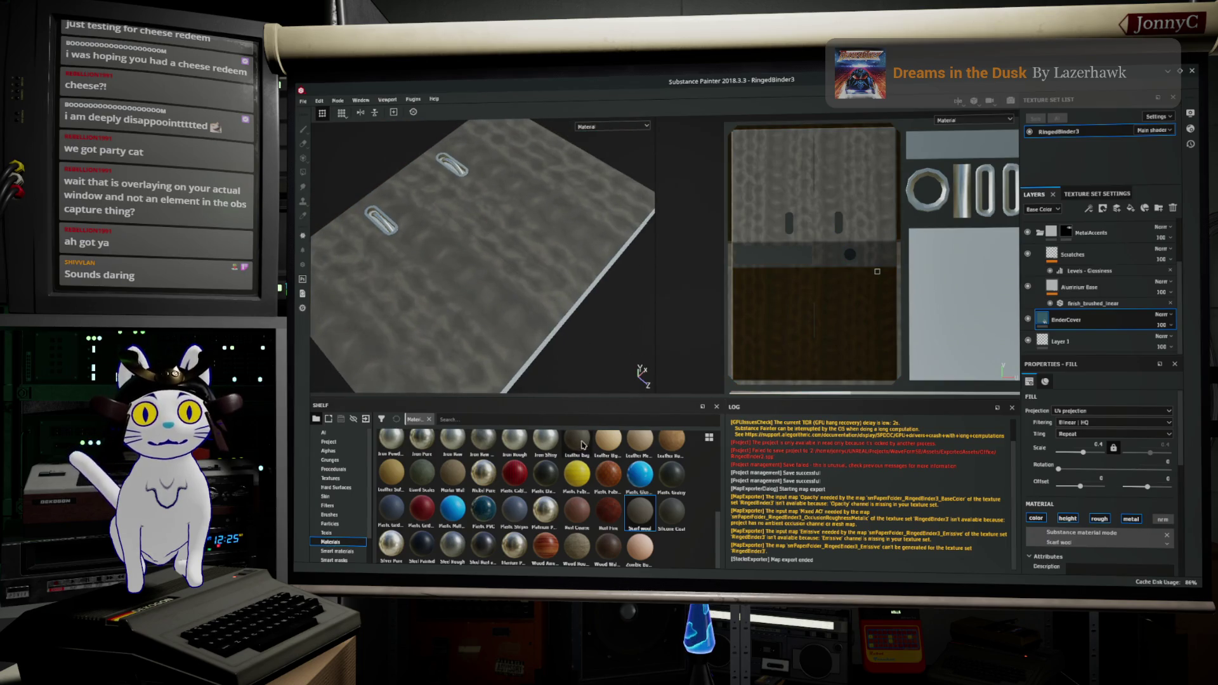
Try the Plastic Stripes and Plastic Grid Small materials on the cover, framing the whole binder
mouse_move(642, 515)
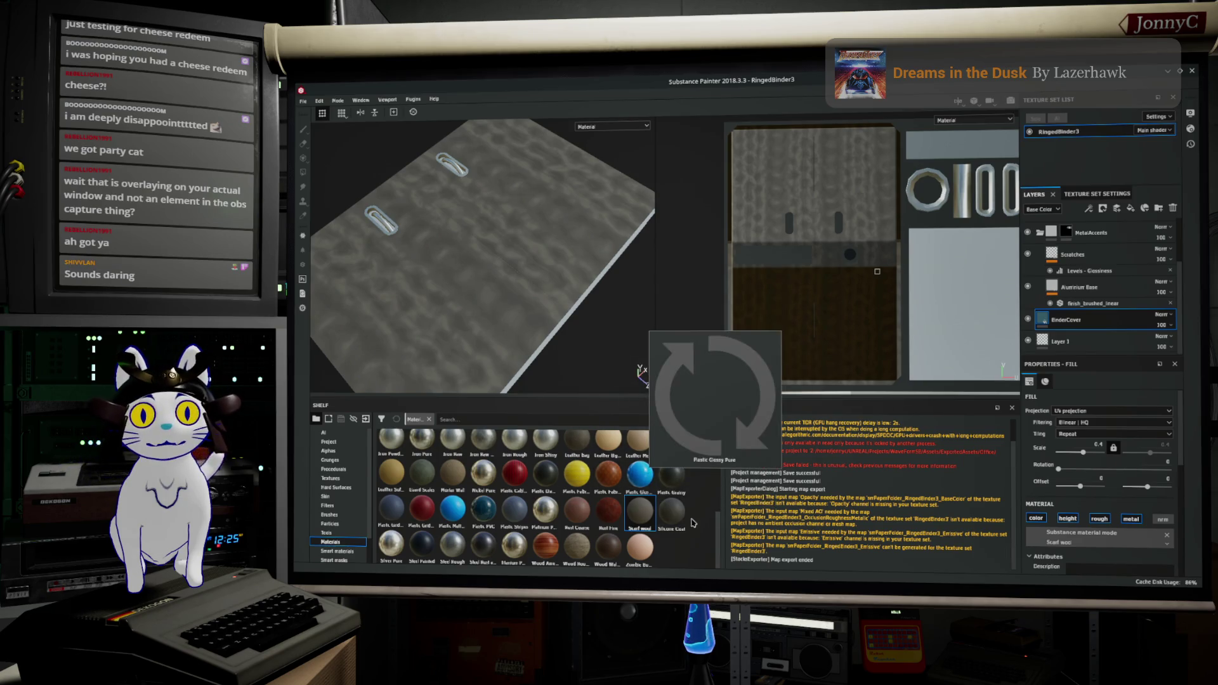
click(520, 518)
scroll(435, 242, down, 2)
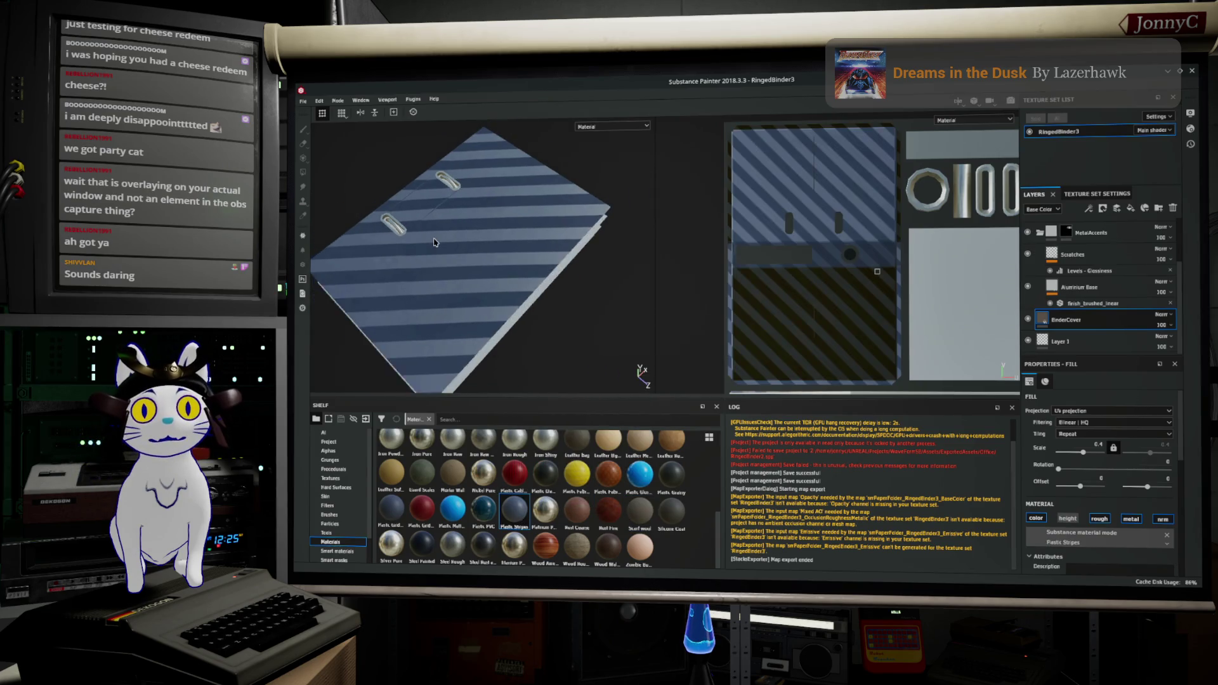
scroll(435, 242, up, 5)
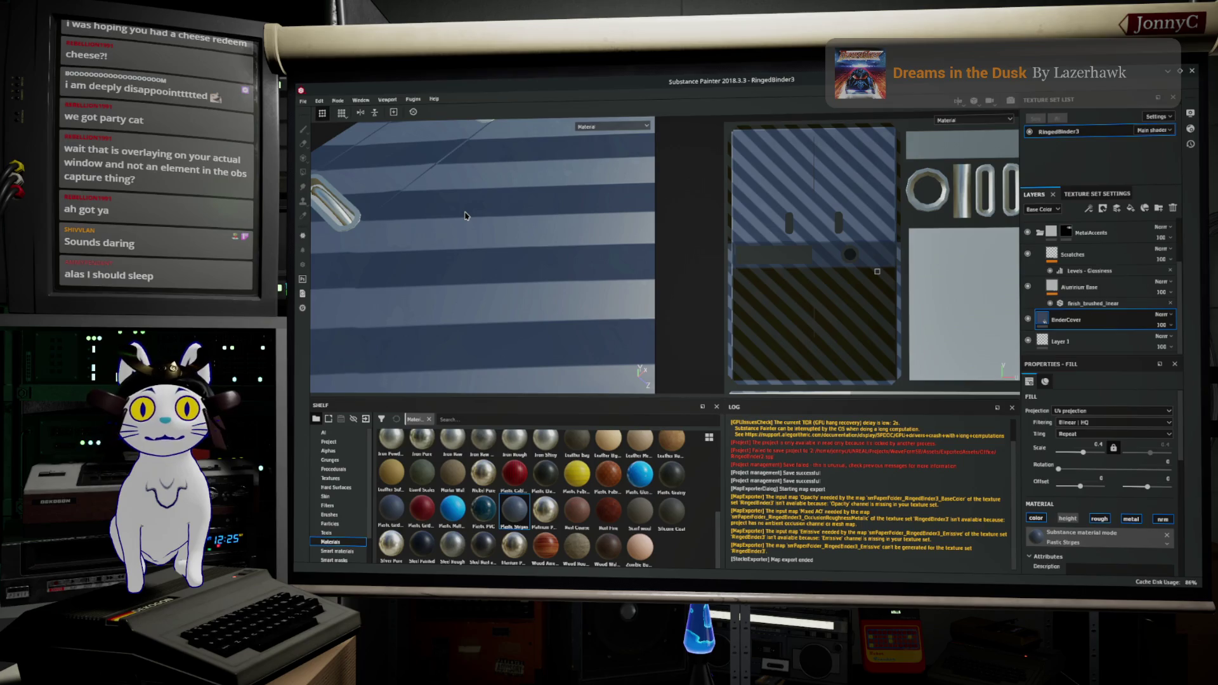
click(421, 510)
key(f)
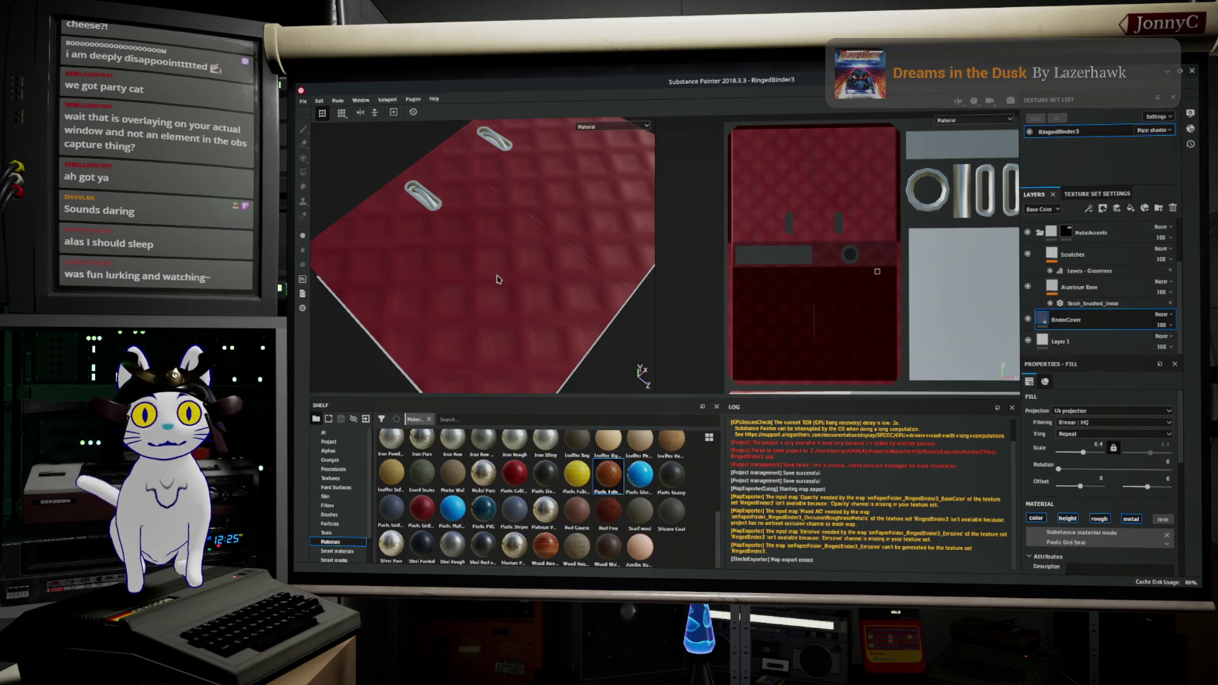
Try Plastic Fabric Pyramid, then settle on the Lizard Scales material for the cover
click(608, 476)
scroll(616, 493, up, 3)
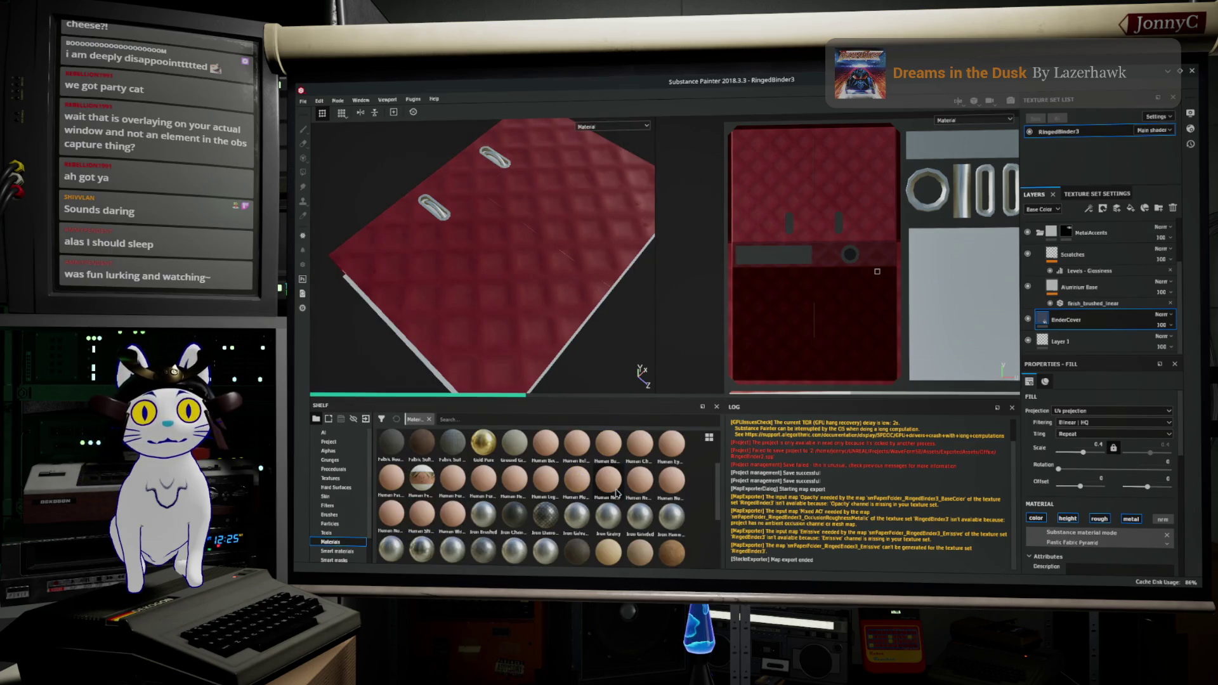
mouse_move(514, 247)
mouse_down()
mouse_move(505, 262)
mouse_move(512, 248)
mouse_up()
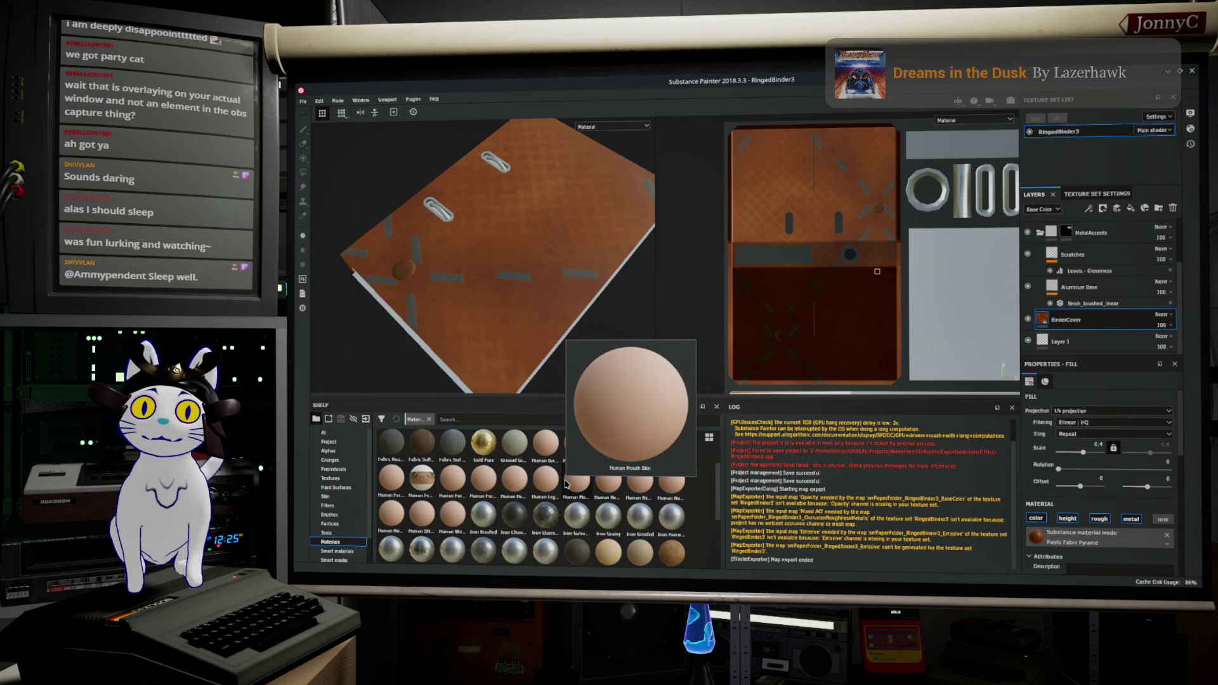
mouse_move(556, 493)
scroll(536, 501, up, 2)
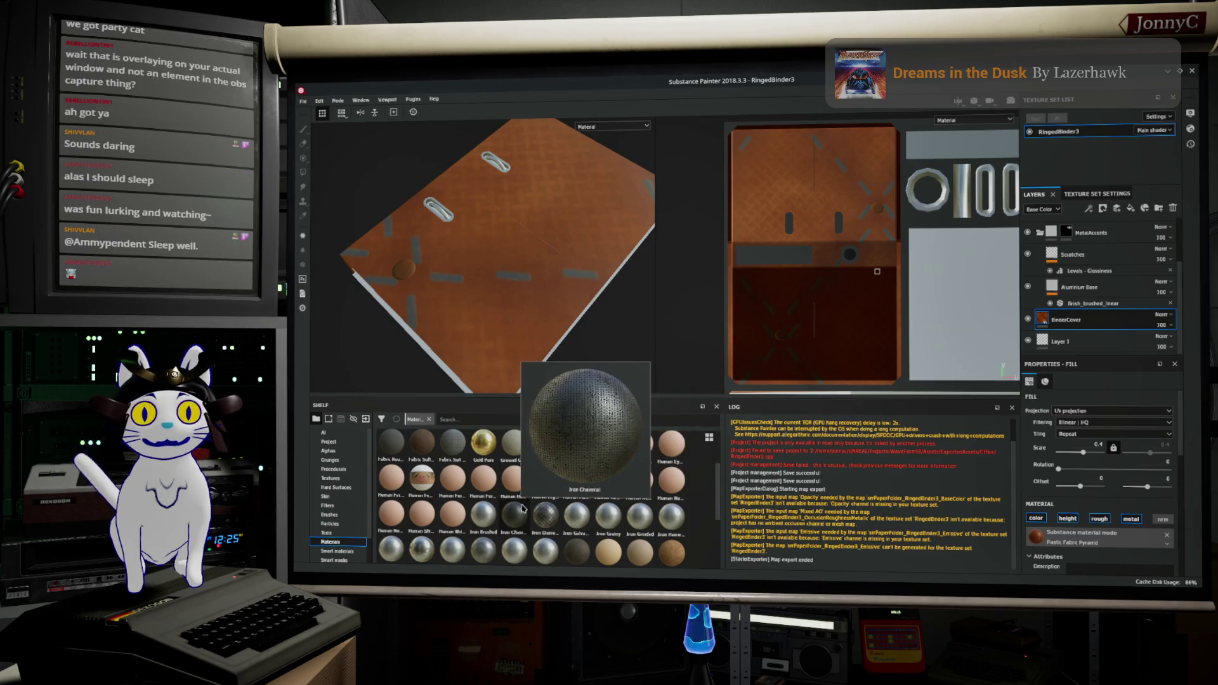
scroll(545, 503, down, 5)
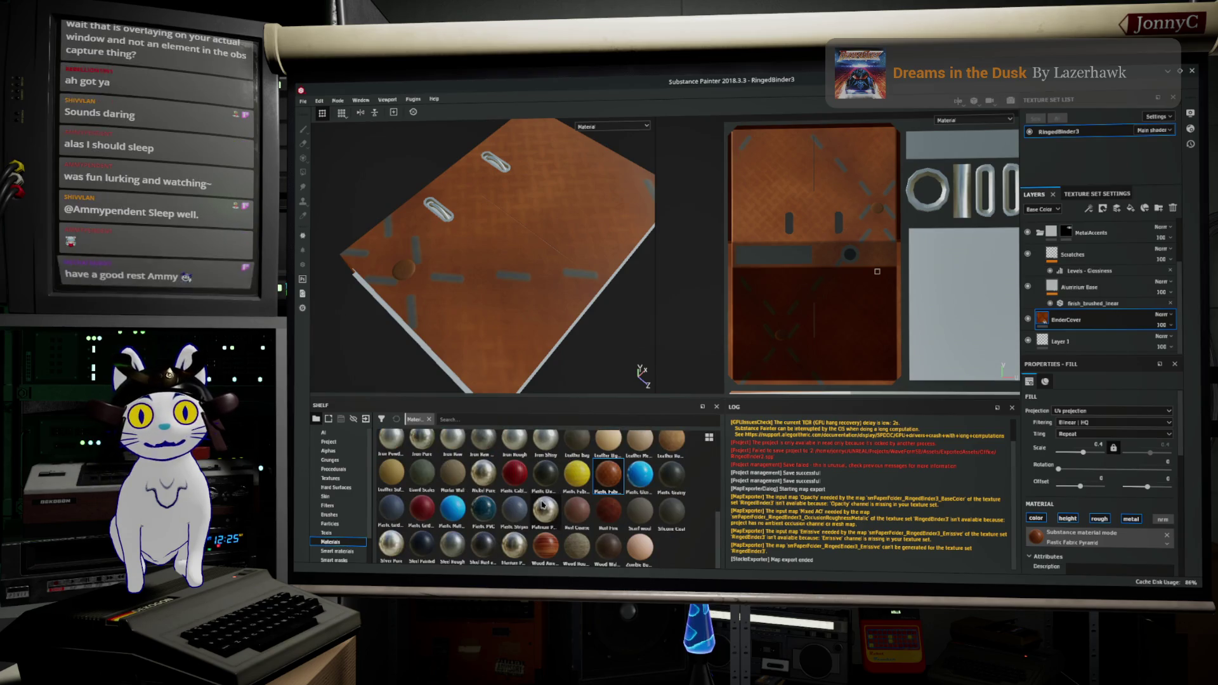
click(424, 477)
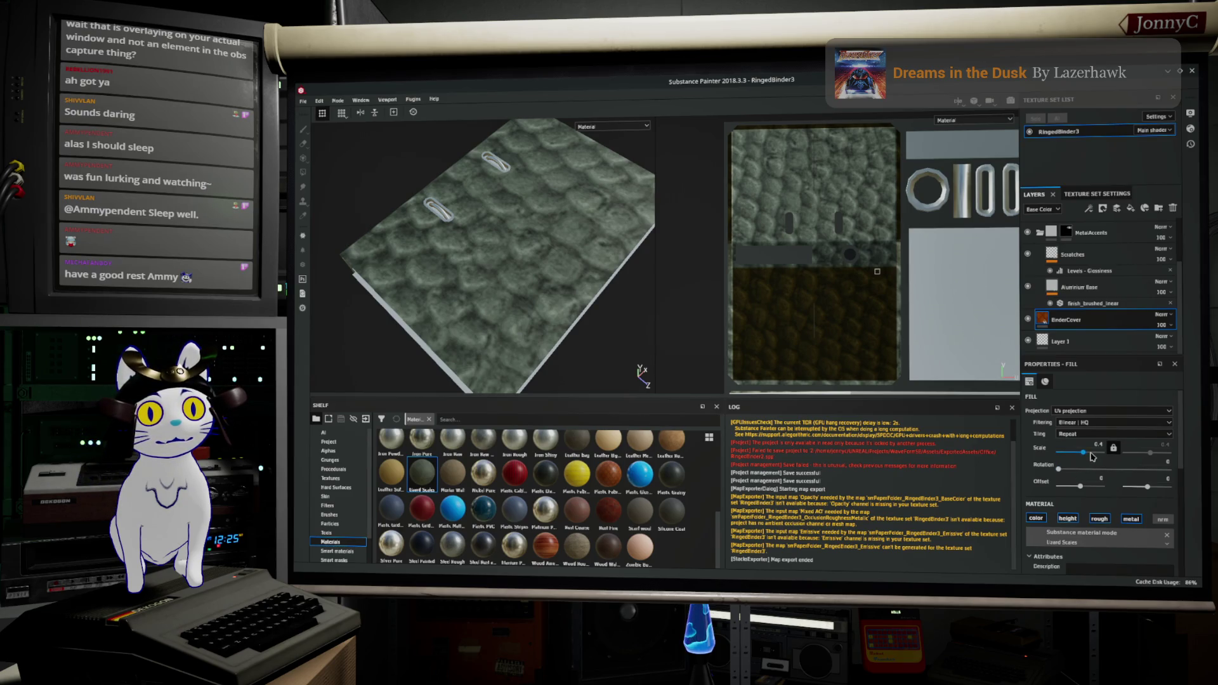
Set the cover fill's texture scale to about 6.55 and inspect the binder's side and edges
drag(1083, 452, 1090, 453)
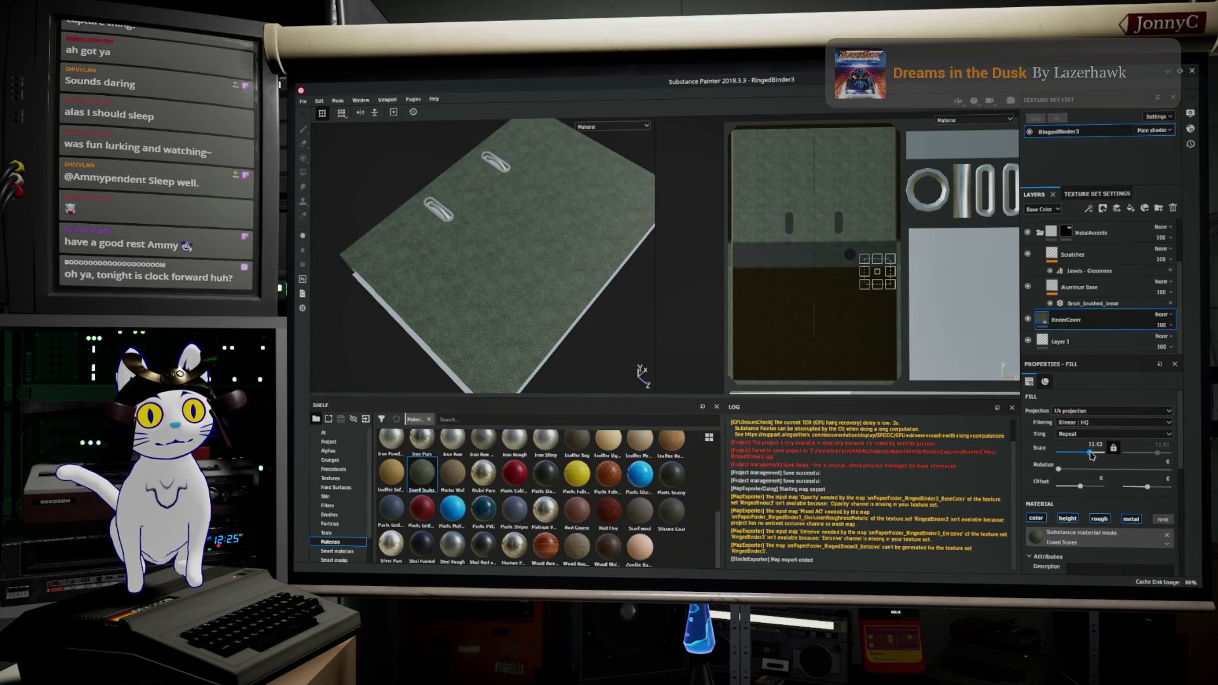
drag(1090, 455, 1089, 455)
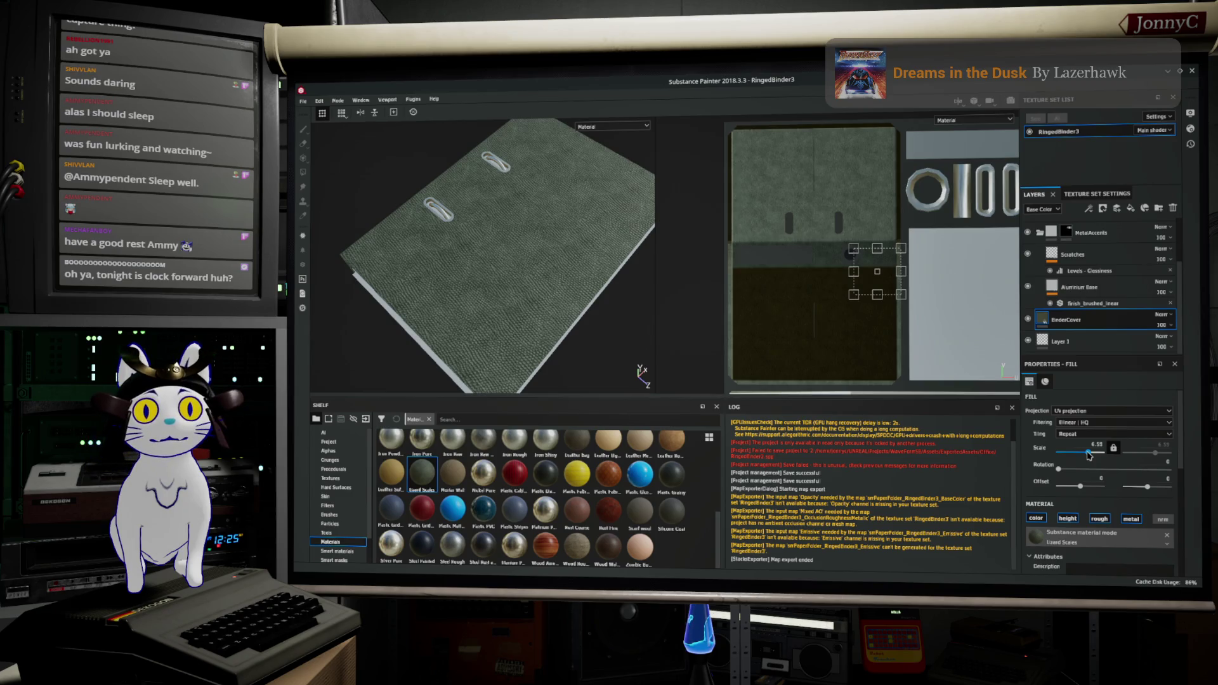
mouse_move(458, 227)
mouse_down()
mouse_move(510, 287)
mouse_move(482, 294)
mouse_move(552, 254)
mouse_move(609, 322)
mouse_move(478, 324)
mouse_move(612, 256)
mouse_move(533, 304)
mouse_move(472, 385)
mouse_up()
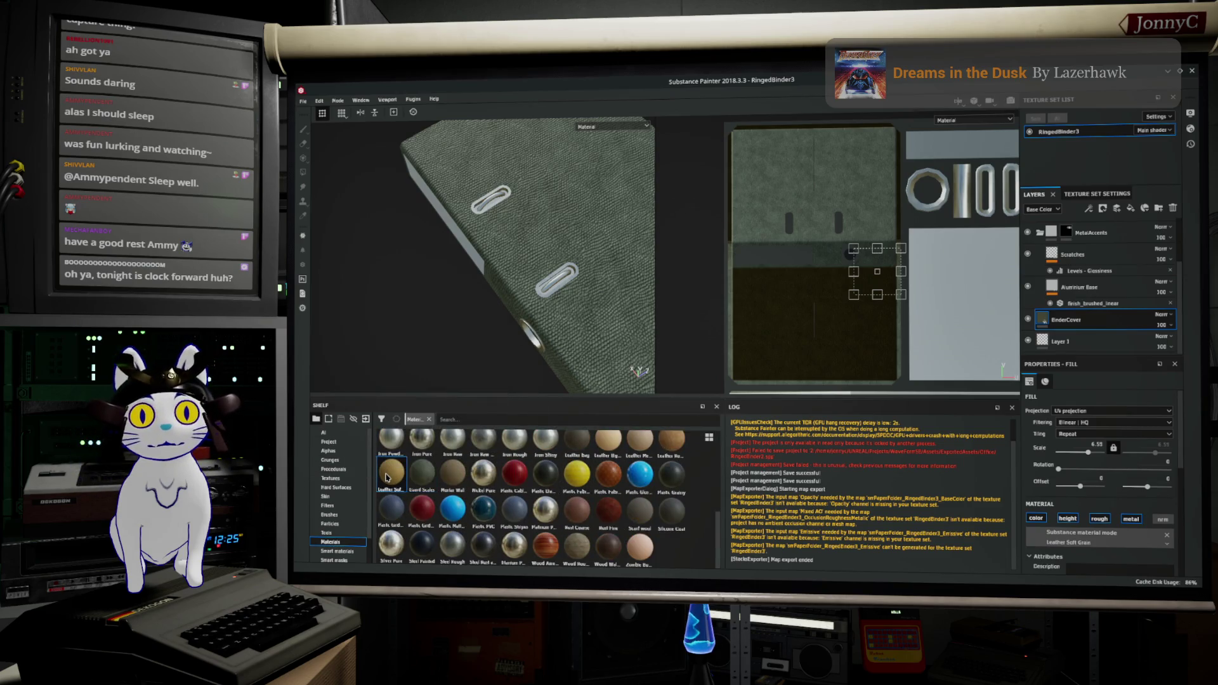
drag(554, 307, 551, 310)
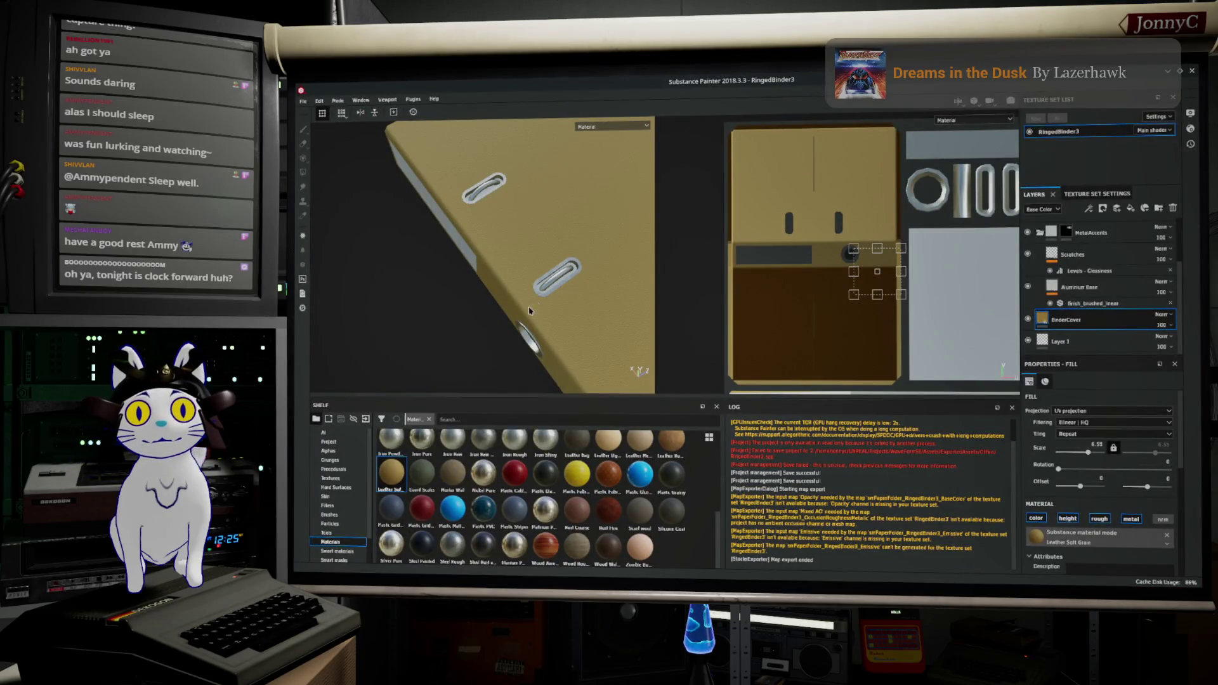
drag(511, 319, 535, 291)
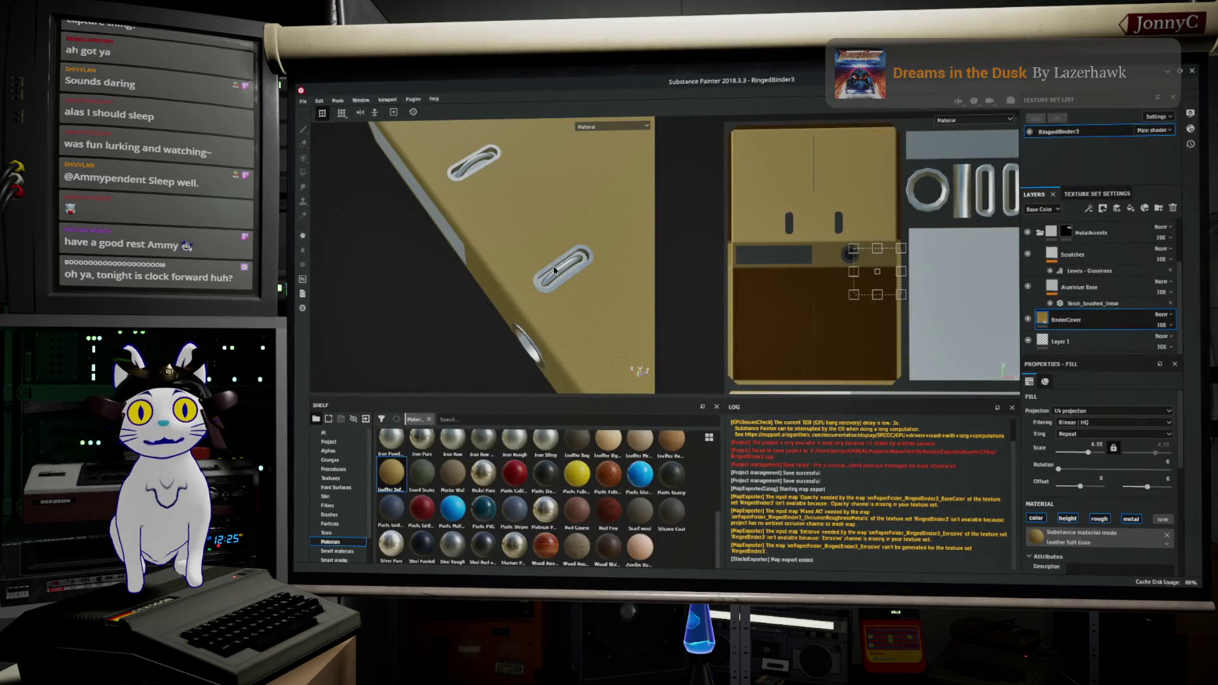
Inspect the binder clips from several angles, then apply the Leather Soft Grain cover material
scroll(554, 269, up, 5)
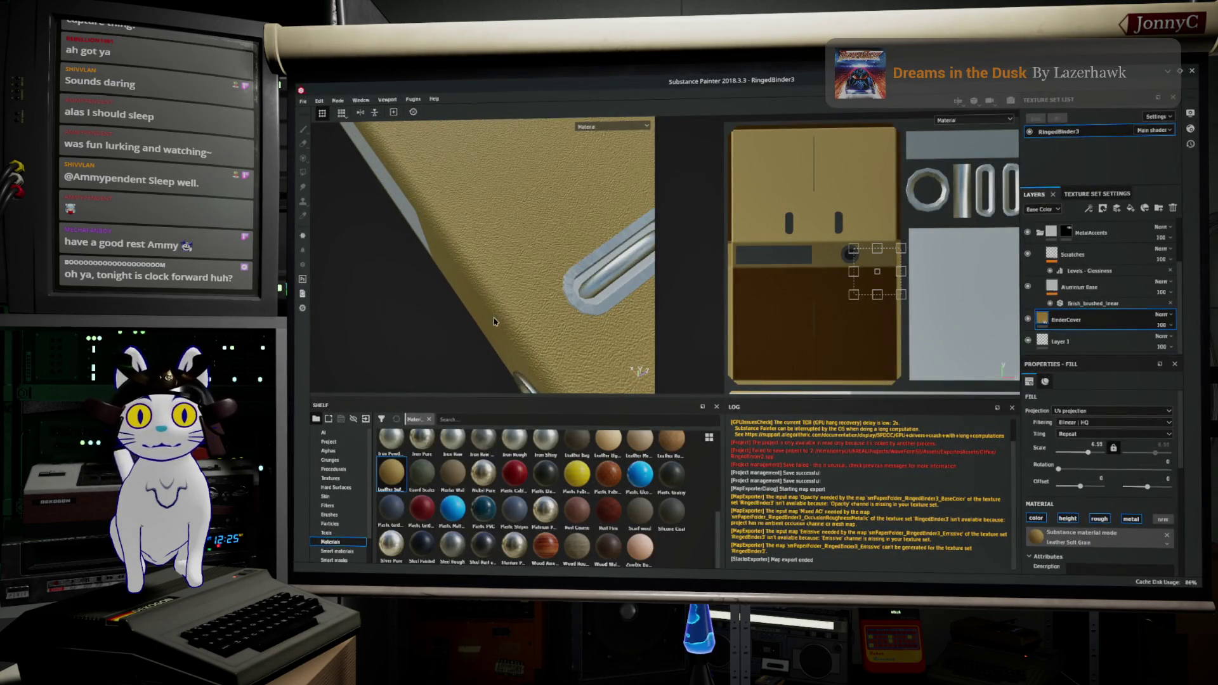
drag(495, 322, 493, 326)
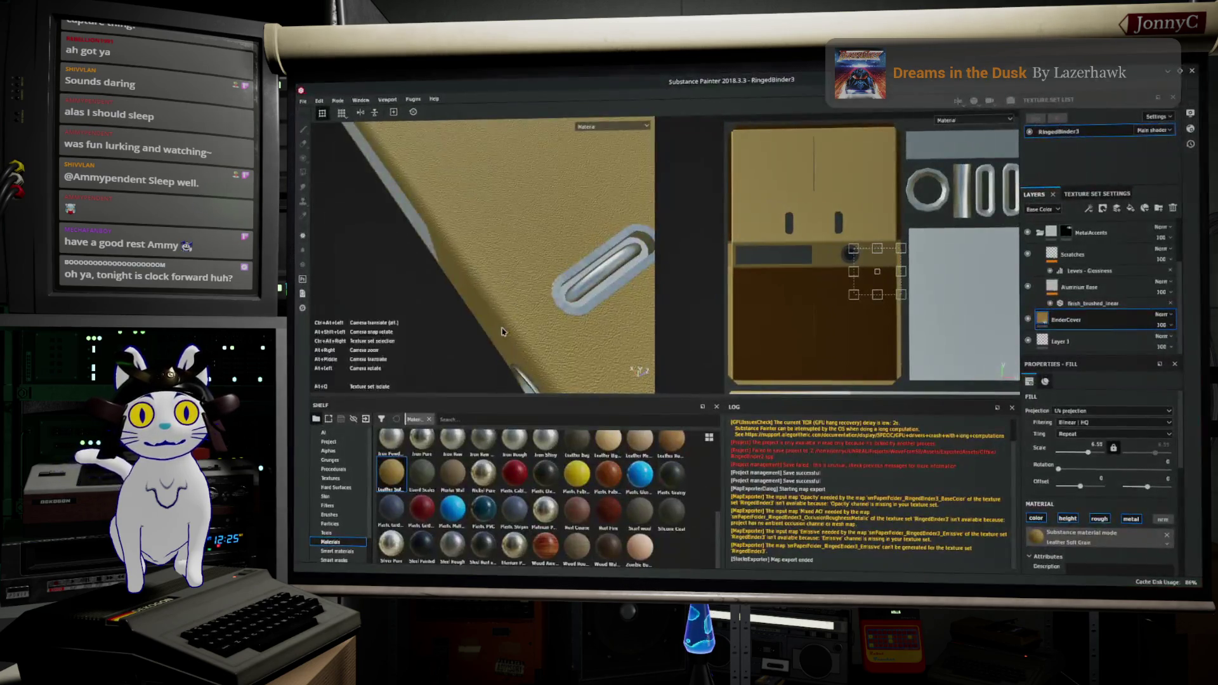
scroll(505, 311, down, 5)
mouse_move(506, 300)
mouse_down()
mouse_move(507, 314)
mouse_move(522, 274)
mouse_move(511, 372)
mouse_move(505, 307)
mouse_move(519, 283)
mouse_move(520, 296)
mouse_up()
scroll(660, 526, up, 2)
scroll(659, 525, up, 3)
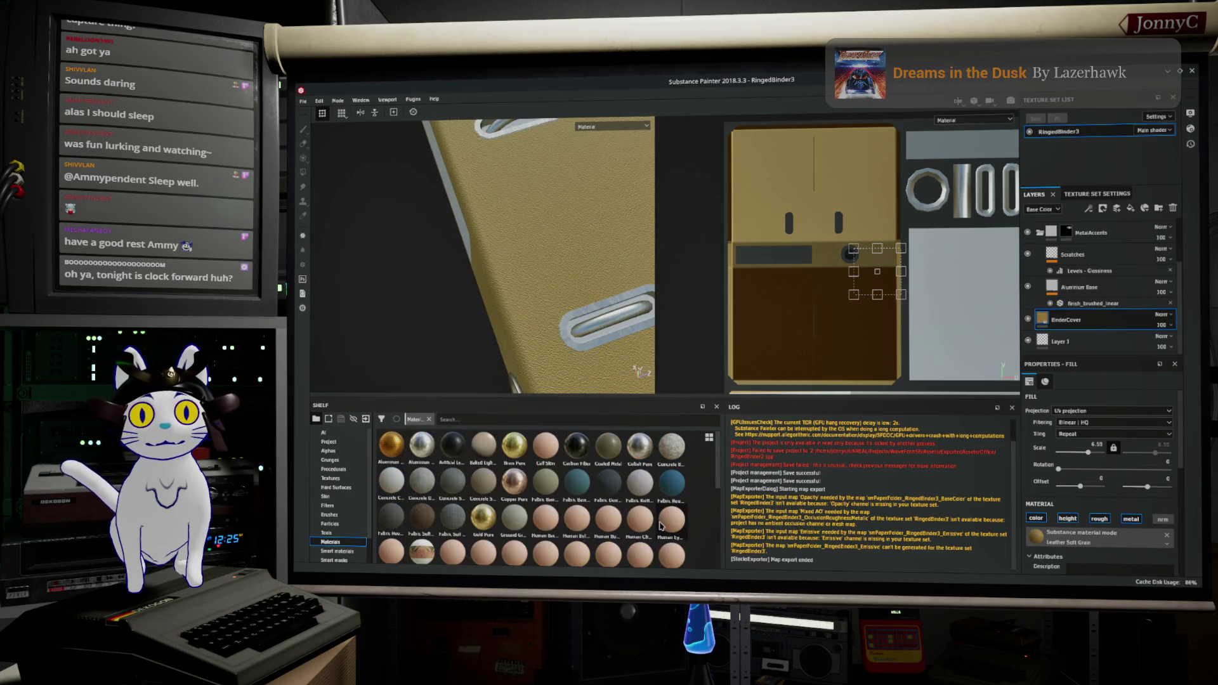
mouse_move(448, 518)
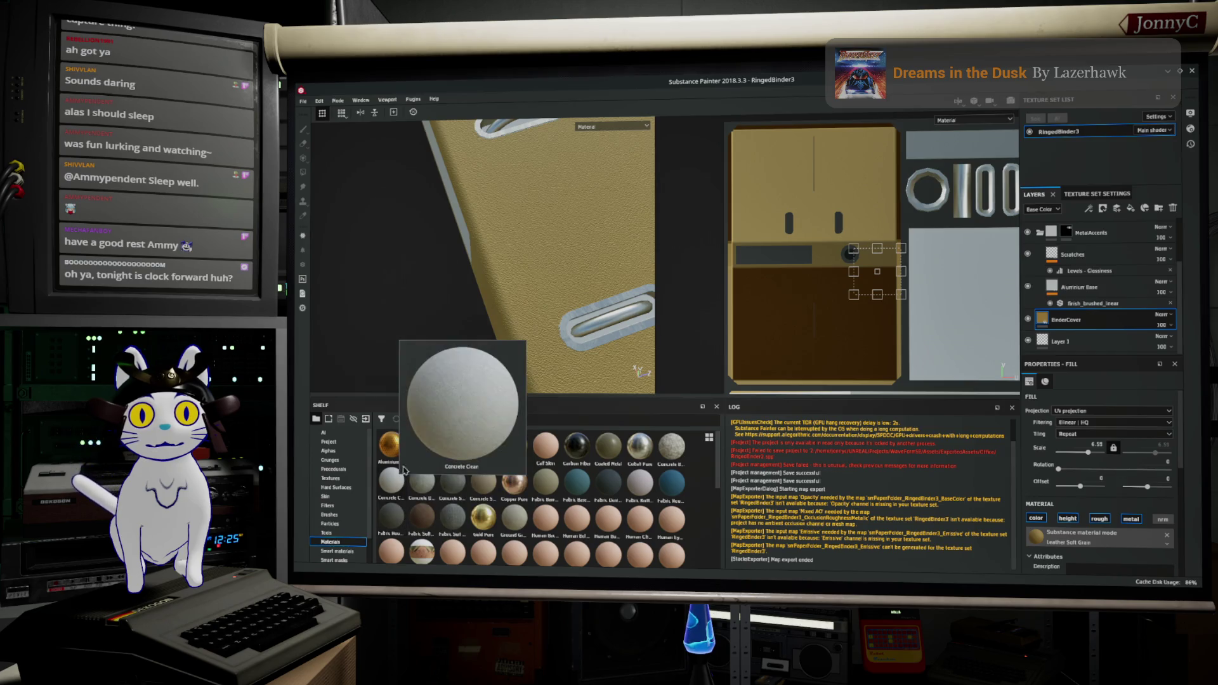
click(384, 448)
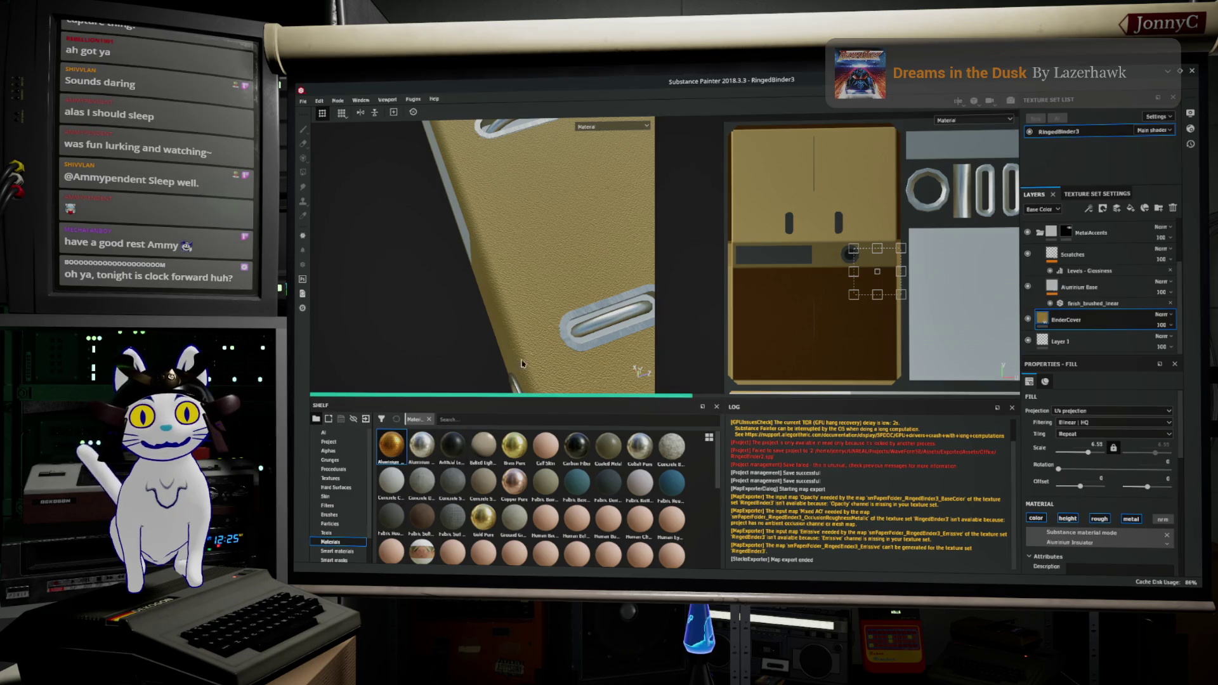
Apply the grey Coated Metal material to the binder cover and review it around the model
drag(545, 281, 562, 202)
mouse_move(518, 197)
mouse_down()
mouse_move(437, 239)
mouse_move(580, 217)
mouse_move(536, 250)
mouse_move(494, 337)
mouse_move(532, 315)
mouse_move(493, 334)
mouse_move(534, 252)
mouse_move(517, 299)
mouse_up()
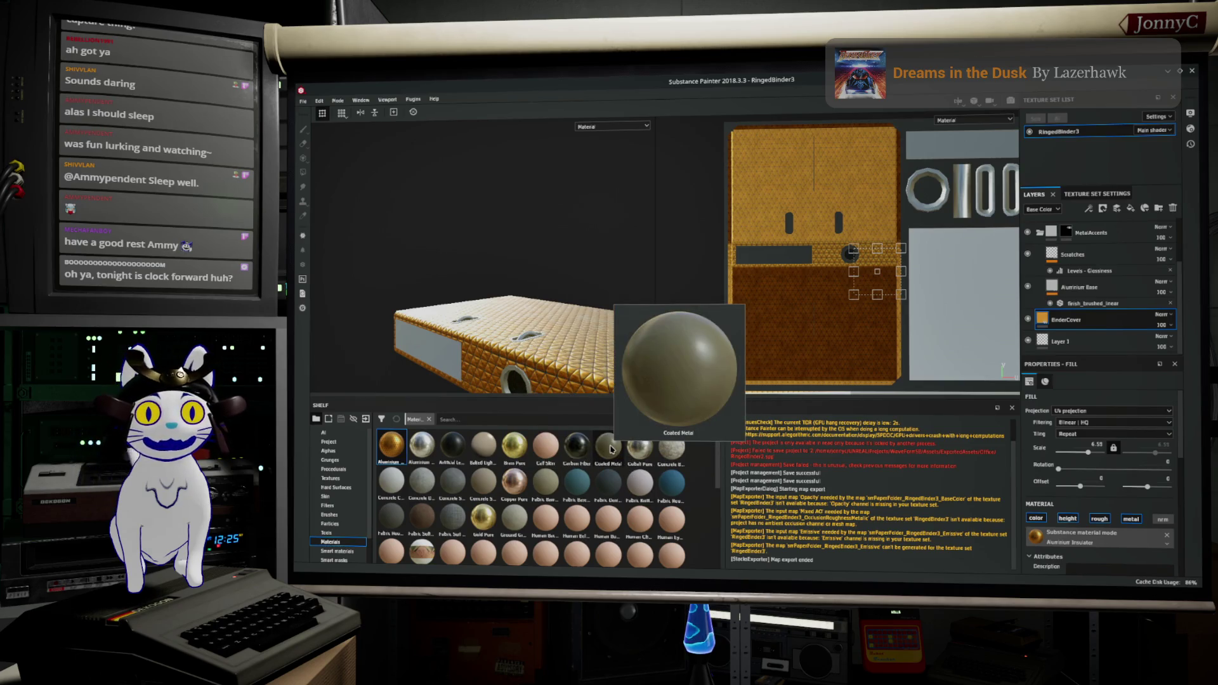
click(607, 449)
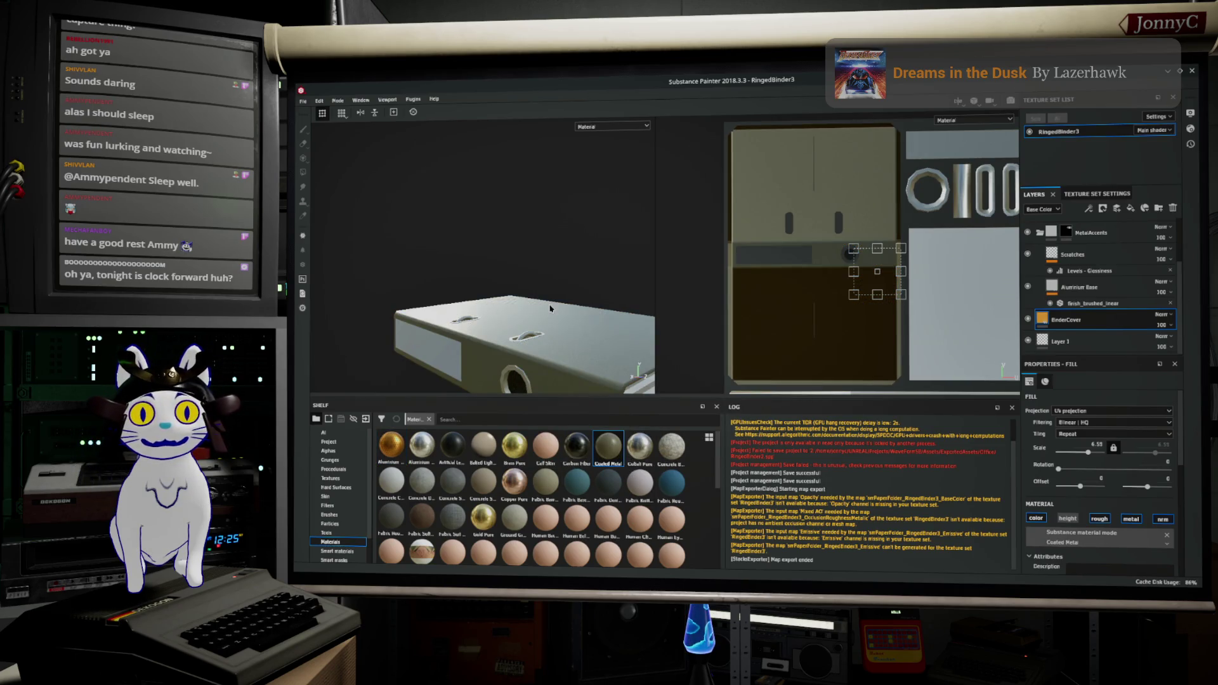
mouse_move(547, 309)
mouse_down()
mouse_move(527, 349)
mouse_move(502, 350)
mouse_move(647, 170)
mouse_move(511, 272)
mouse_up()
scroll(498, 349, up, 5)
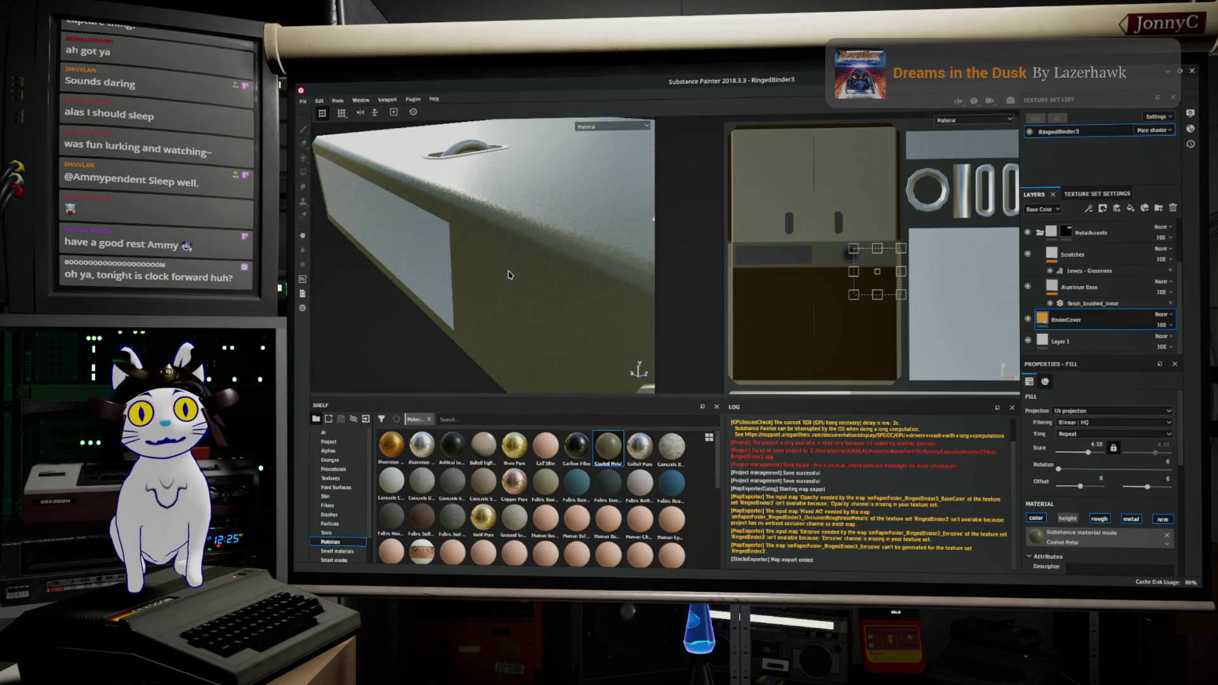
Rename the texture set from RingedBinder3 to RingedBinder2
double_click(1079, 132)
click(1091, 135)
key(BackSpace)
text(2)
key(Return)
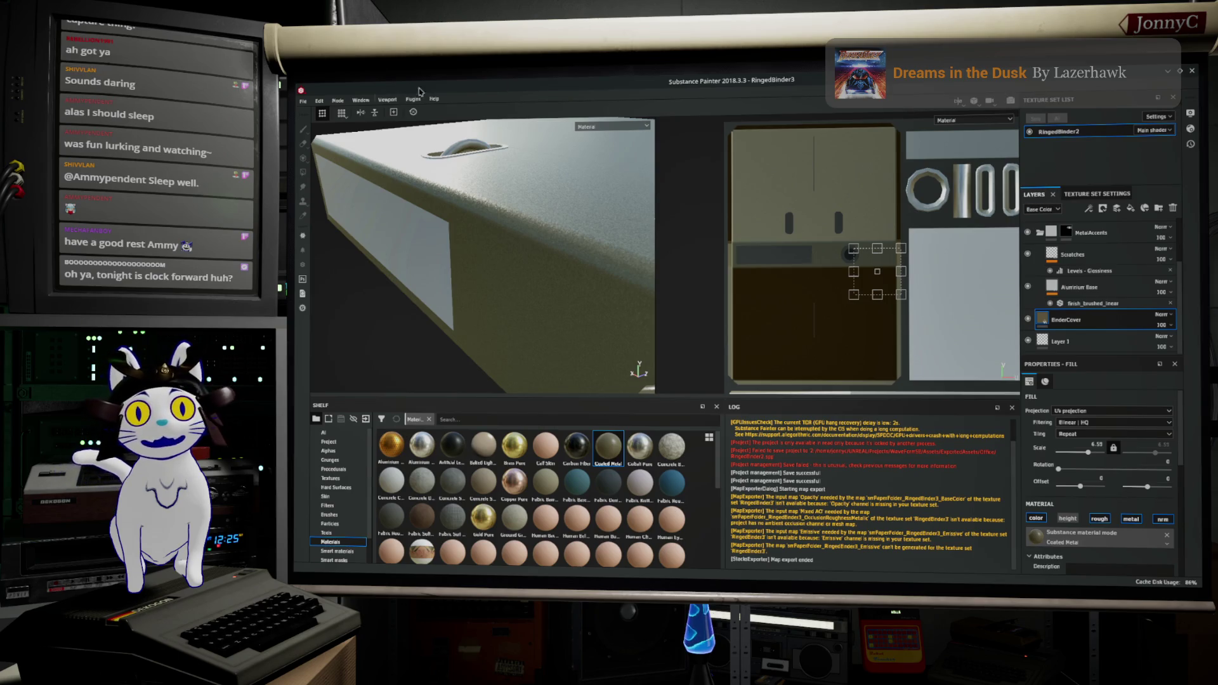
click(302, 101)
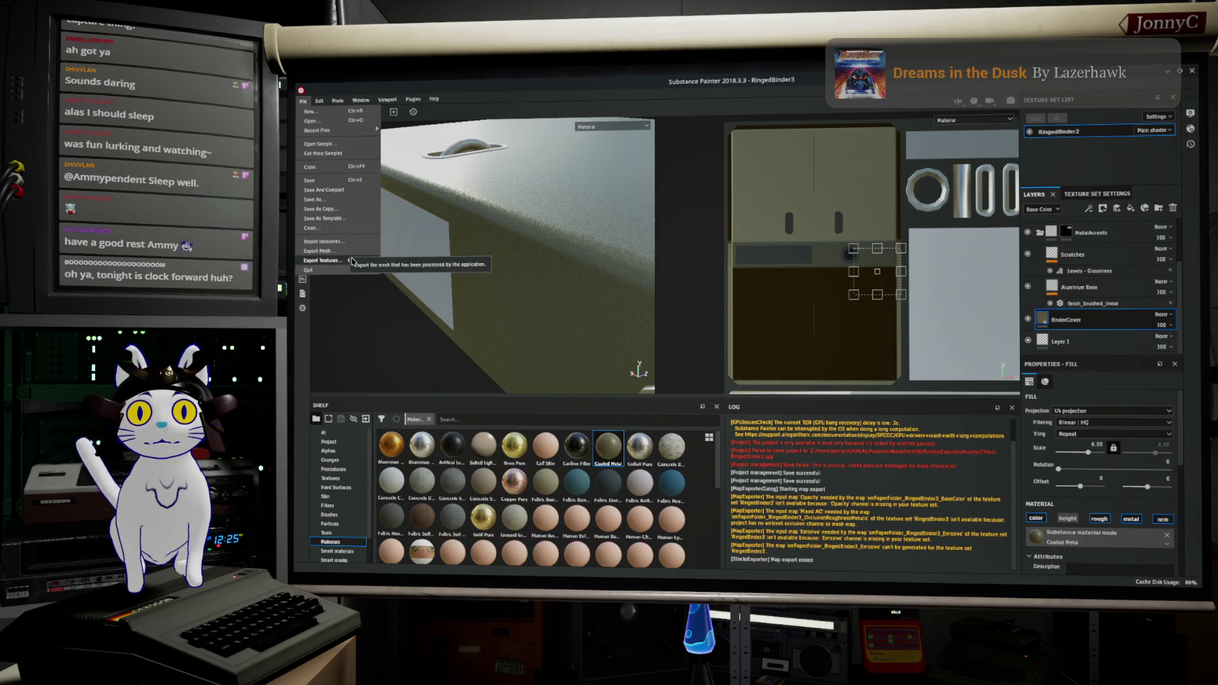
Export RingedBinder2's maps with the Unreal Engine 4 packed preset and dismiss the warnings message
click(352, 260)
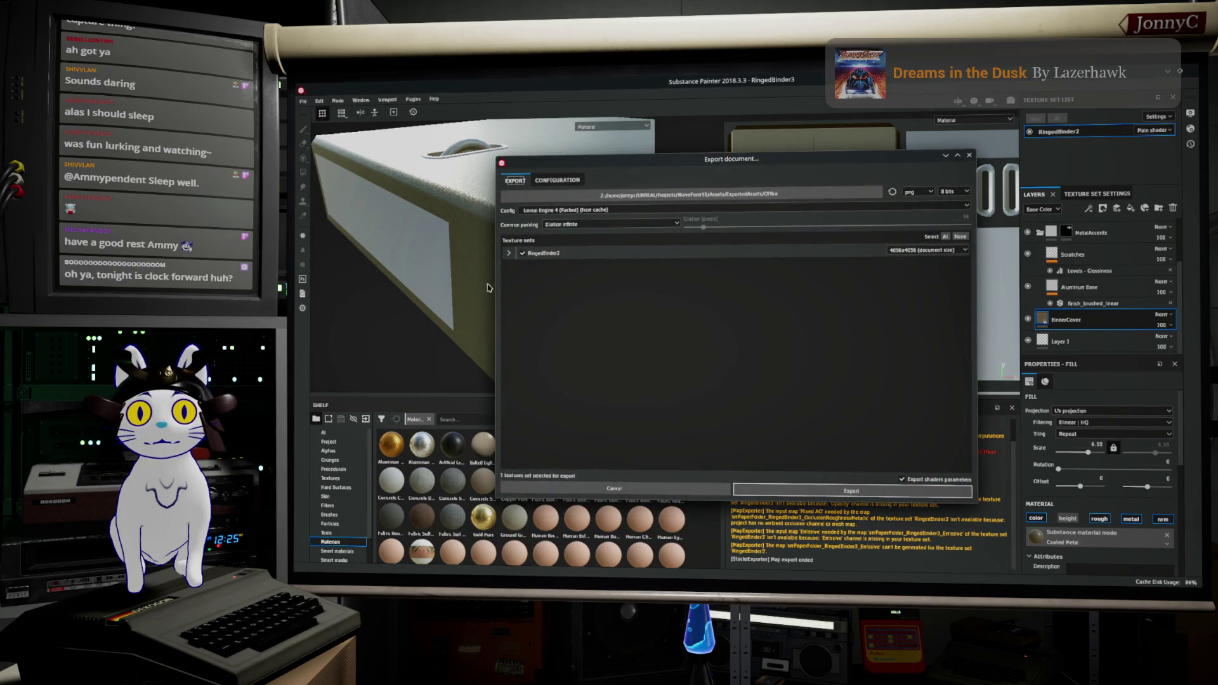
click(509, 254)
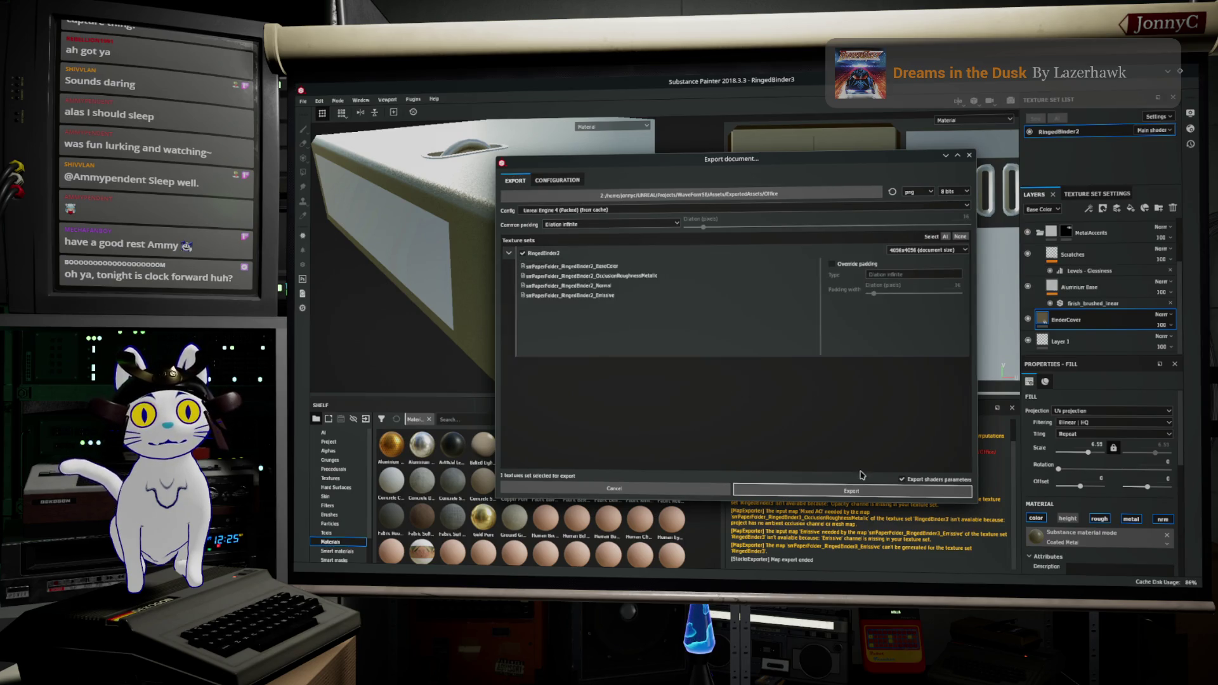
click(844, 487)
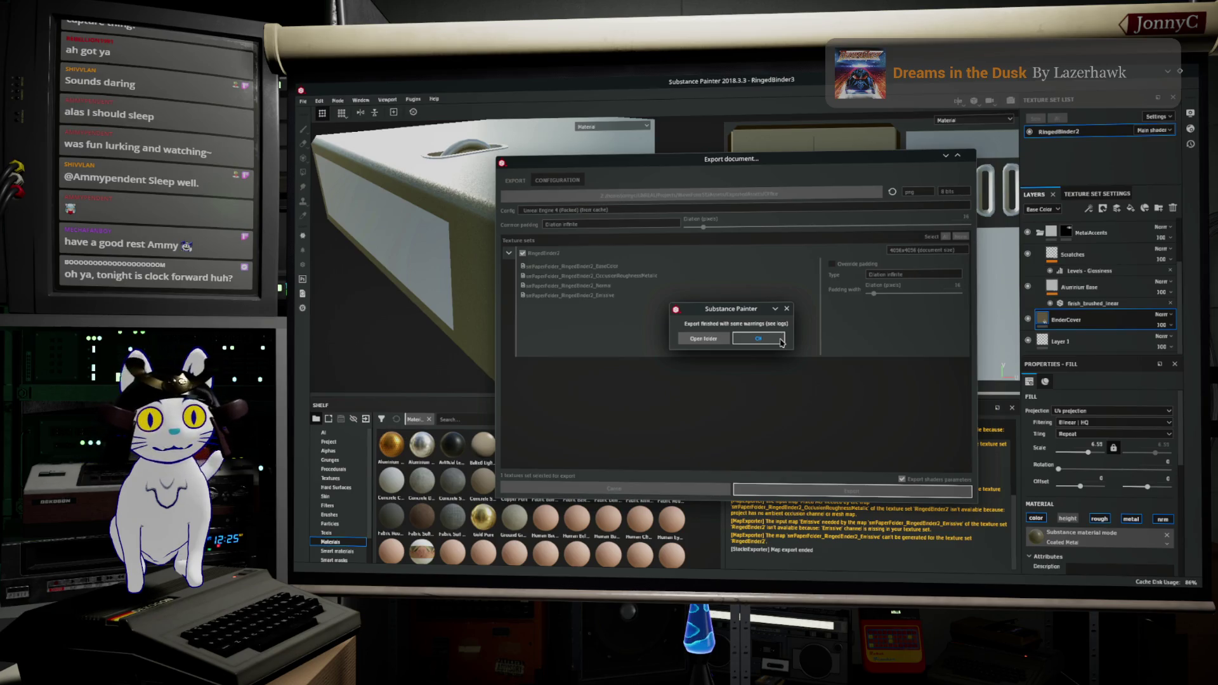
click(780, 341)
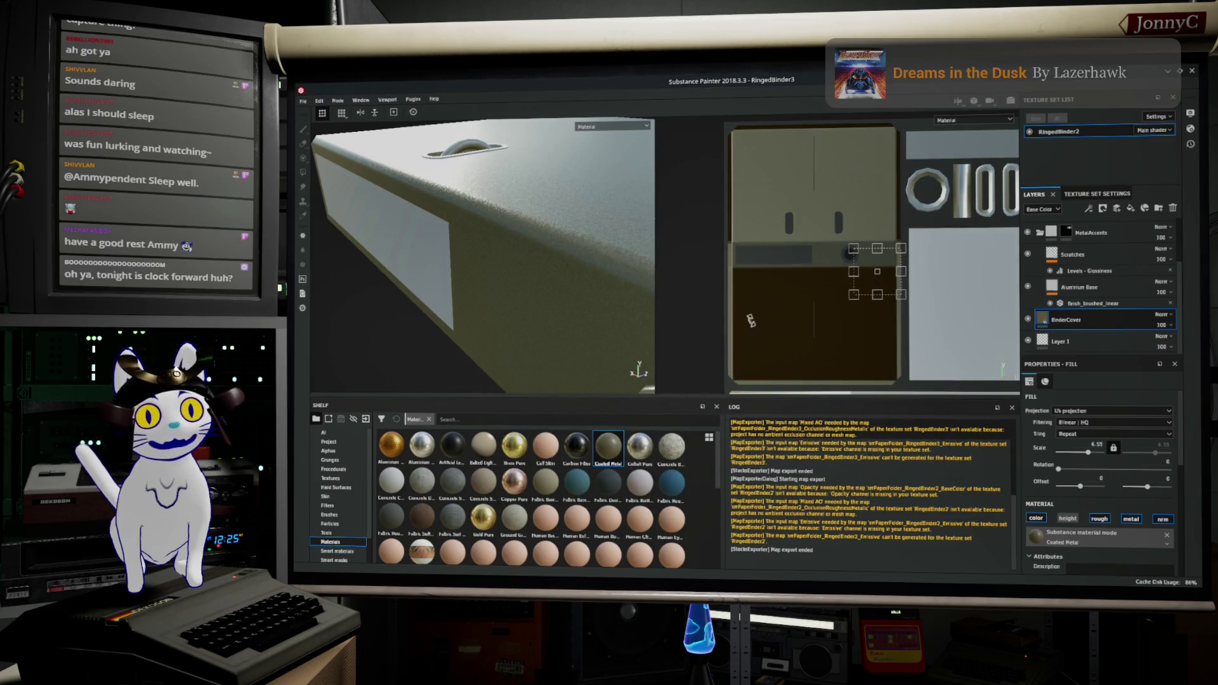
Save the Substance Painter binder project with File > Save, then minimize its window
scroll(505, 243, down, 5)
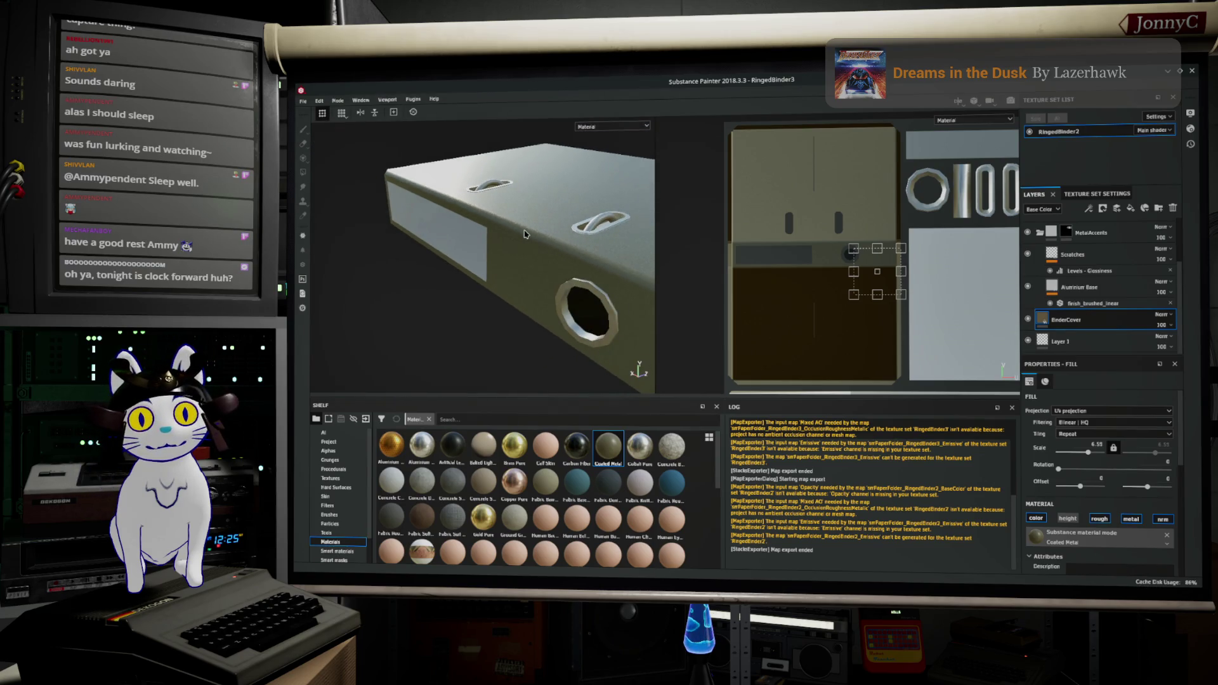
mouse_move(524, 211)
mouse_down()
mouse_move(457, 253)
mouse_move(670, 329)
mouse_move(428, 389)
mouse_move(486, 215)
mouse_move(641, 366)
mouse_up()
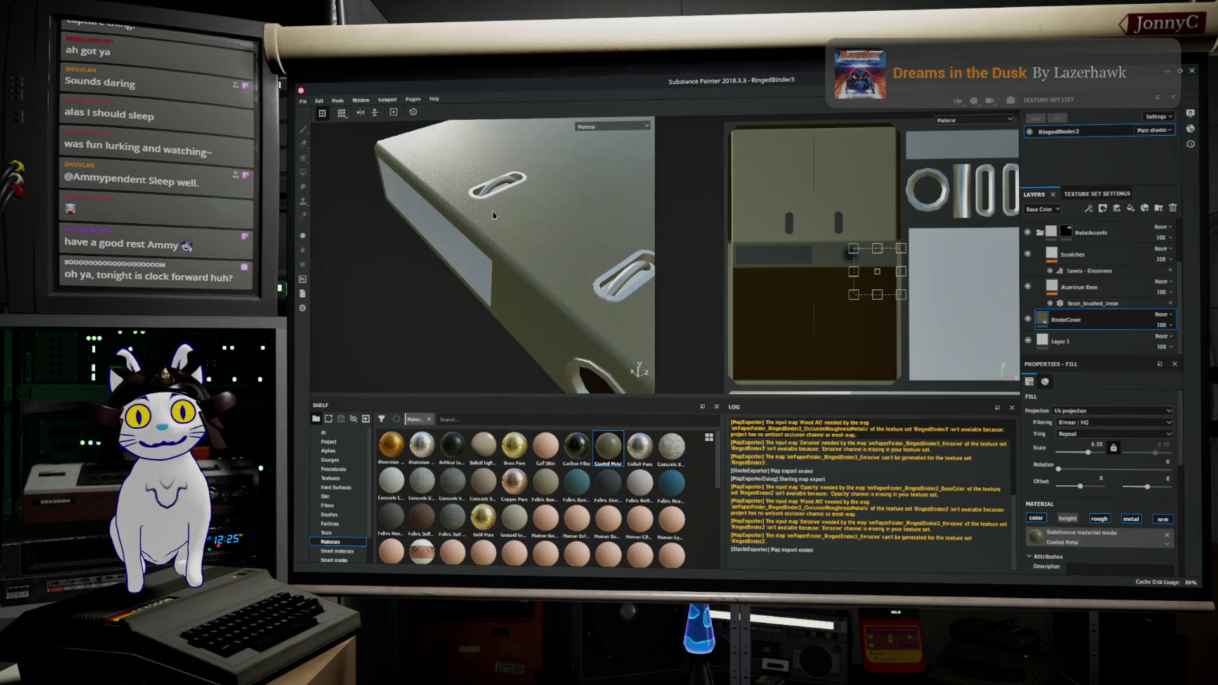
click(303, 101)
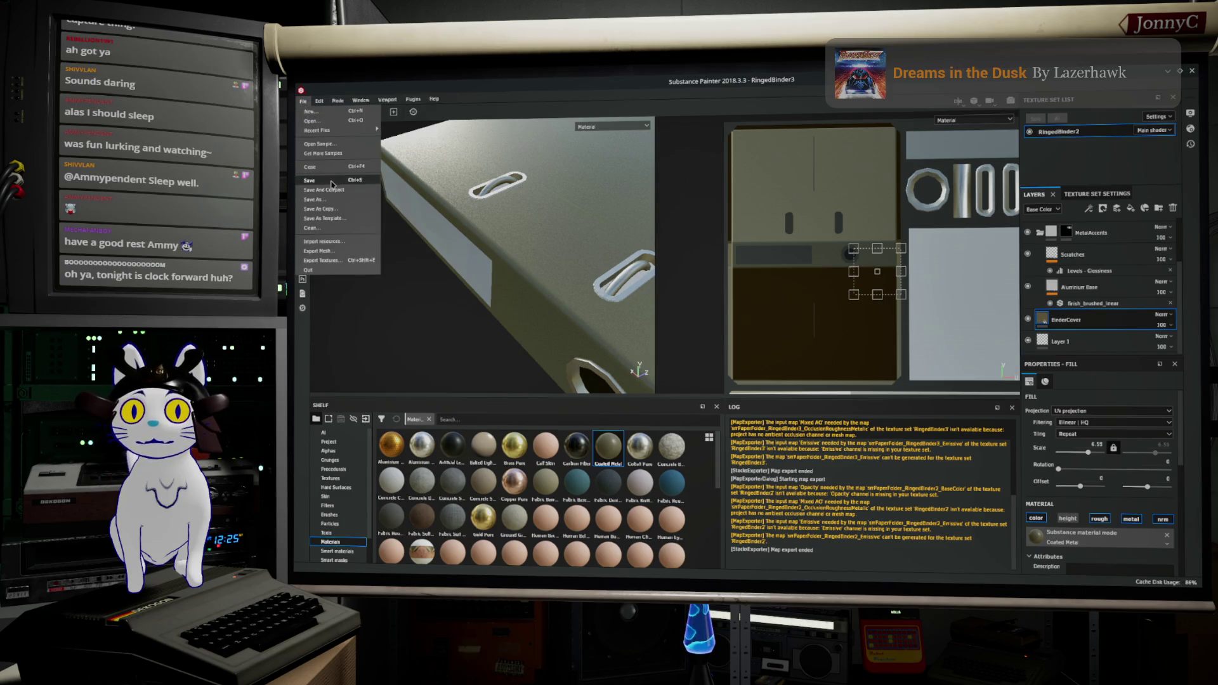
click(314, 180)
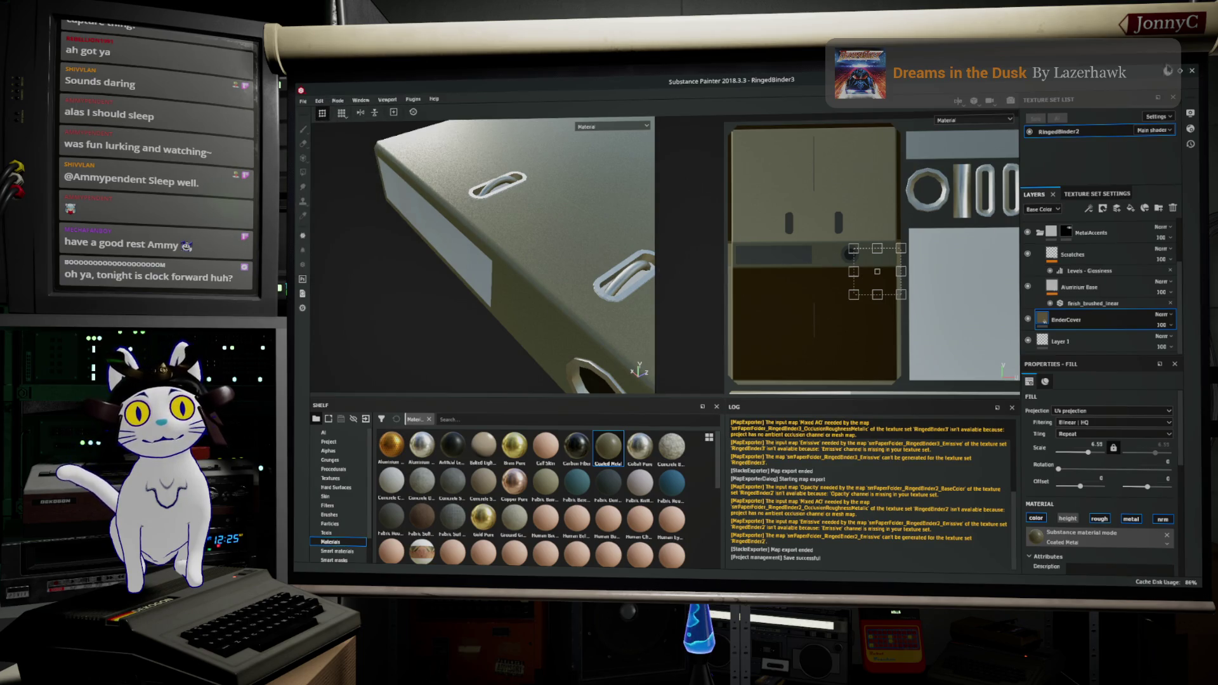
click(1167, 72)
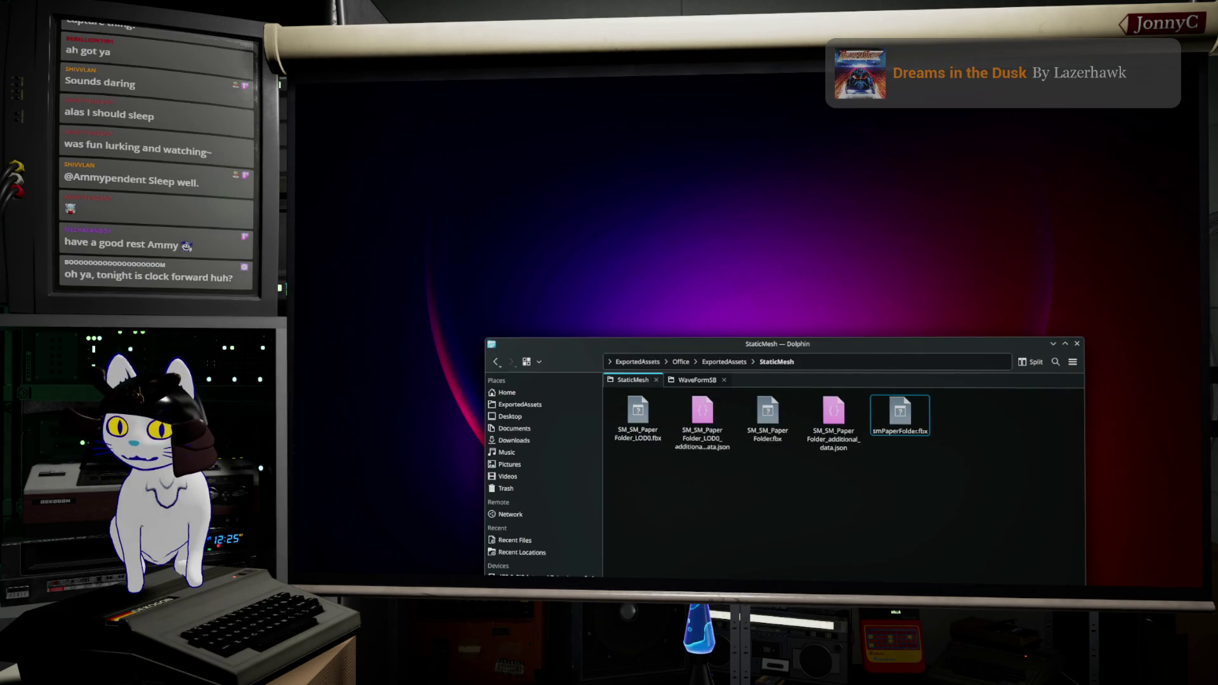
Open ExportedAssets in Dolphin, then step back through folder history to WaveFormSB/Assets
key(alt+Tab)
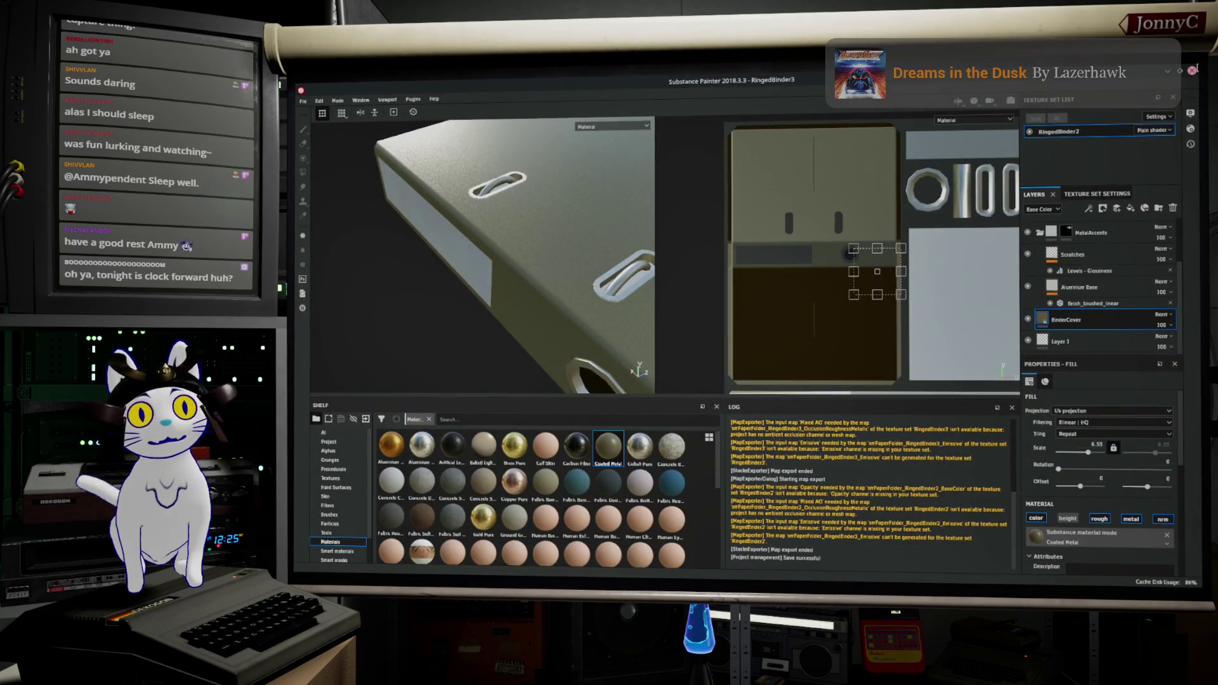
click(1167, 71)
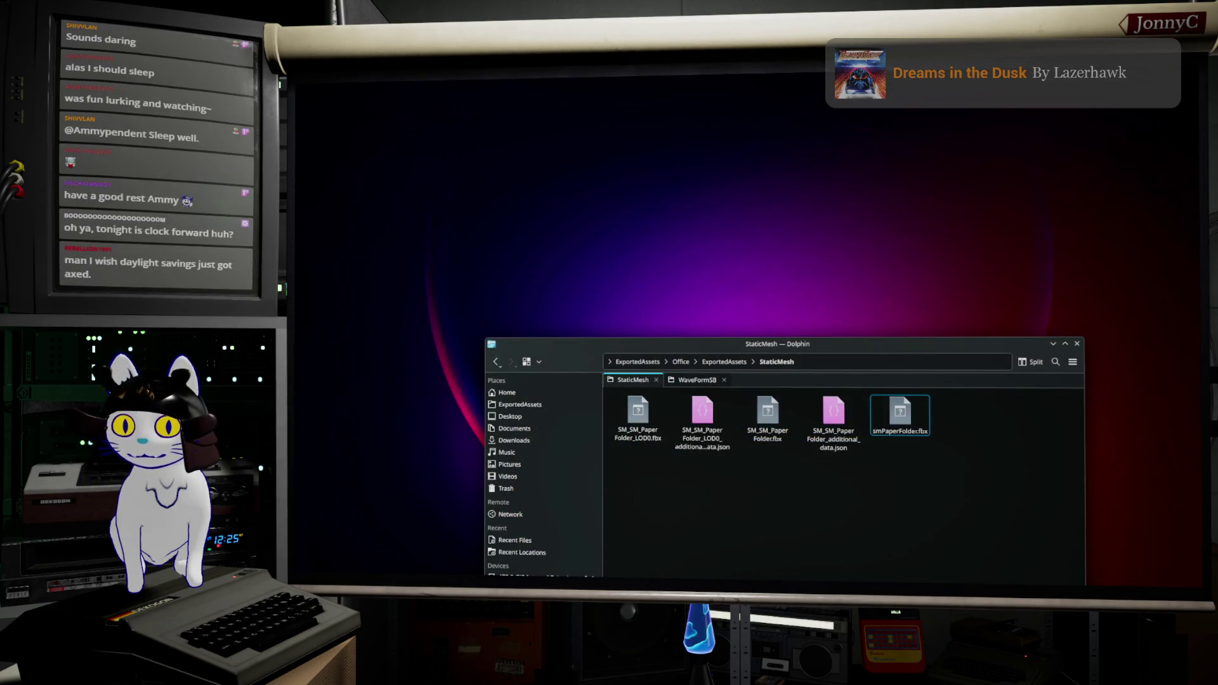
click(647, 366)
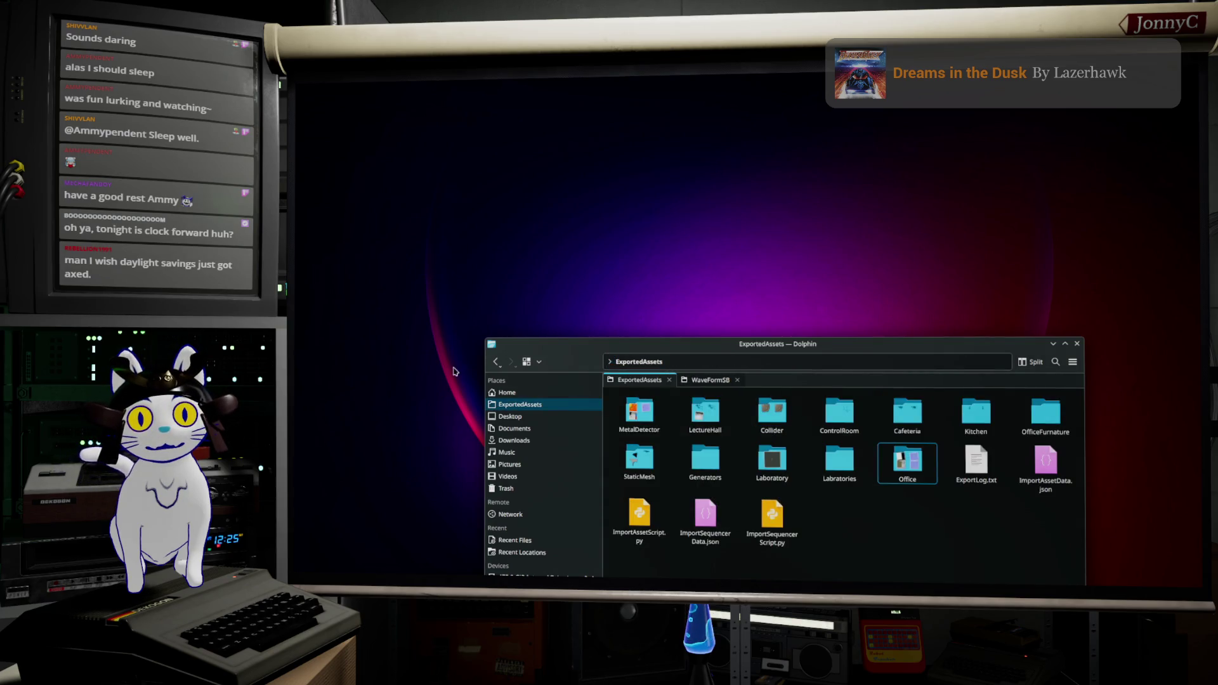
click(495, 362)
click(495, 364)
click(495, 364)
click(495, 364)
click(495, 364)
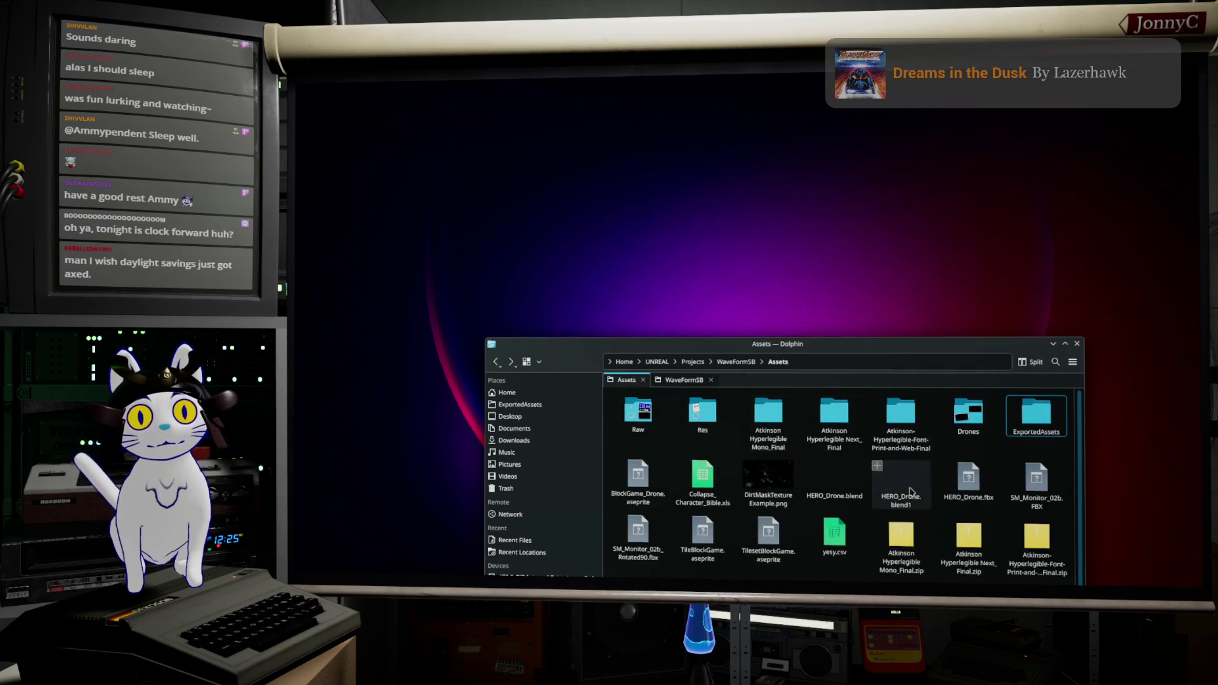
click(498, 363)
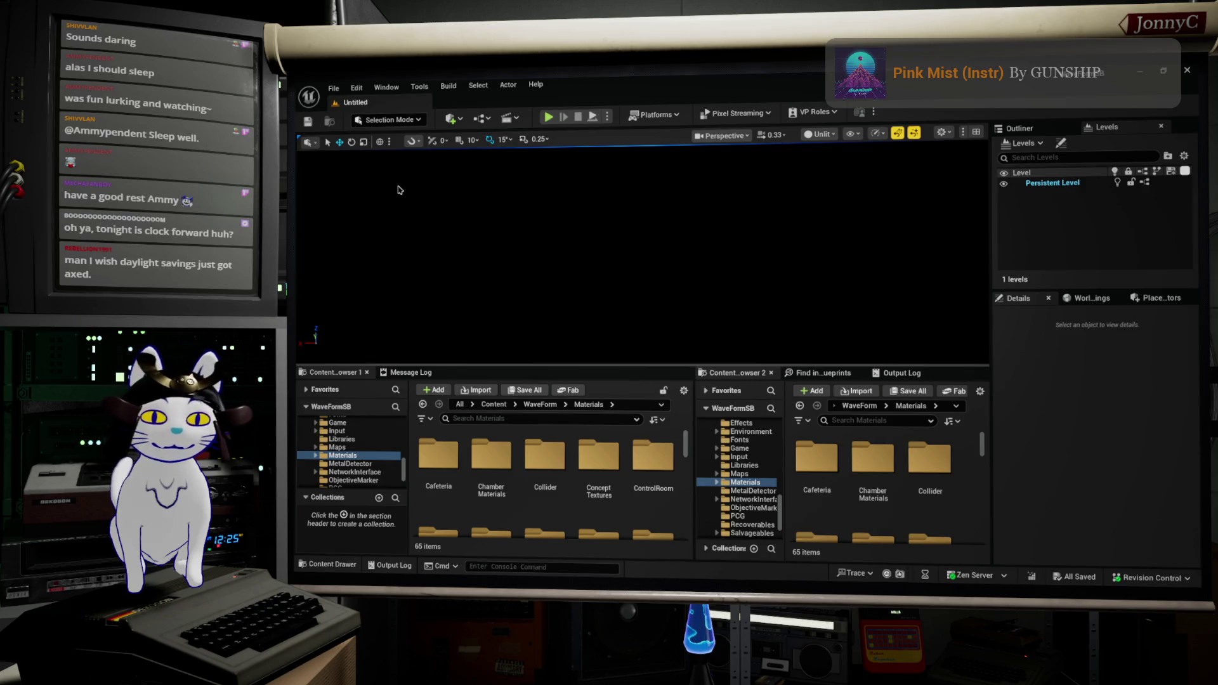
Open the File menu in the Unreal Editor's untitled WaveFormSB level
click(333, 87)
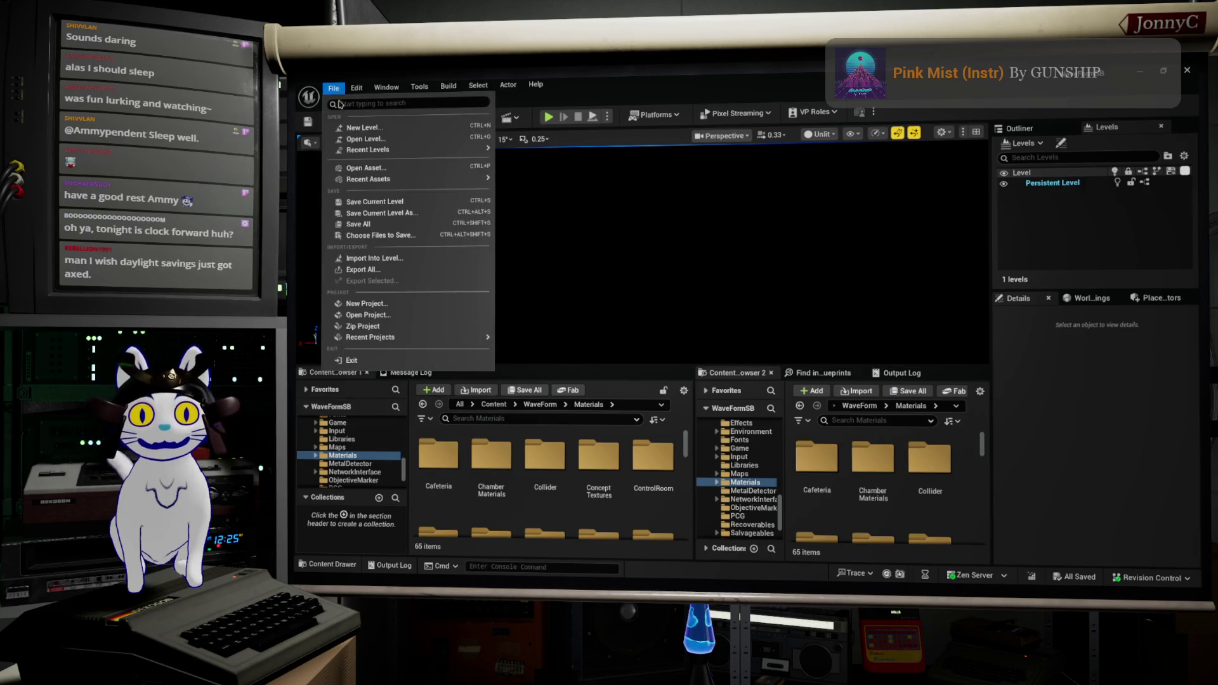
Load BaseLevel_DM010 from File > Recent Levels
mouse_move(398, 153)
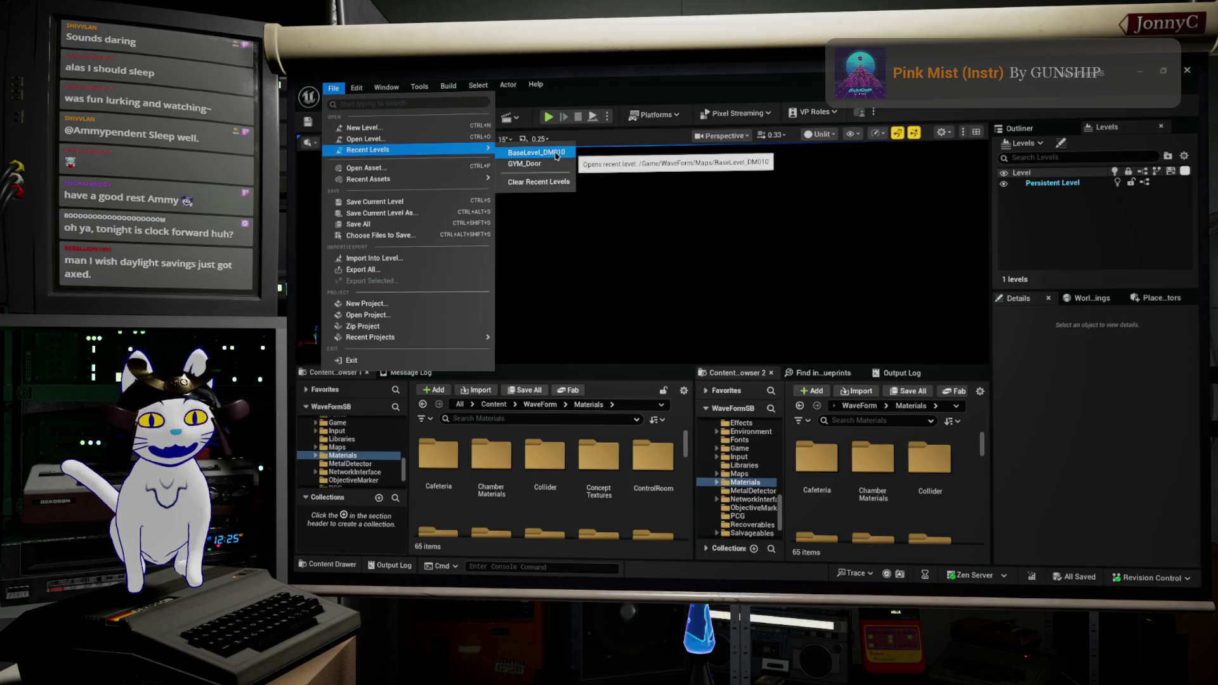
click(556, 156)
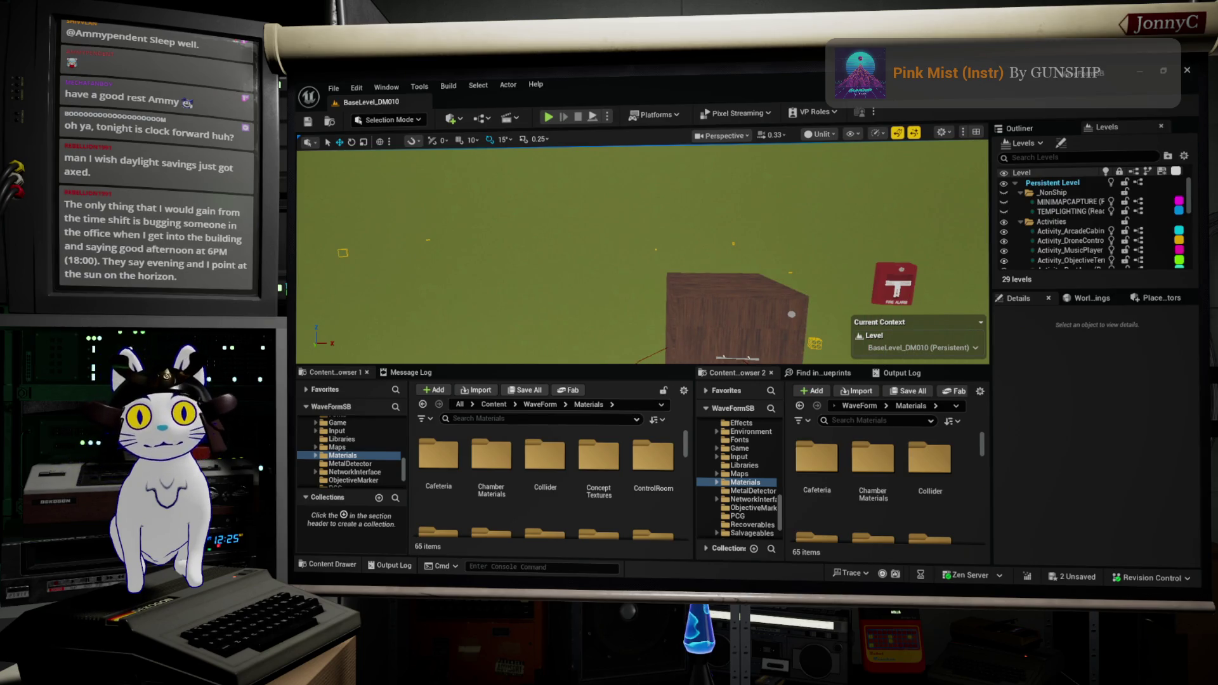
Fly to the office shelf, switch the viewport from Unlit to Lit, and select the BP_MeshInstanceHelper2 binder row
scroll(731, 267, up, 10)
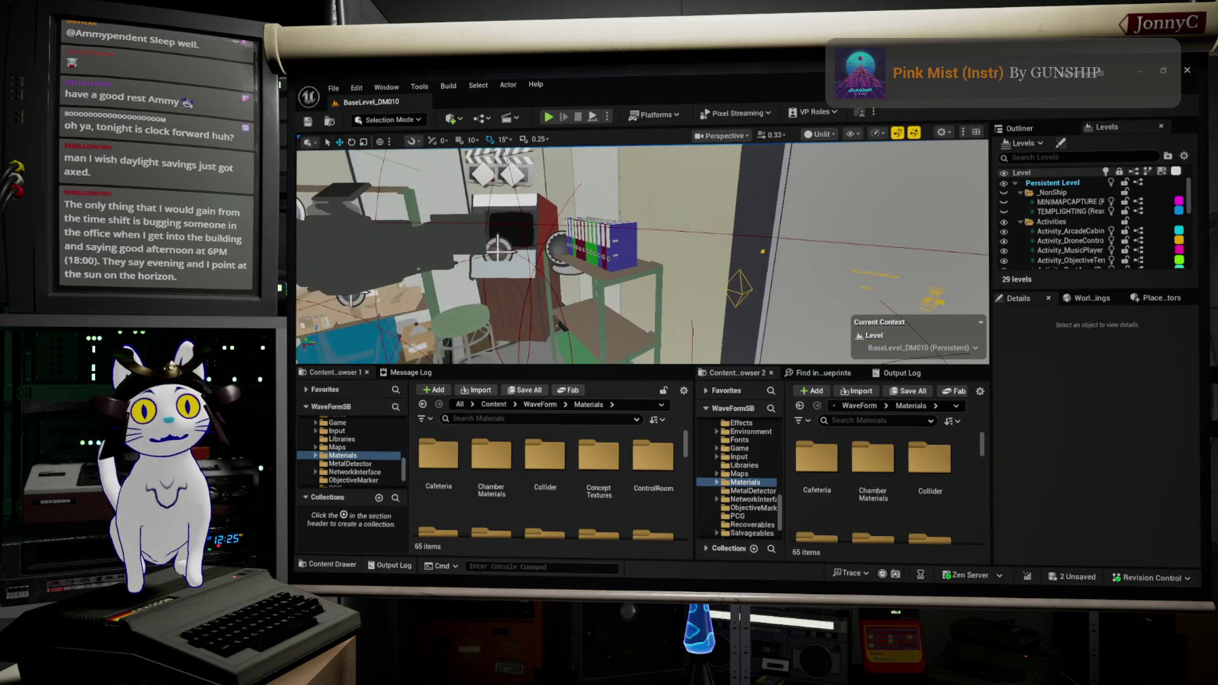
scroll(642, 251, up, 5)
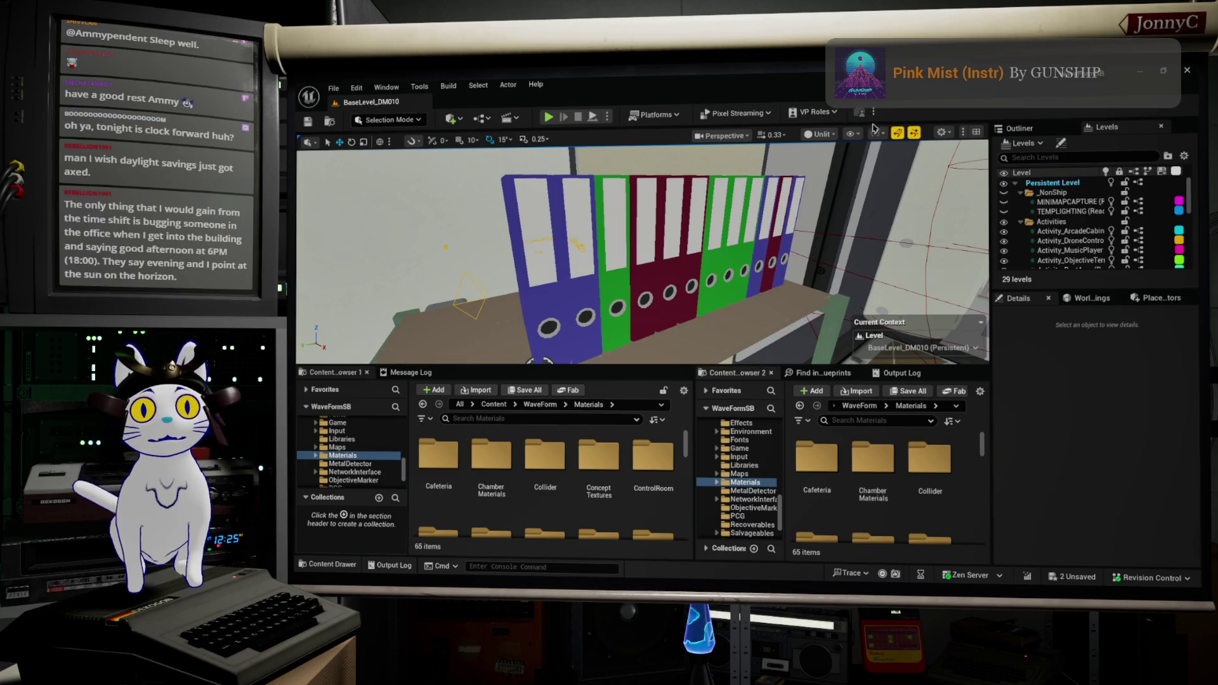
click(830, 137)
click(834, 175)
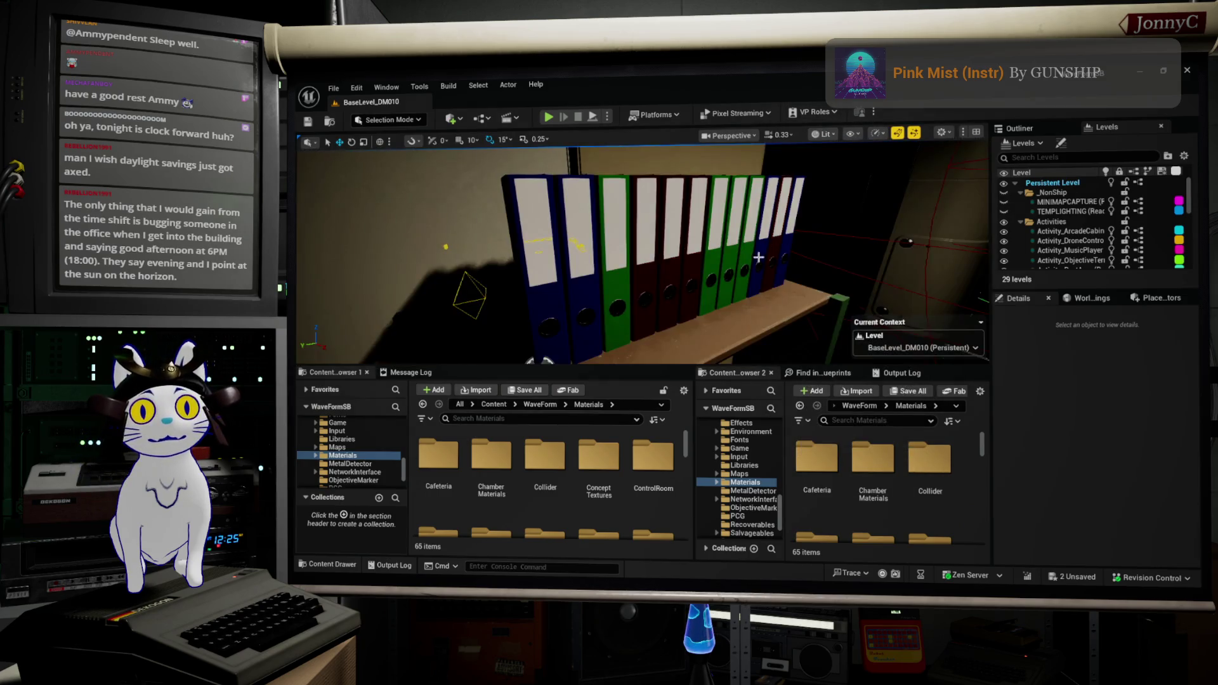
scroll(640, 253, up, 5)
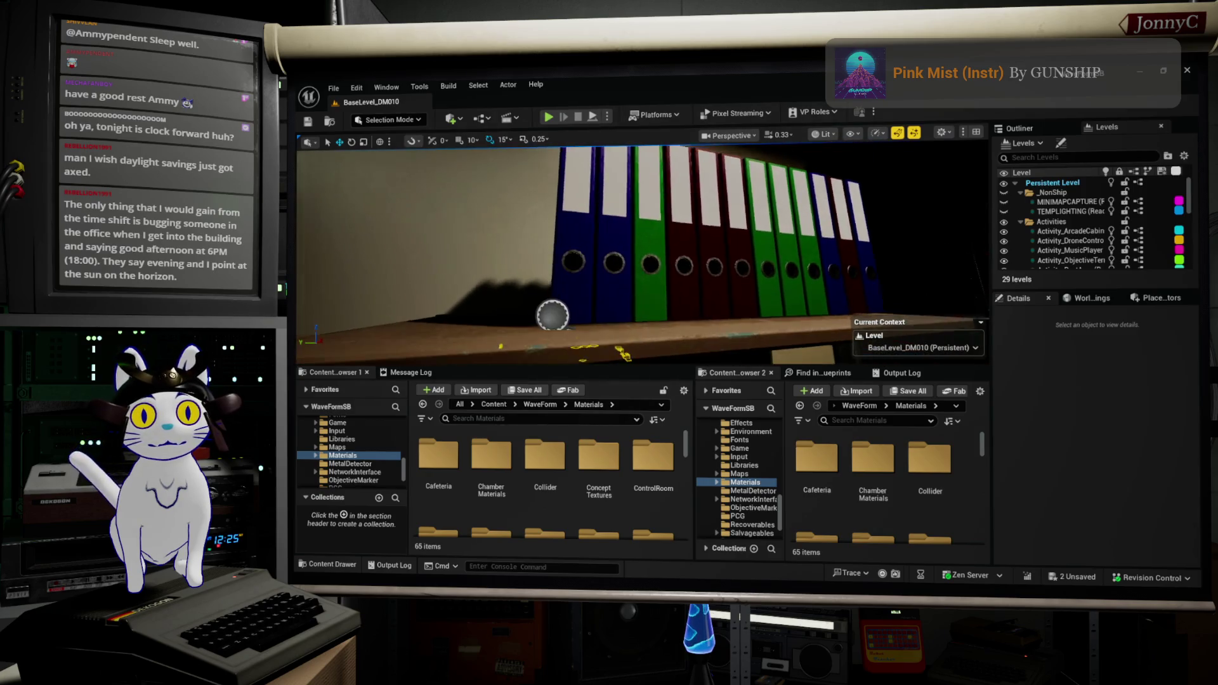
mouse_move(641, 253)
mouse_down()
mouse_move(688, 253)
mouse_move(586, 254)
mouse_move(587, 288)
mouse_move(536, 289)
mouse_move(616, 296)
mouse_up()
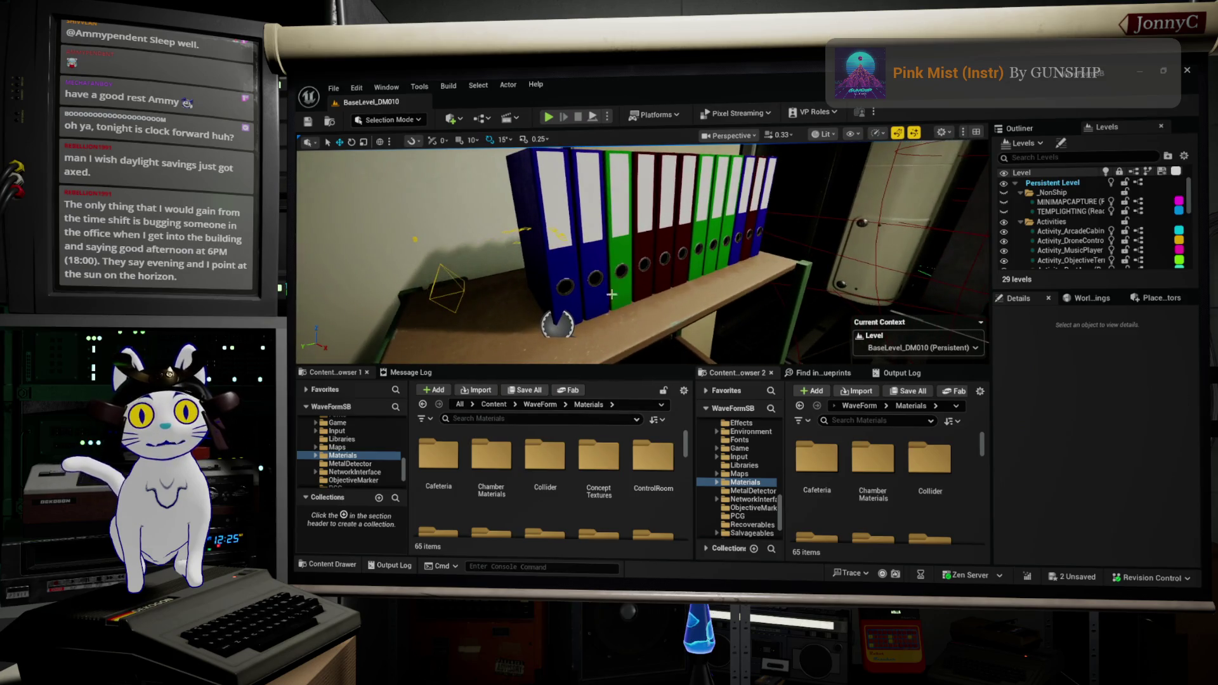
click(640, 254)
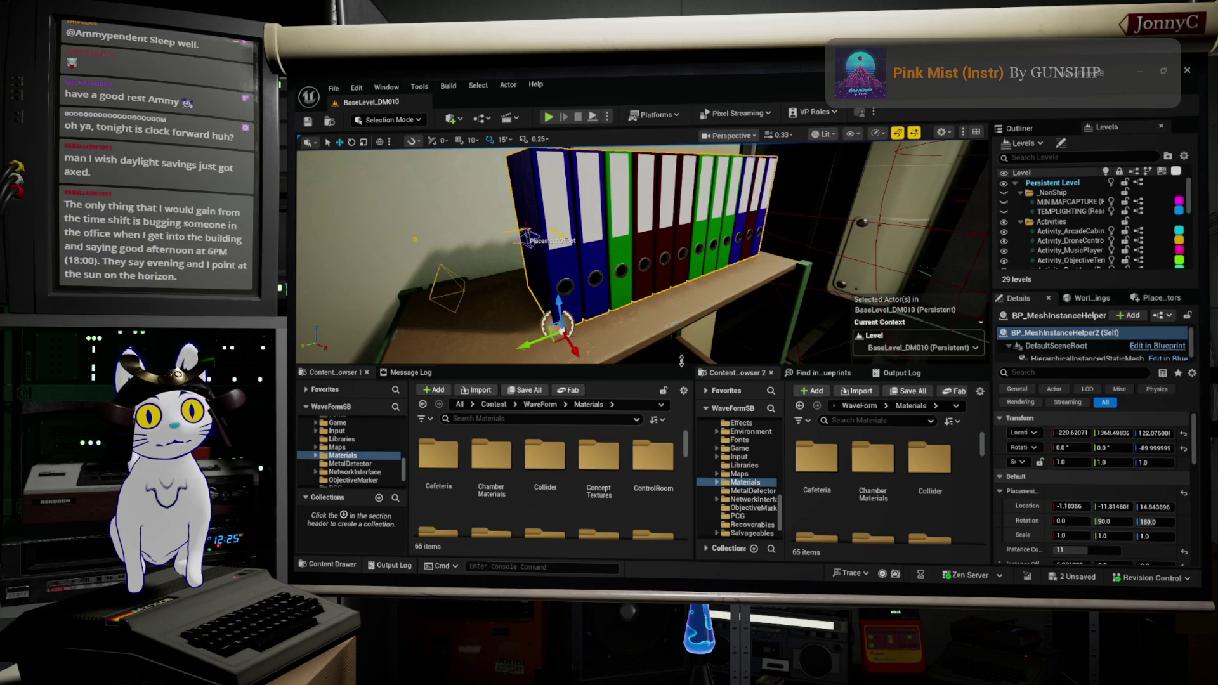
Open BP_MeshInstanceHelper in the Blueprint Editor and select its HierarchicalInstancedStaticMesh component
click(1159, 316)
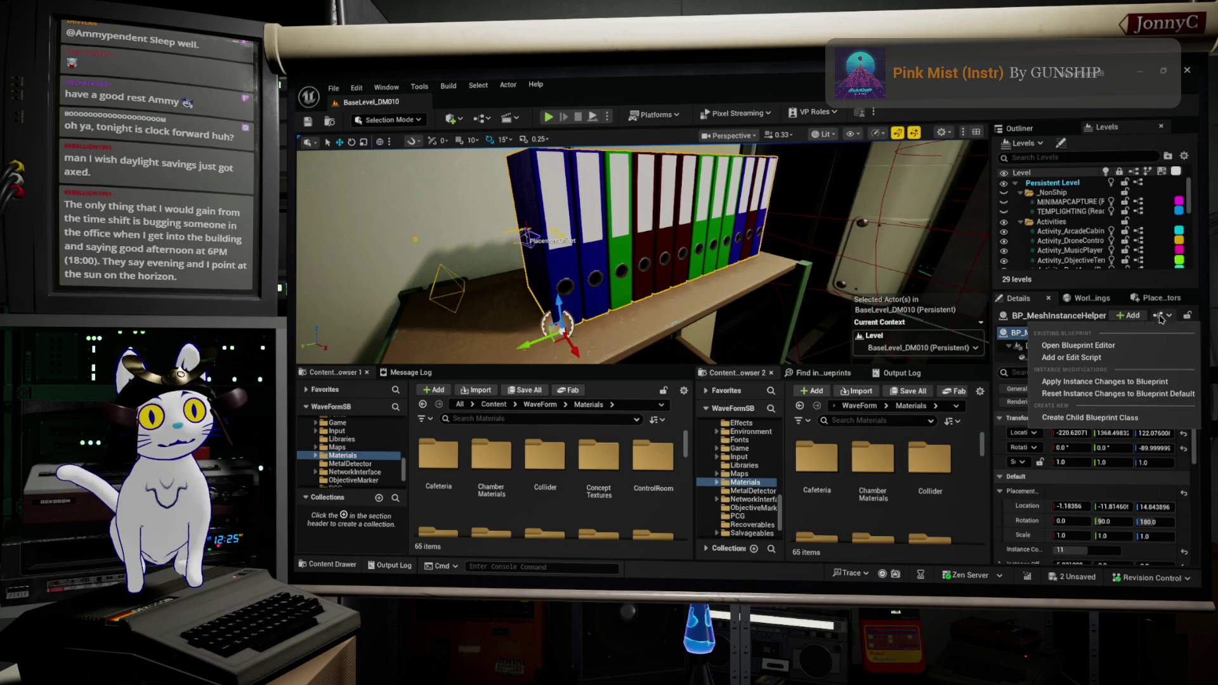
click(1078, 345)
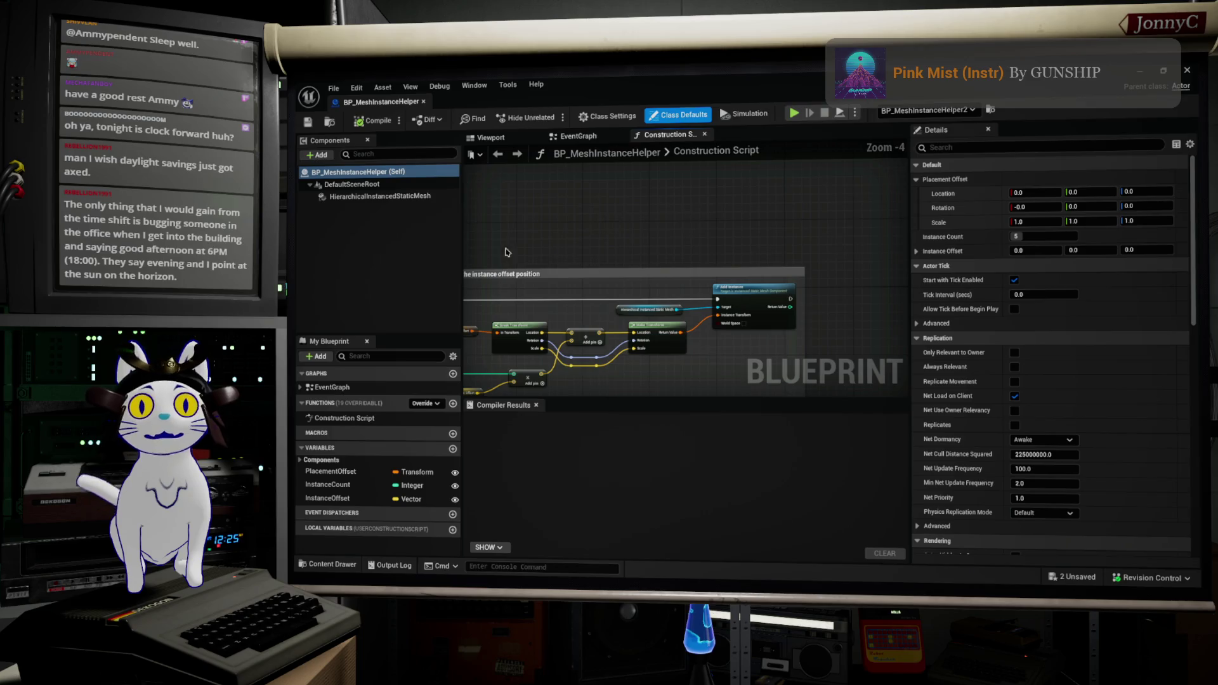
click(358, 197)
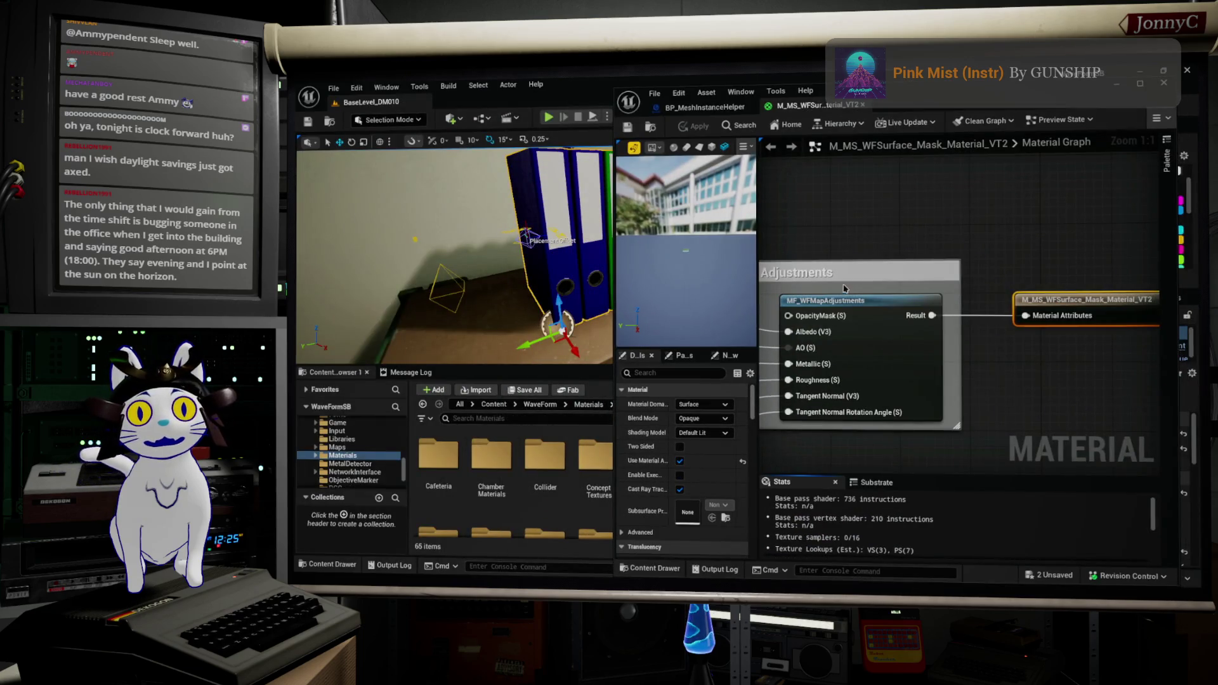
Select the Albedo texture parameter node in the M_MS_WFSurface_Mask_Material_VT2 graph
click(651, 125)
scroll(939, 197, down, 2)
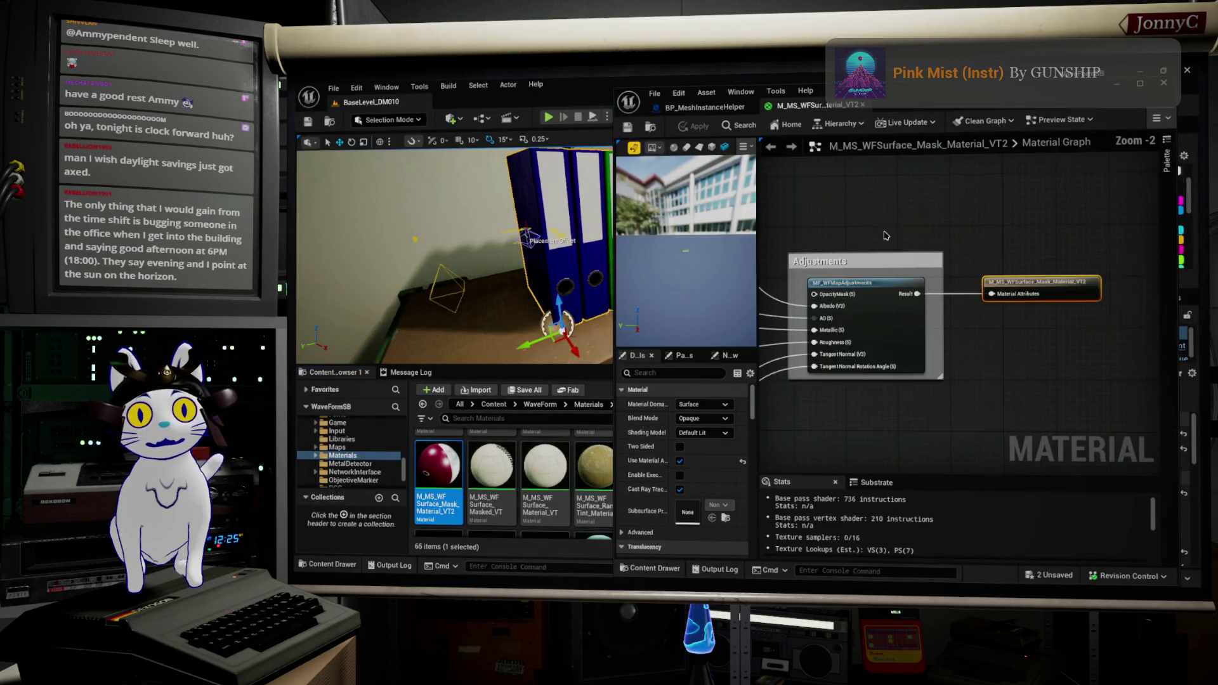
drag(923, 101, 567, 103)
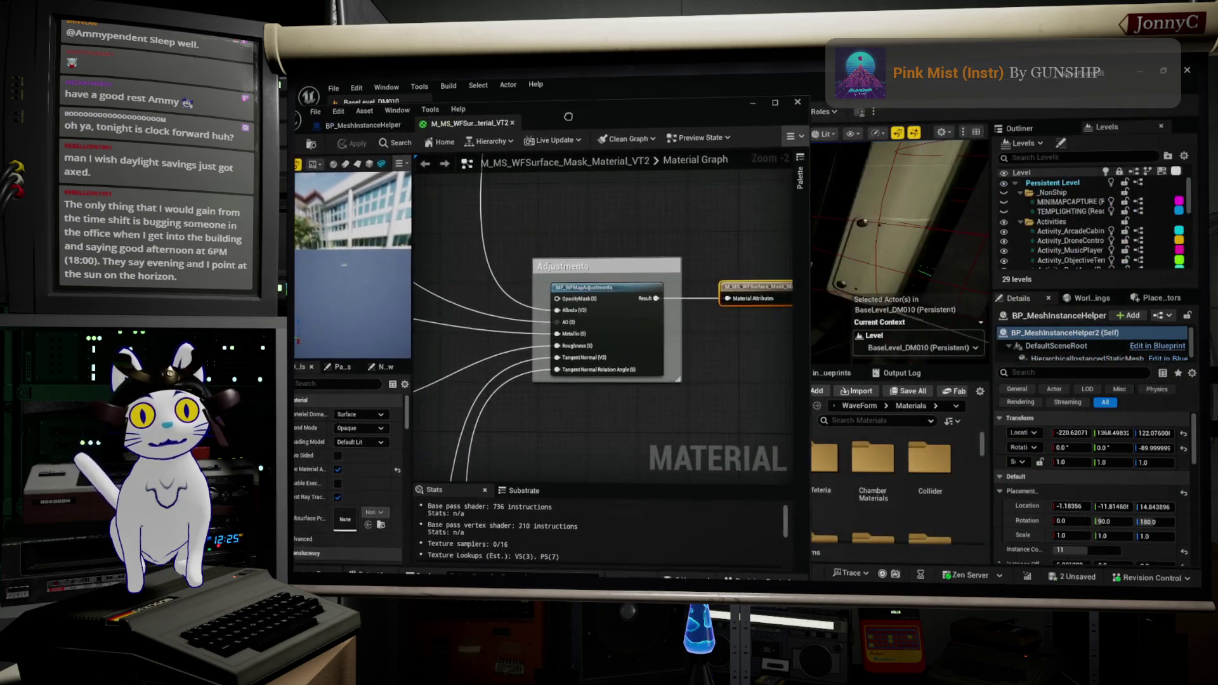
drag(495, 337, 762, 425)
scroll(633, 395, up, 3)
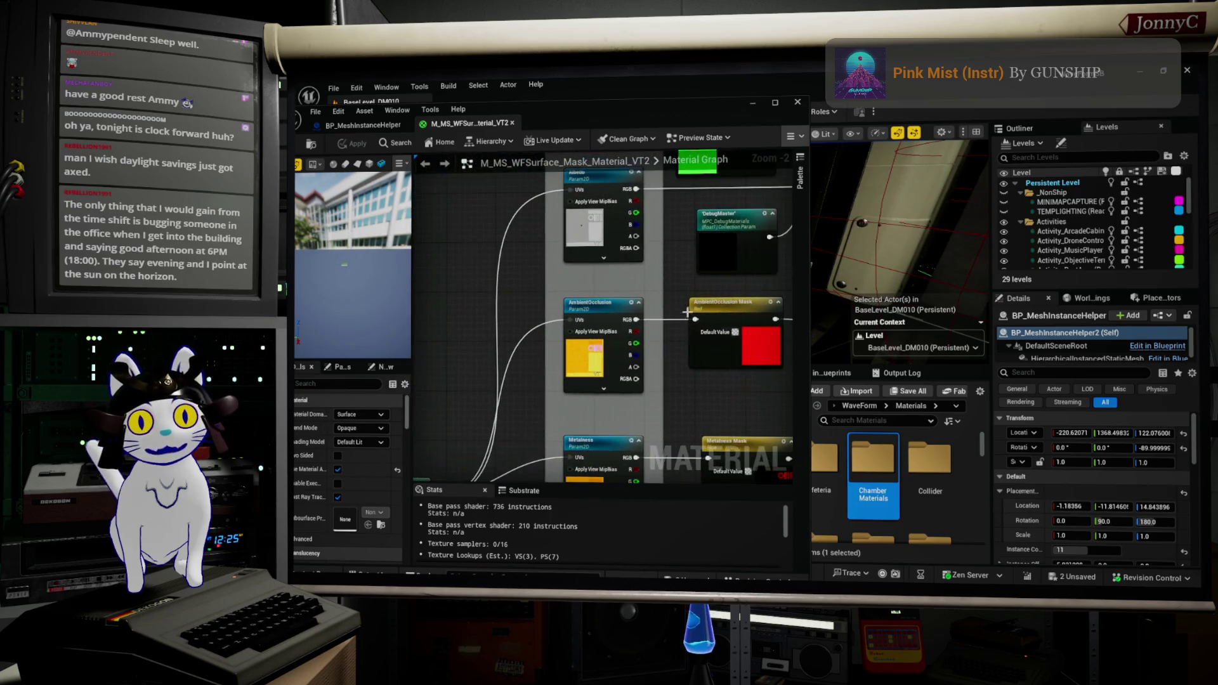
click(634, 394)
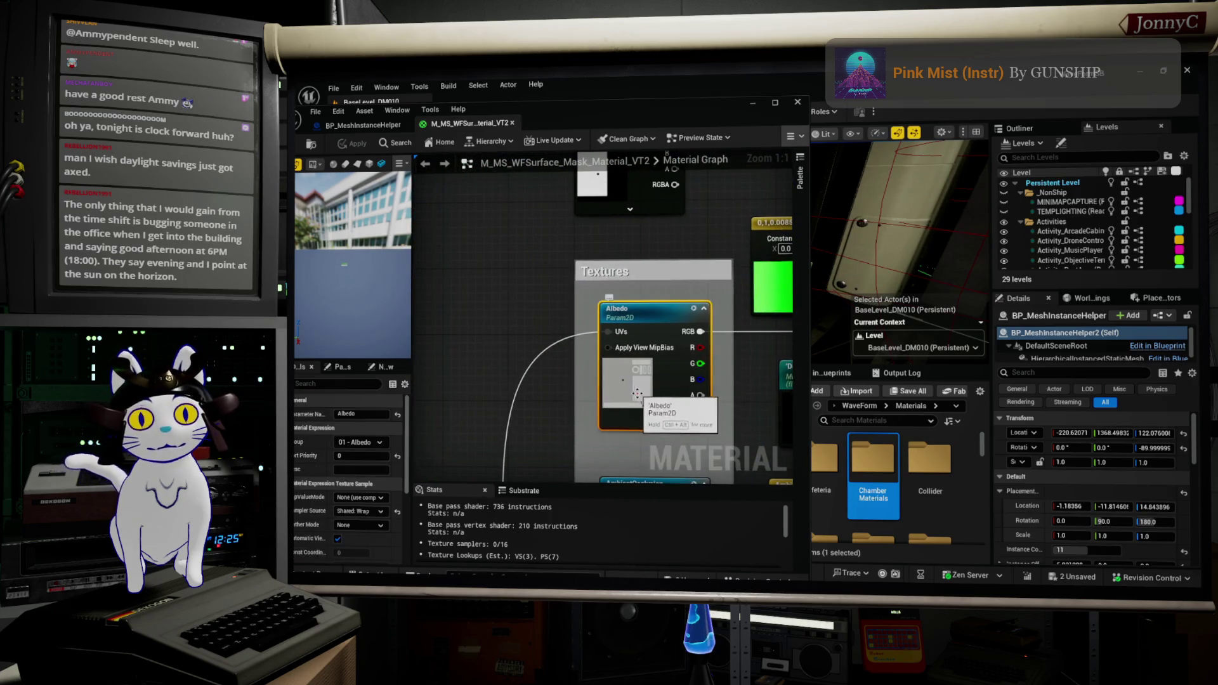
scroll(633, 394, down, 6)
scroll(548, 368, down, 1)
mouse_move(549, 368)
mouse_down()
mouse_move(663, 381)
mouse_move(647, 369)
mouse_move(625, 270)
mouse_move(607, 260)
mouse_up()
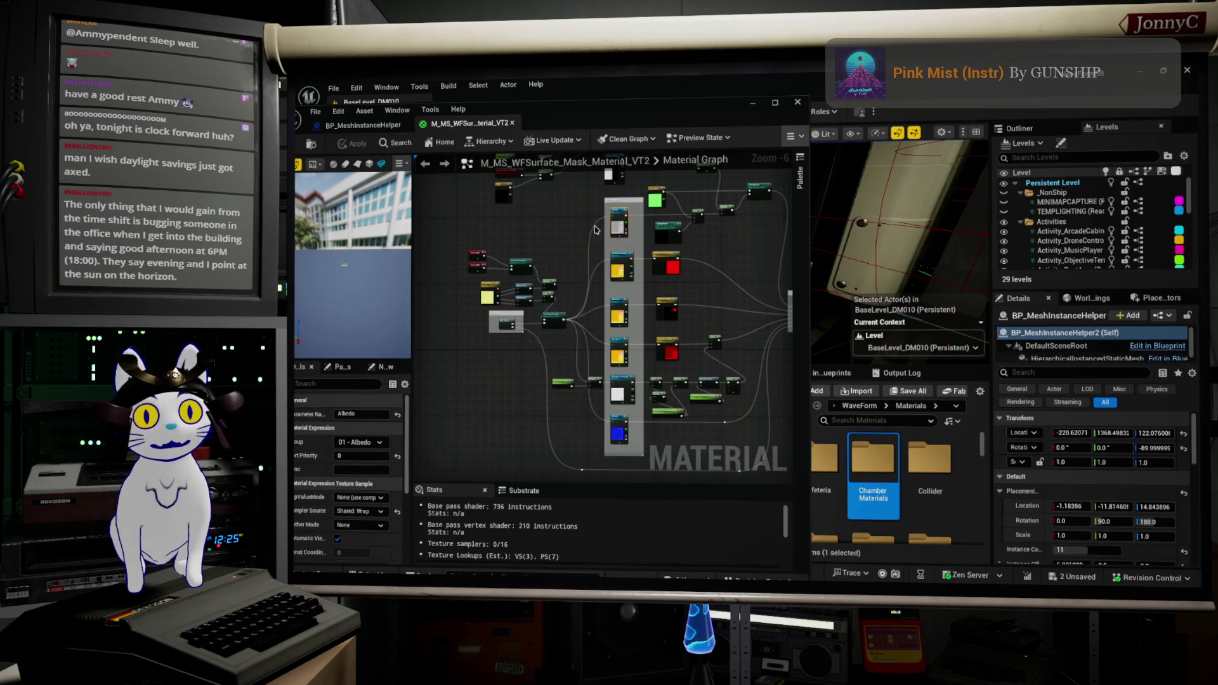
scroll(620, 230, up, 4)
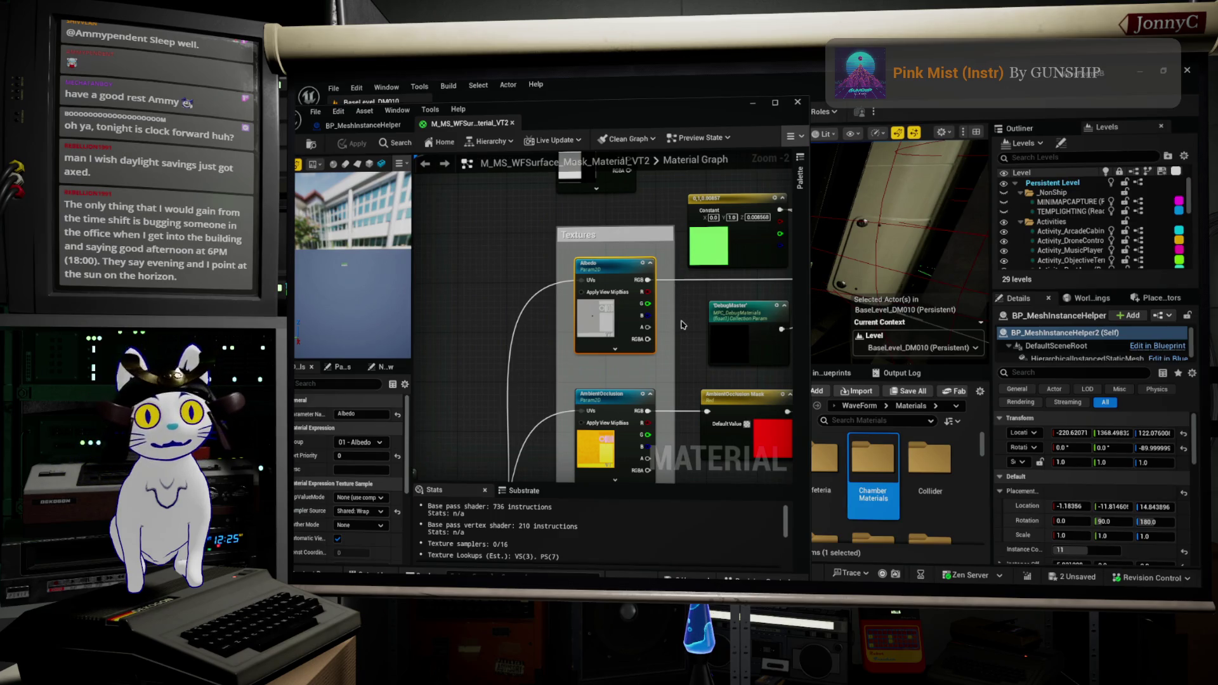
drag(670, 297, 648, 329)
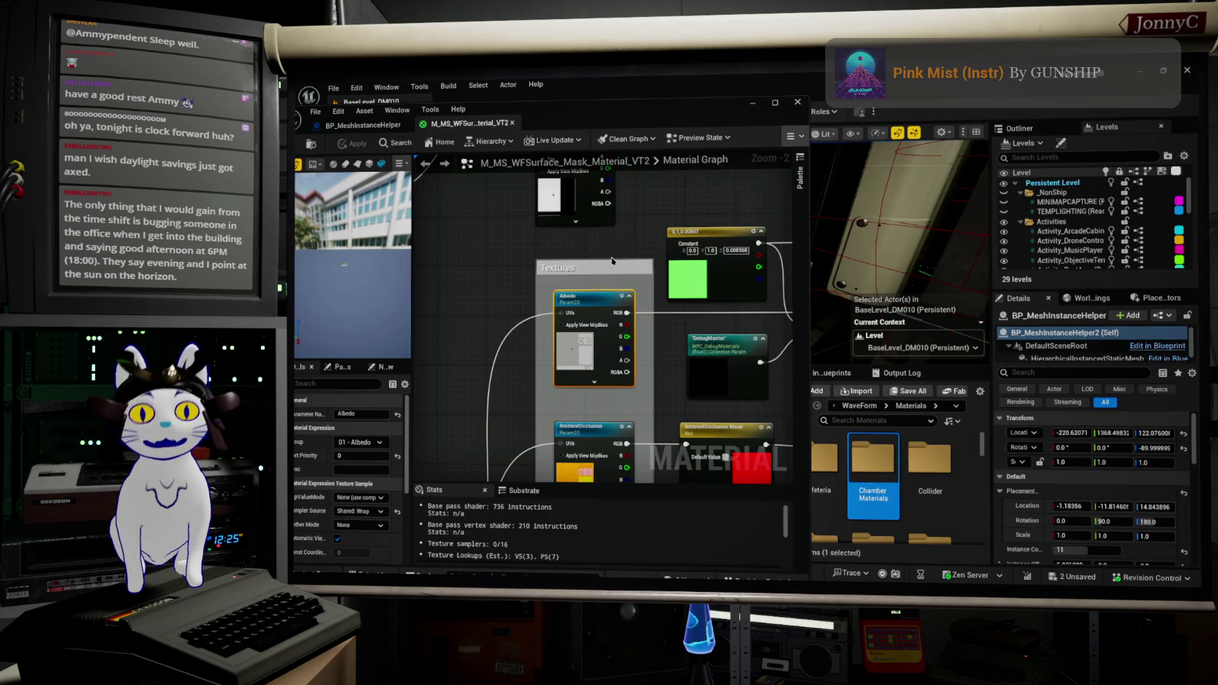
drag(594, 300, 566, 278)
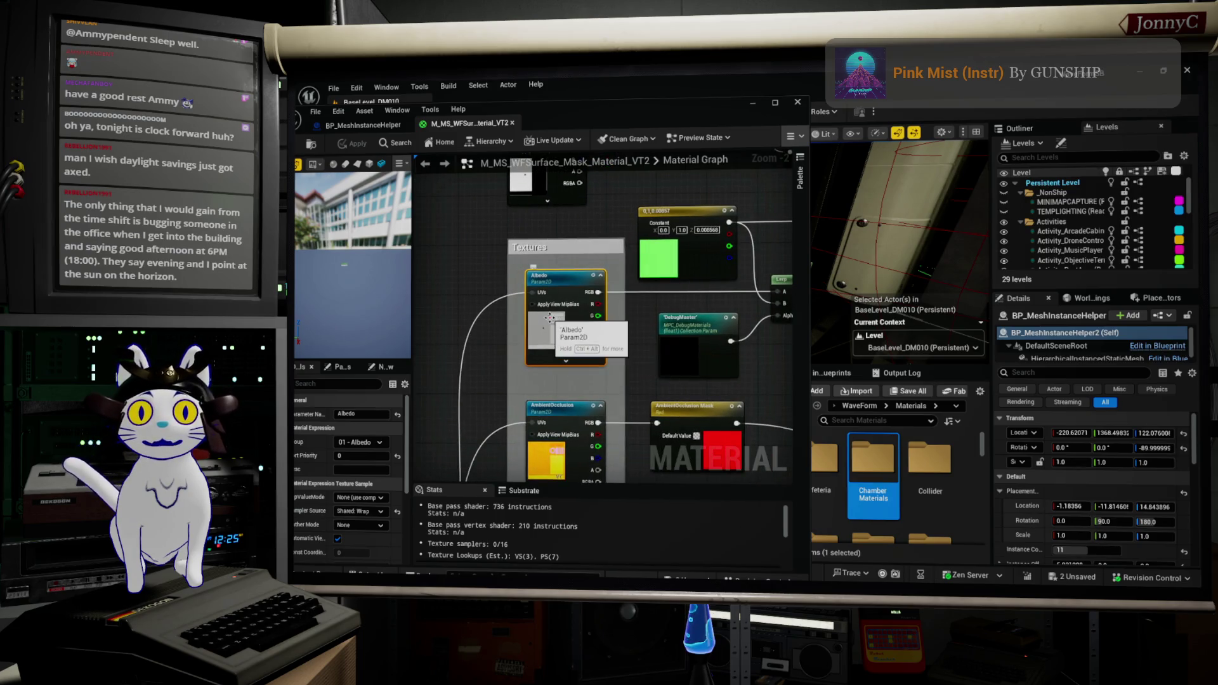
scroll(352, 503, down, 6)
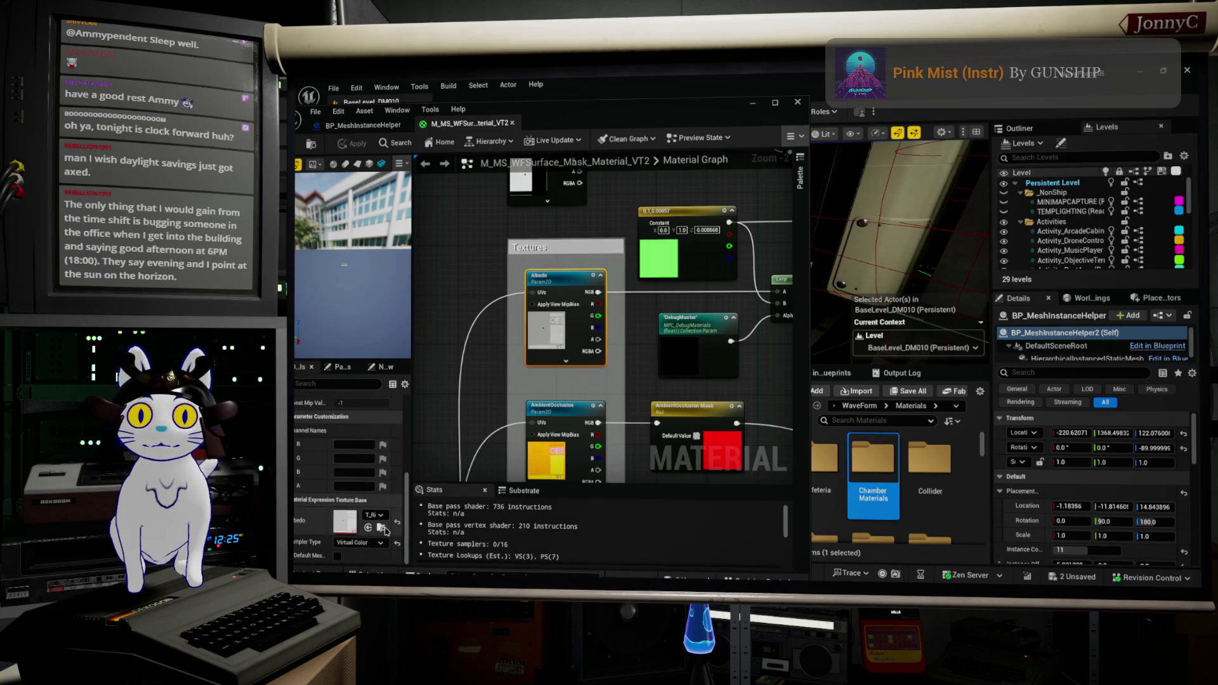
Browse to the Albedo texture in the Office folder, minimize the editor and launch Dolphin
click(381, 528)
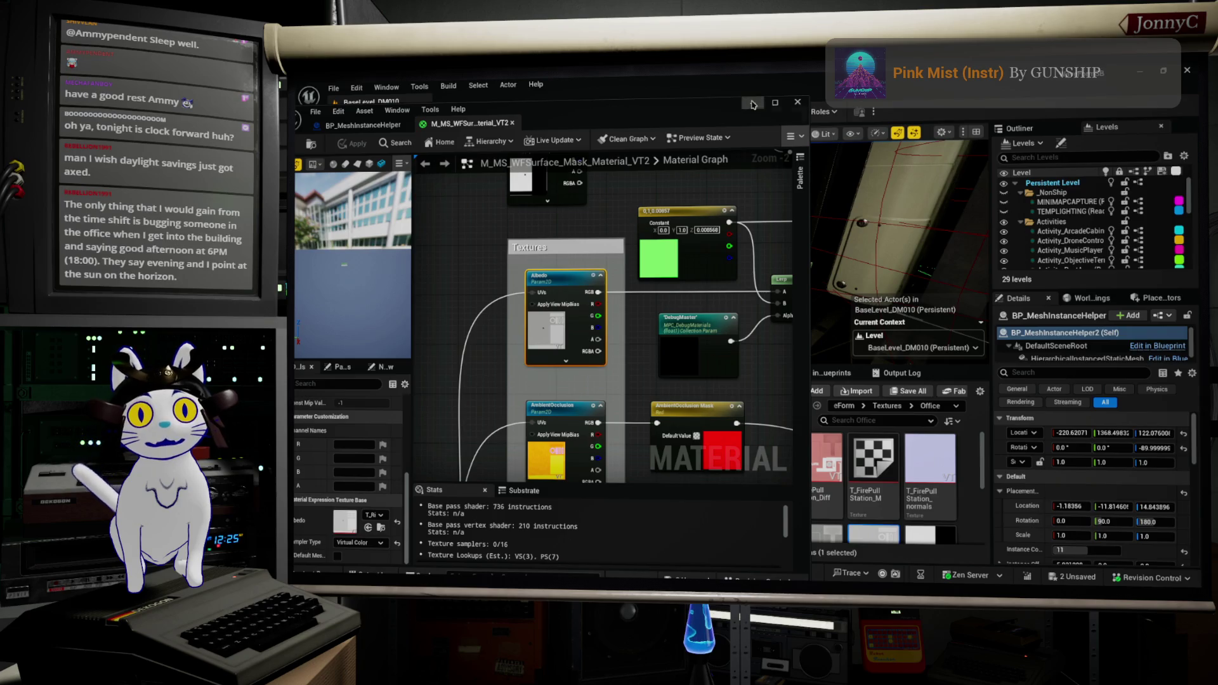
click(752, 104)
scroll(874, 483, down, 2)
click(920, 494)
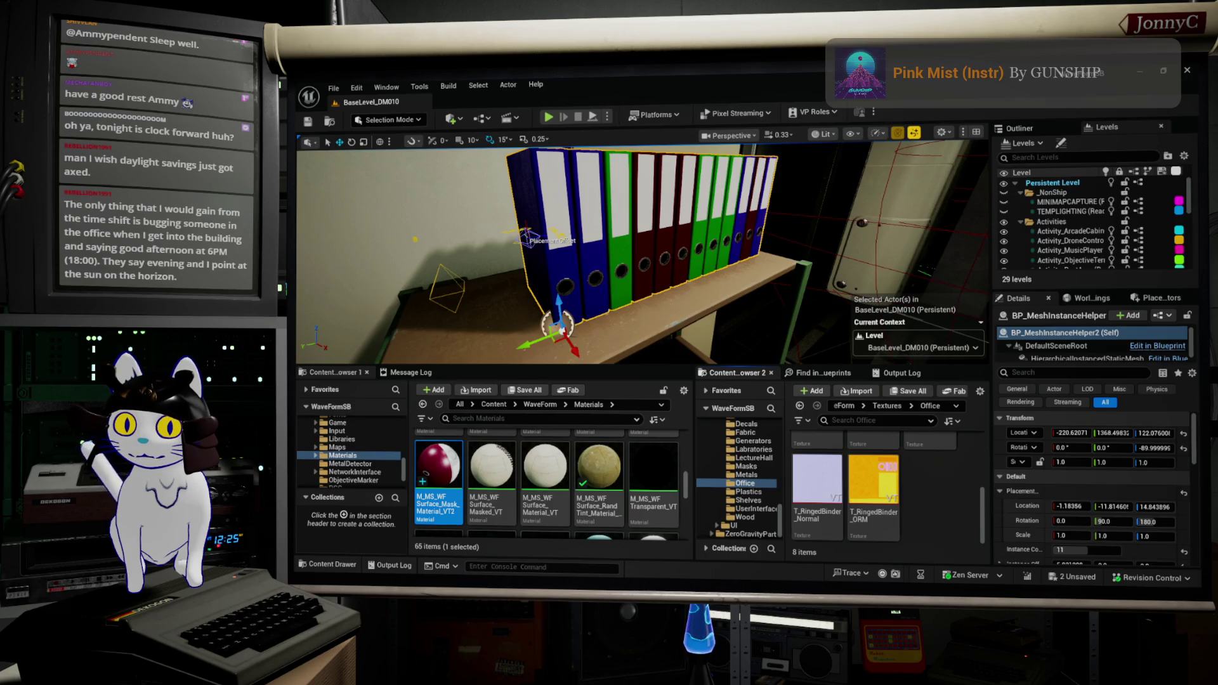
click(712, 571)
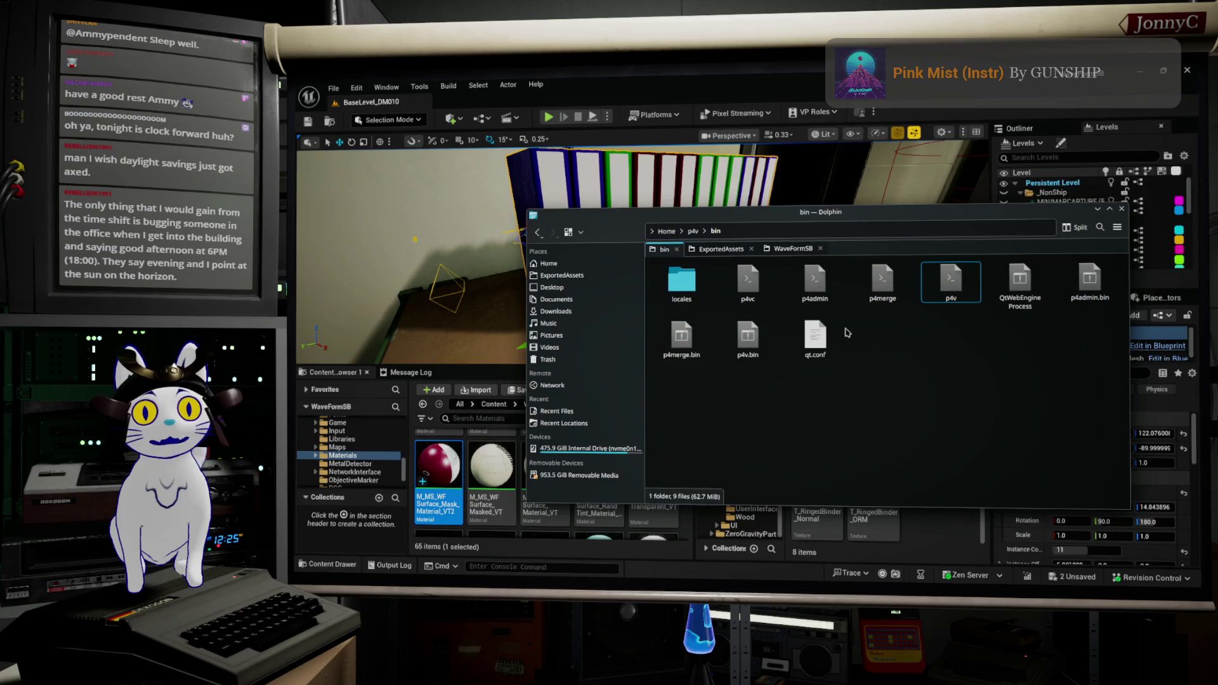
In Dolphin, navigate from Home through the WaveFormSB project to ExportedAssets > Office
click(674, 233)
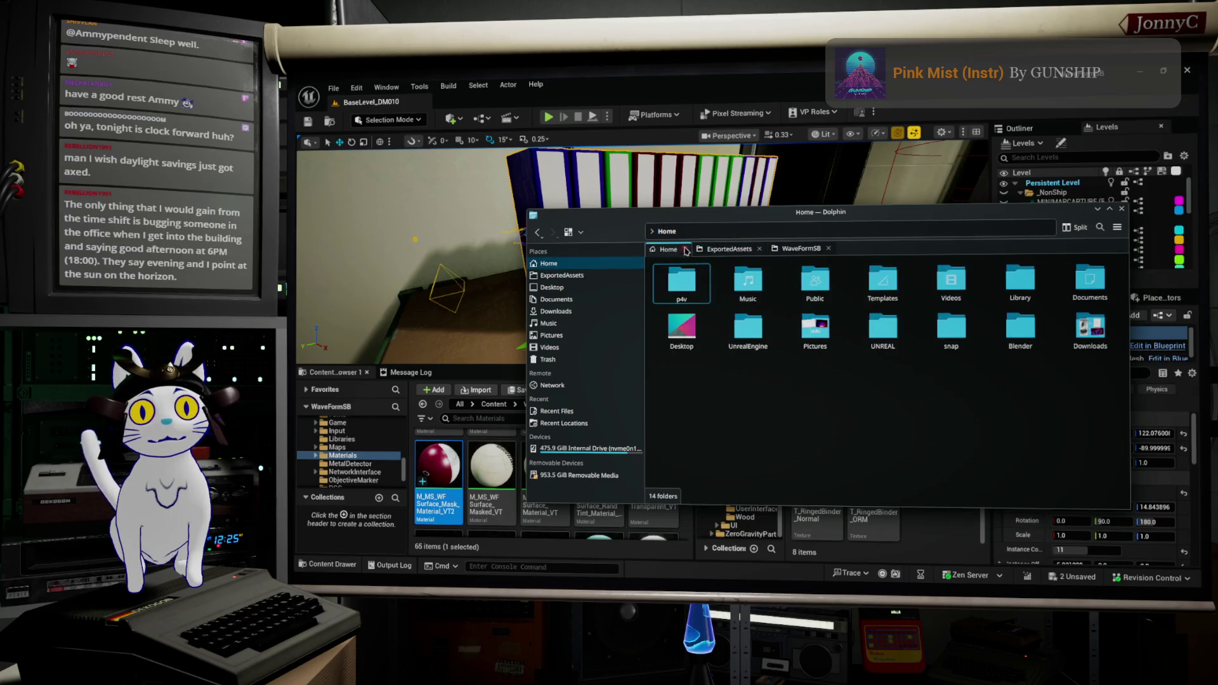
click(900, 342)
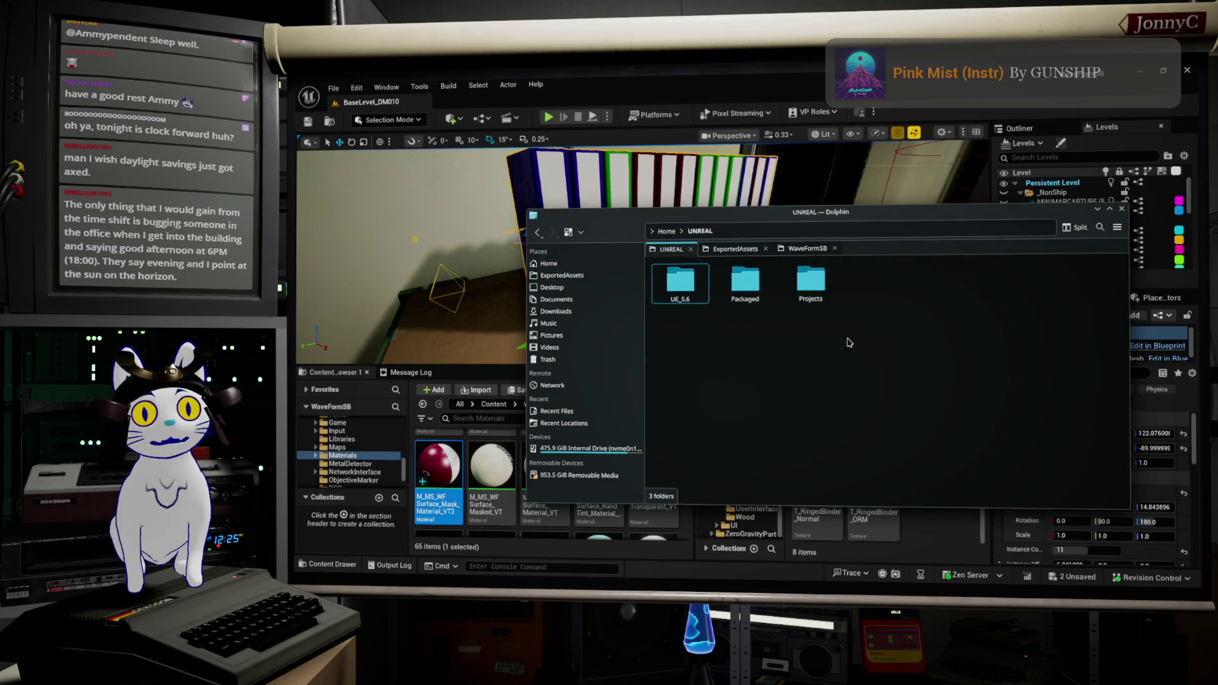
click(687, 296)
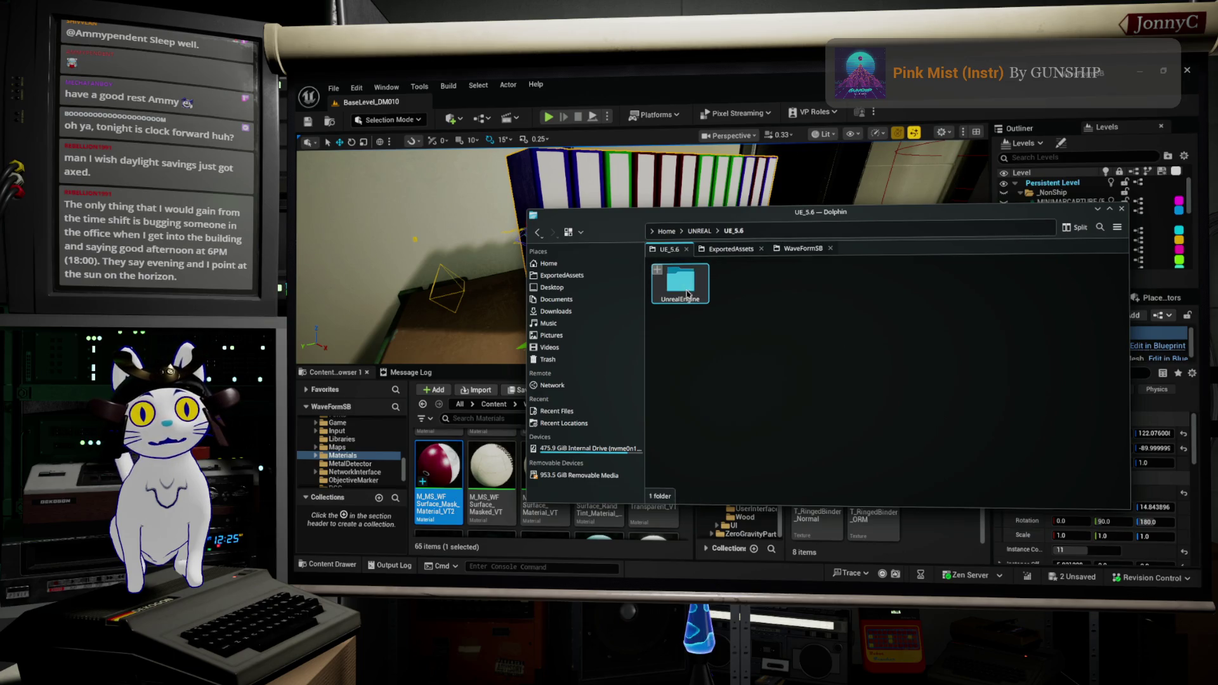
click(699, 231)
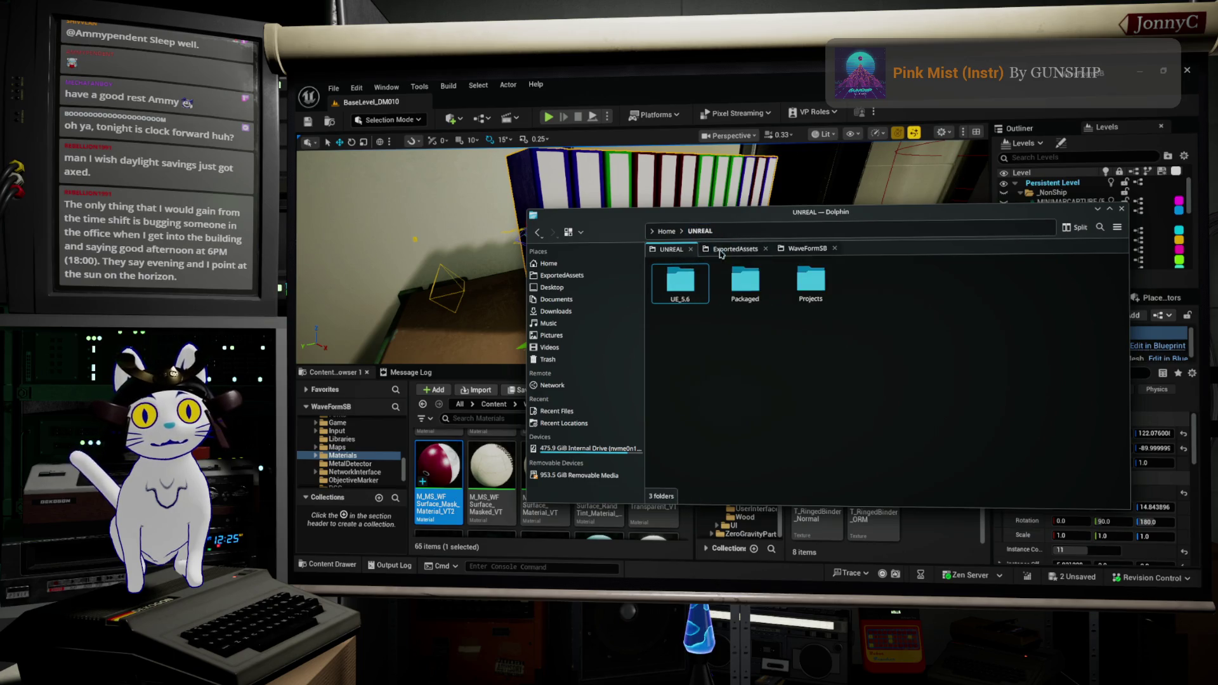
click(817, 288)
click(699, 289)
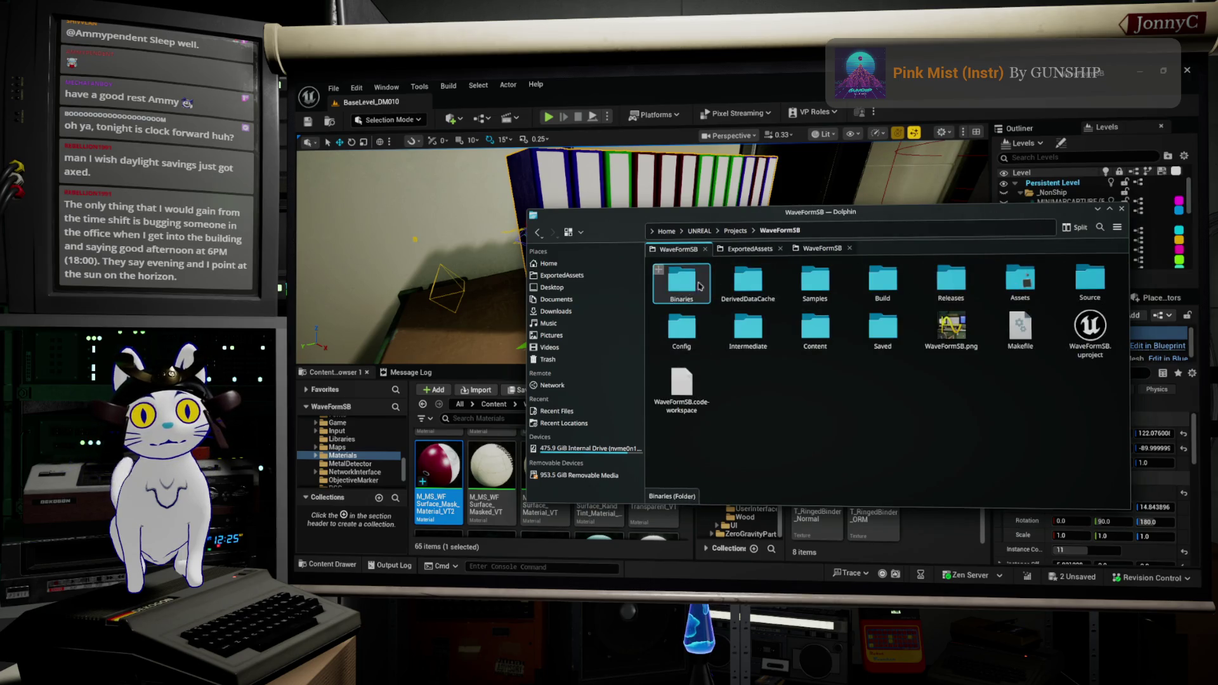
click(1023, 283)
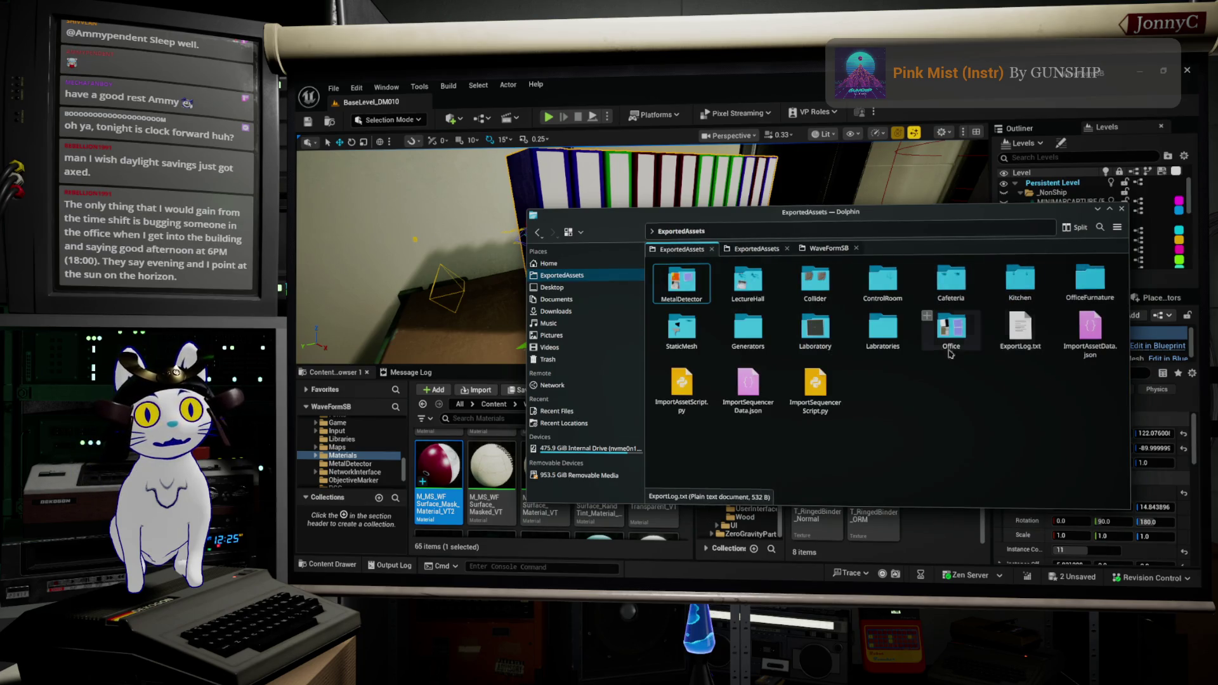
click(950, 344)
scroll(882, 381, down, 1)
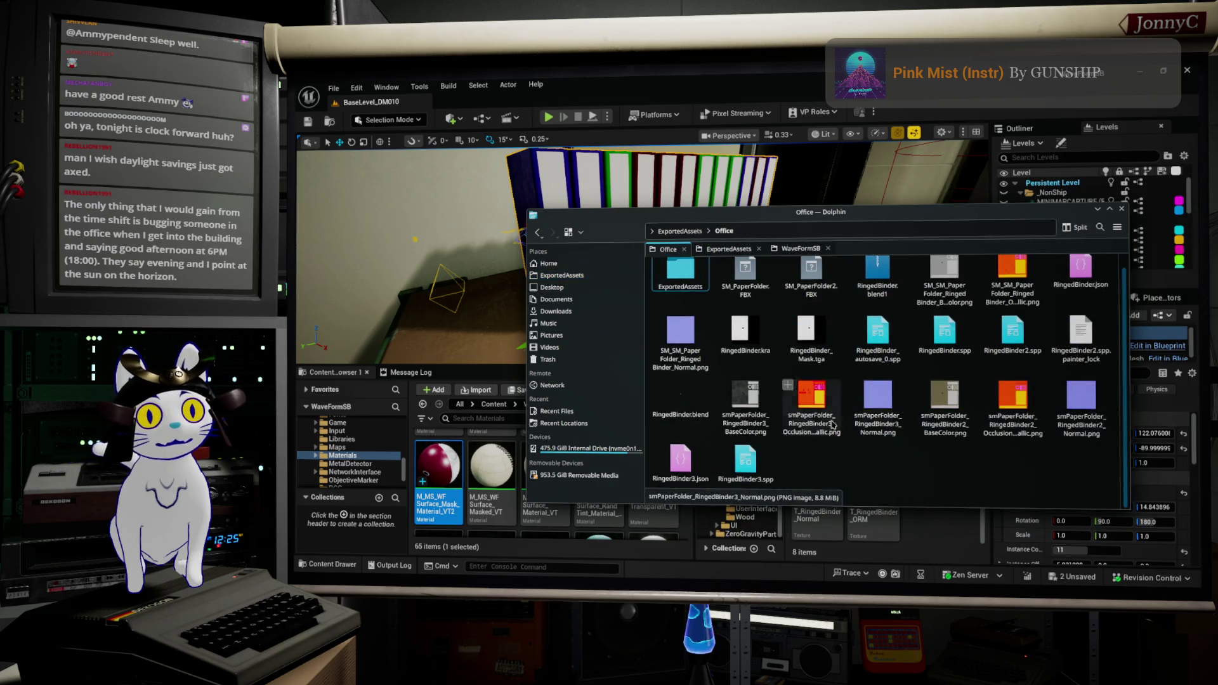
Drag the RingedBinder2 and RingedBinder3 BaseColor PNGs into Unreal's Office Content Browser folder
click(749, 403)
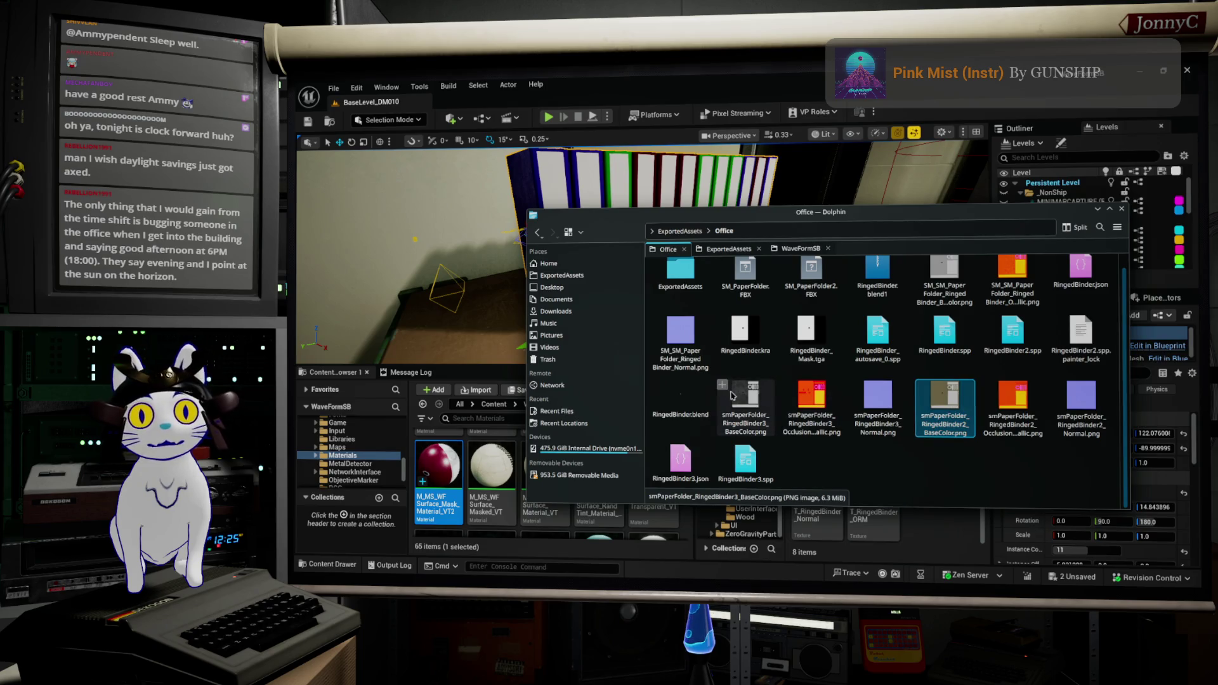
mouse_move(744, 394)
mouse_down()
mouse_move(685, 374)
mouse_move(639, 308)
mouse_up()
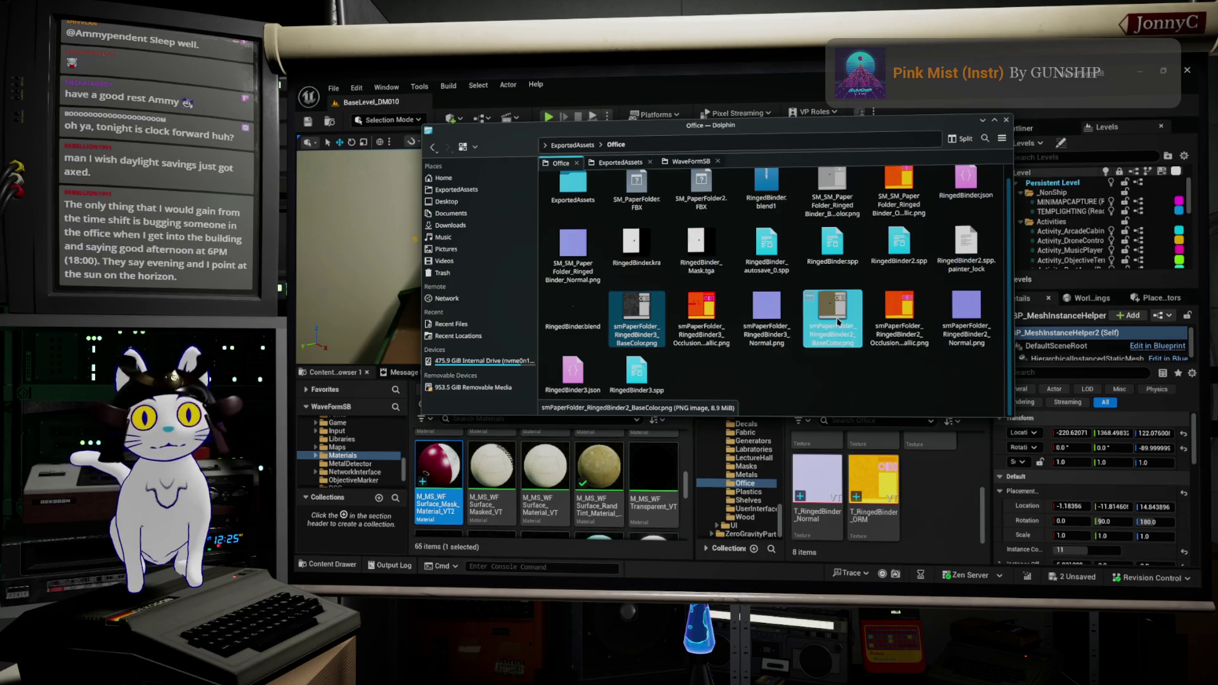
mouse_move(837, 319)
mouse_down()
mouse_move(943, 554)
mouse_move(945, 526)
mouse_up()
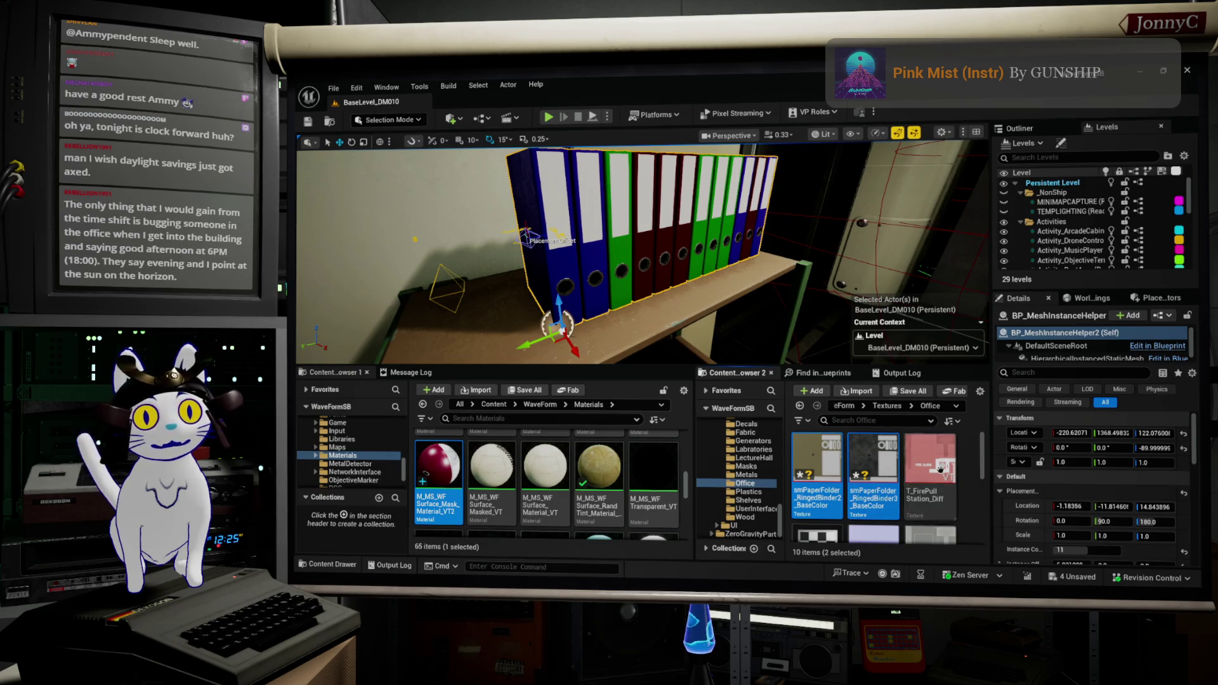
Bring up and dismiss the asset actions menu on the imported binder textures
right_click(871, 458)
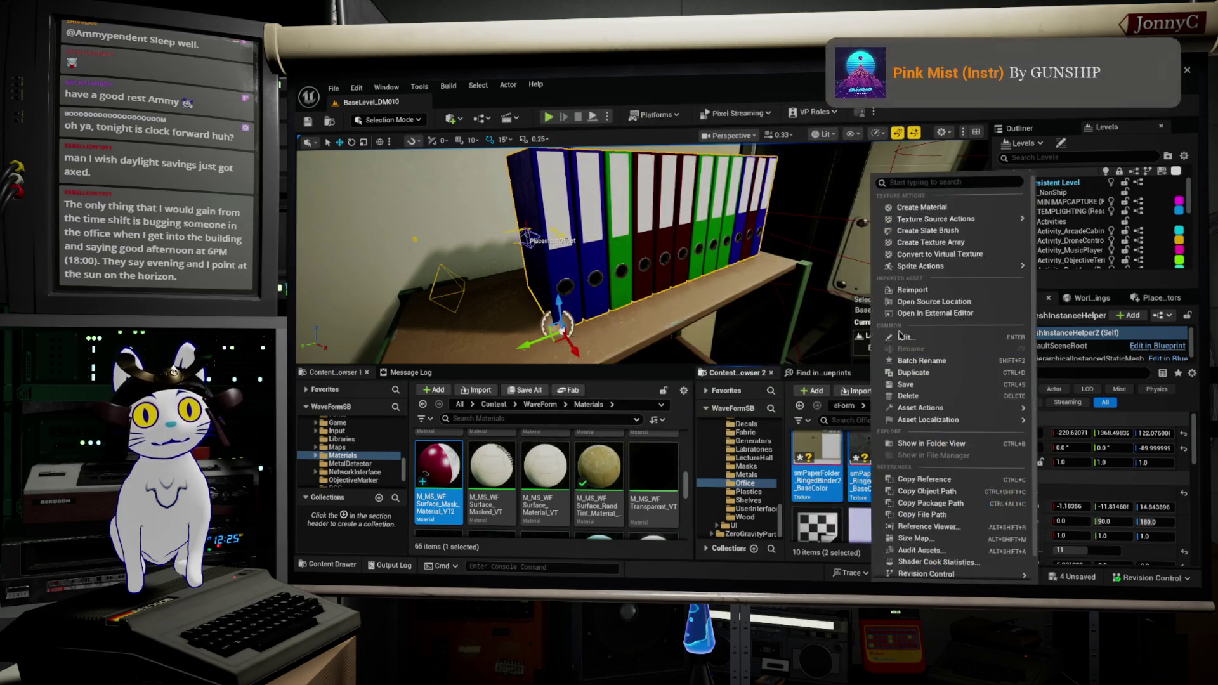
key(Escape)
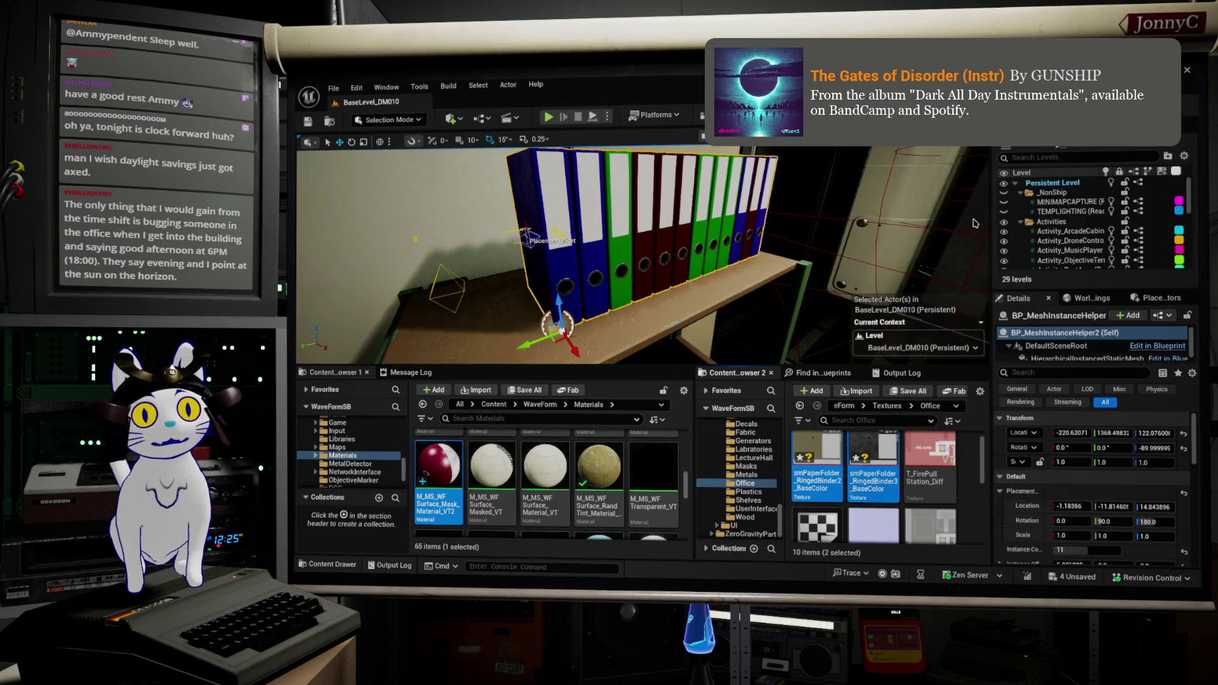
right_click(883, 443)
key(Escape)
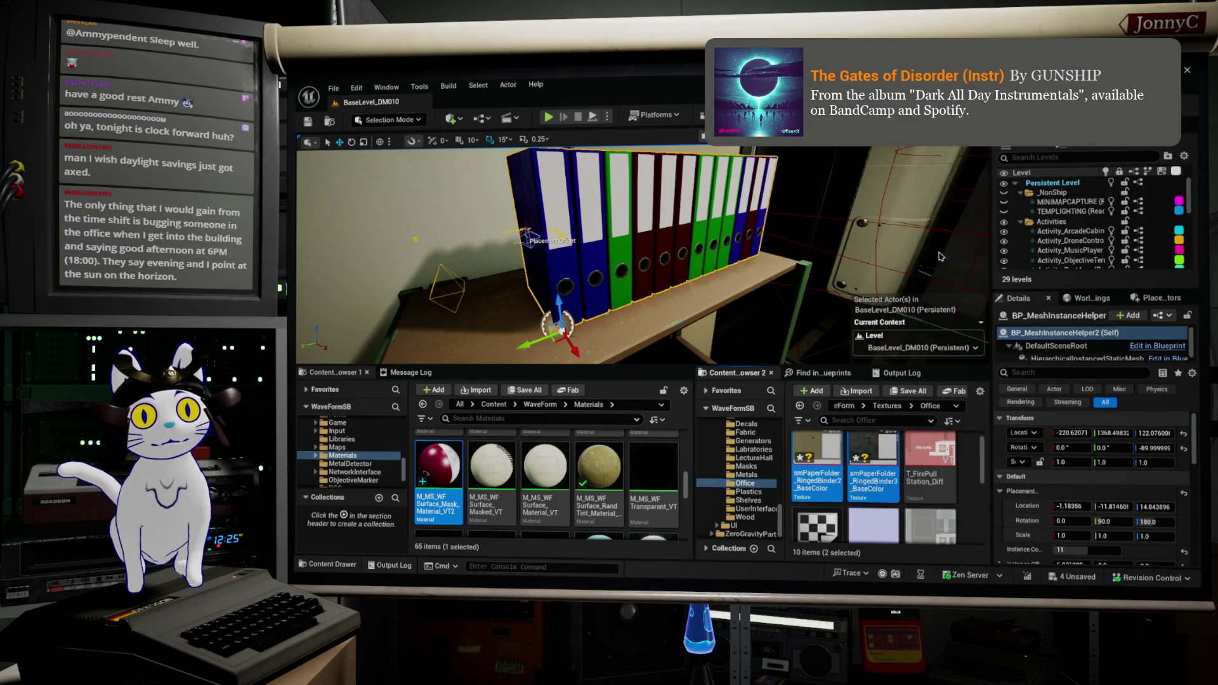
right_click(868, 452)
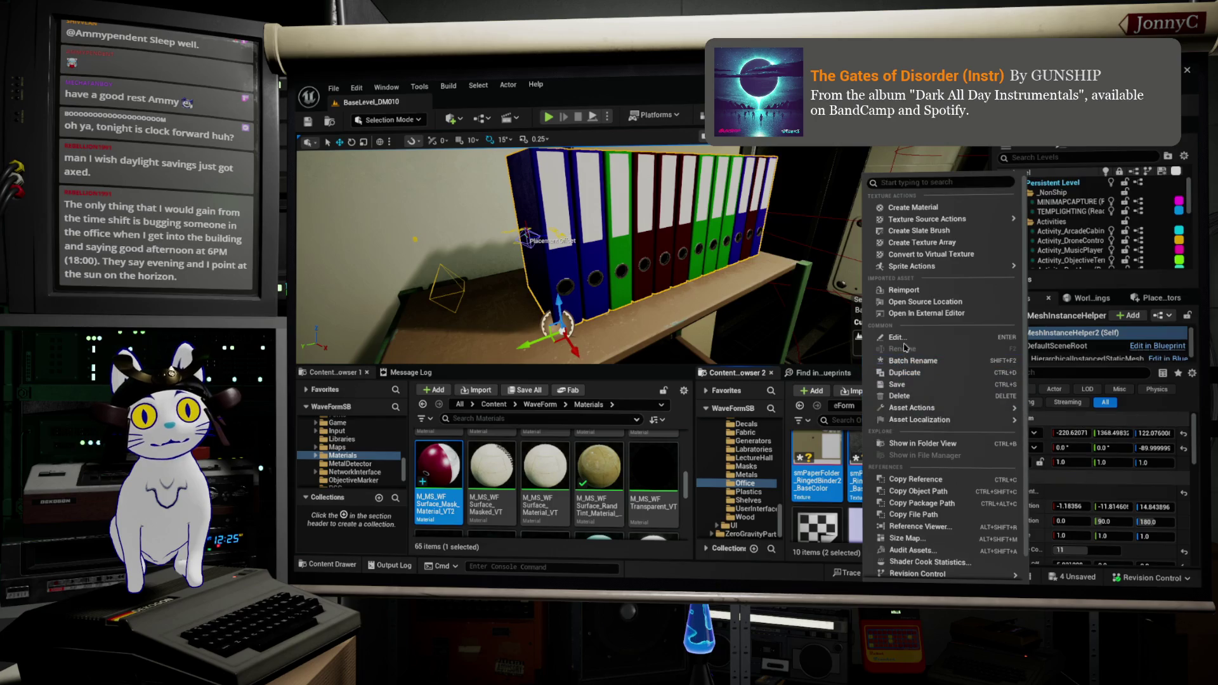
key(Escape)
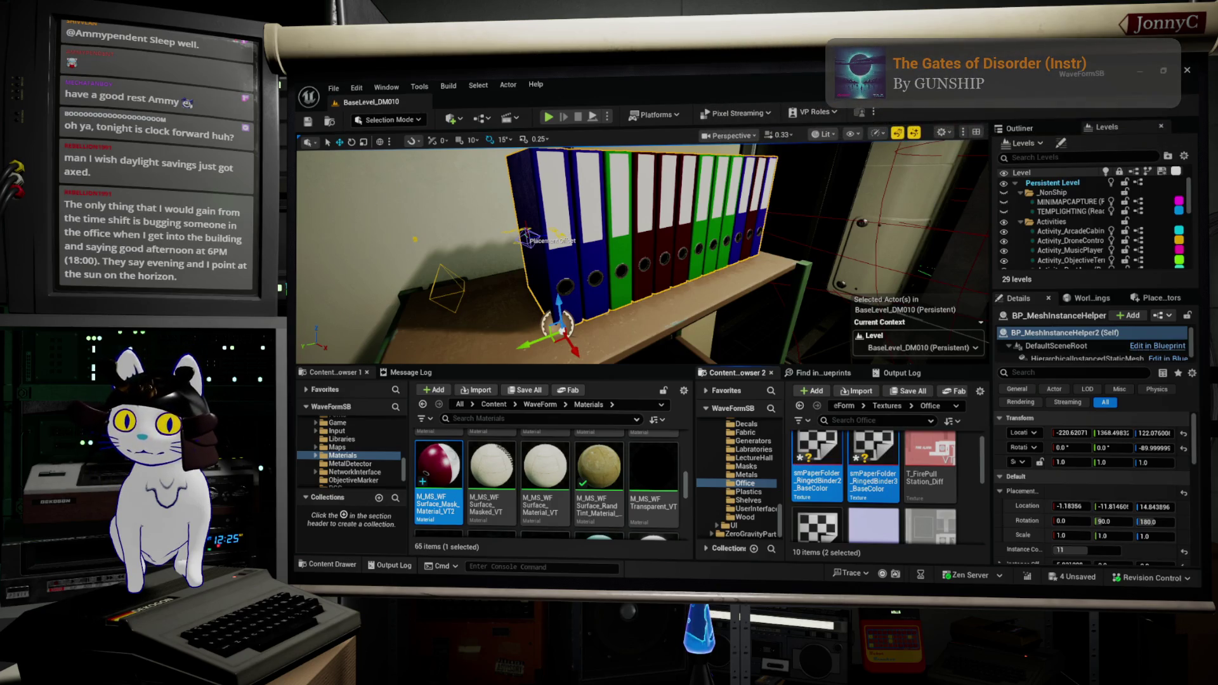
Save all assets and bring the M_MS_WFSurface_Mask_Material_VT2 editor back up
click(333, 88)
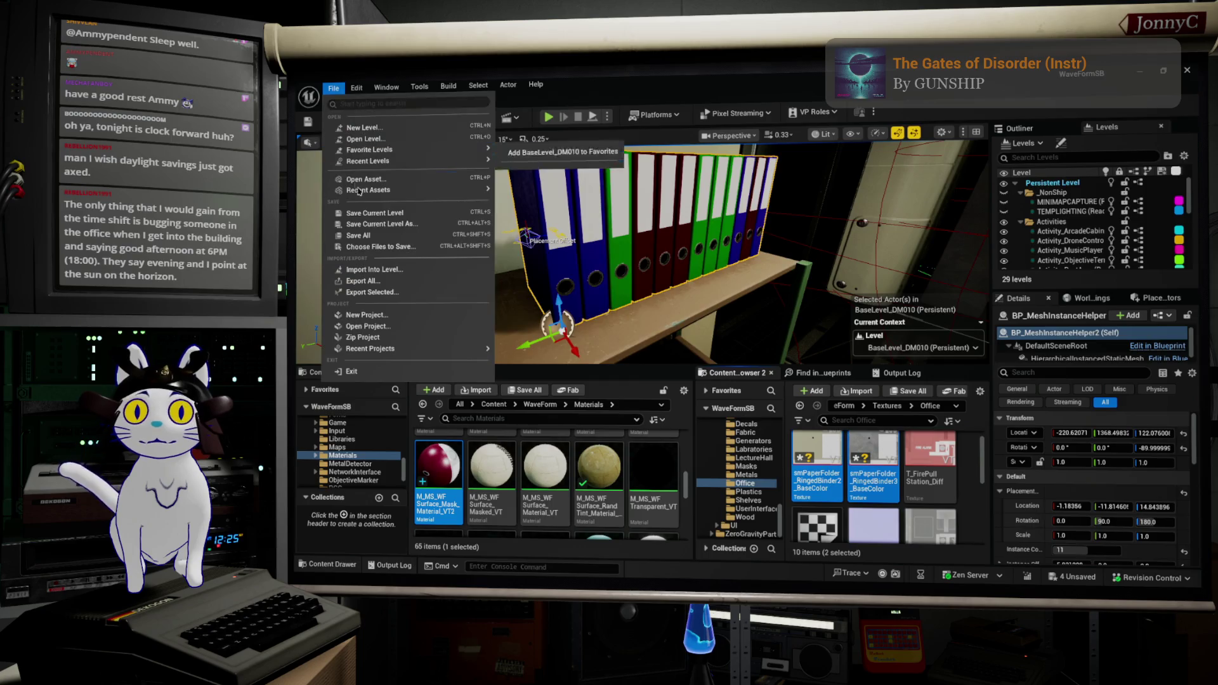
key(Escape)
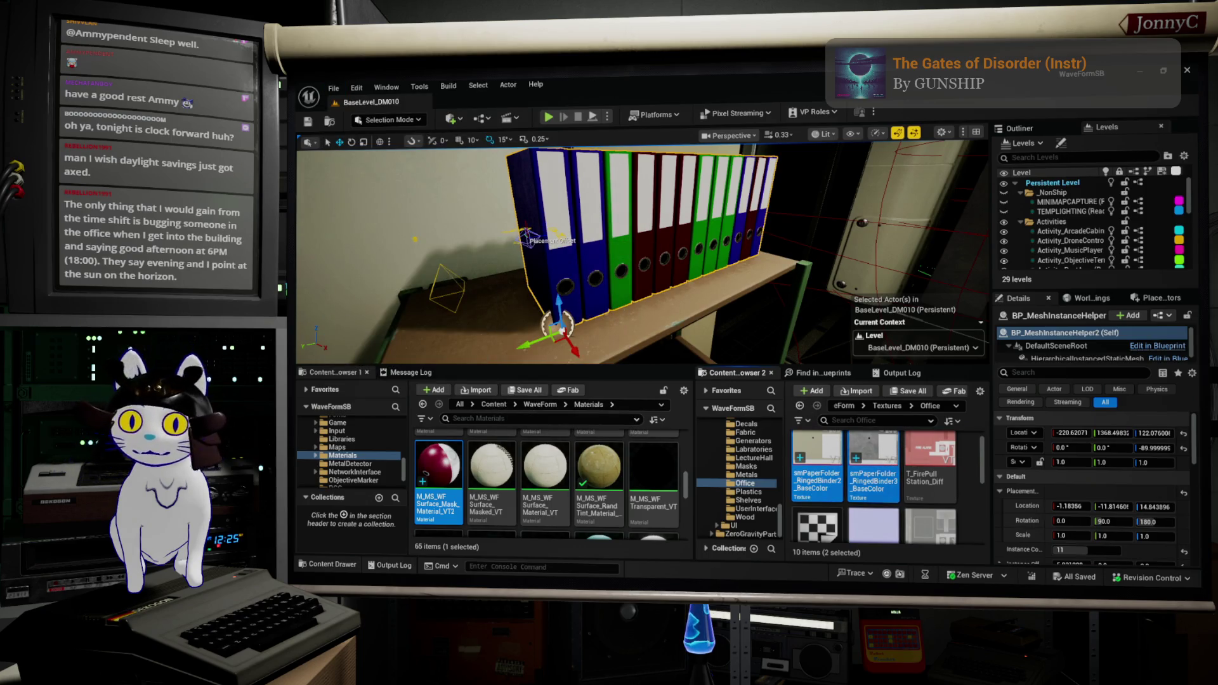
key(Return)
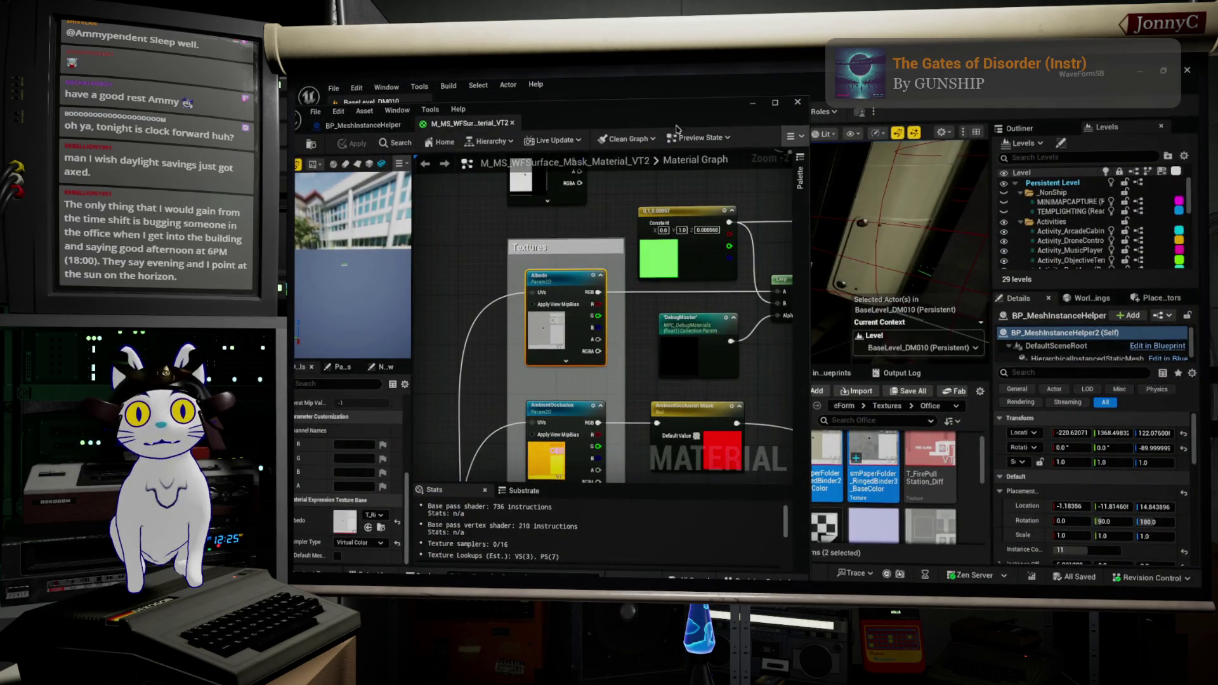
Save the material as M_MS_WFSurface_Mask_Material_VT3, then open SM_SM_PaperFolder from BP_MeshInstanceHelper
scroll(808, 166, down, 3)
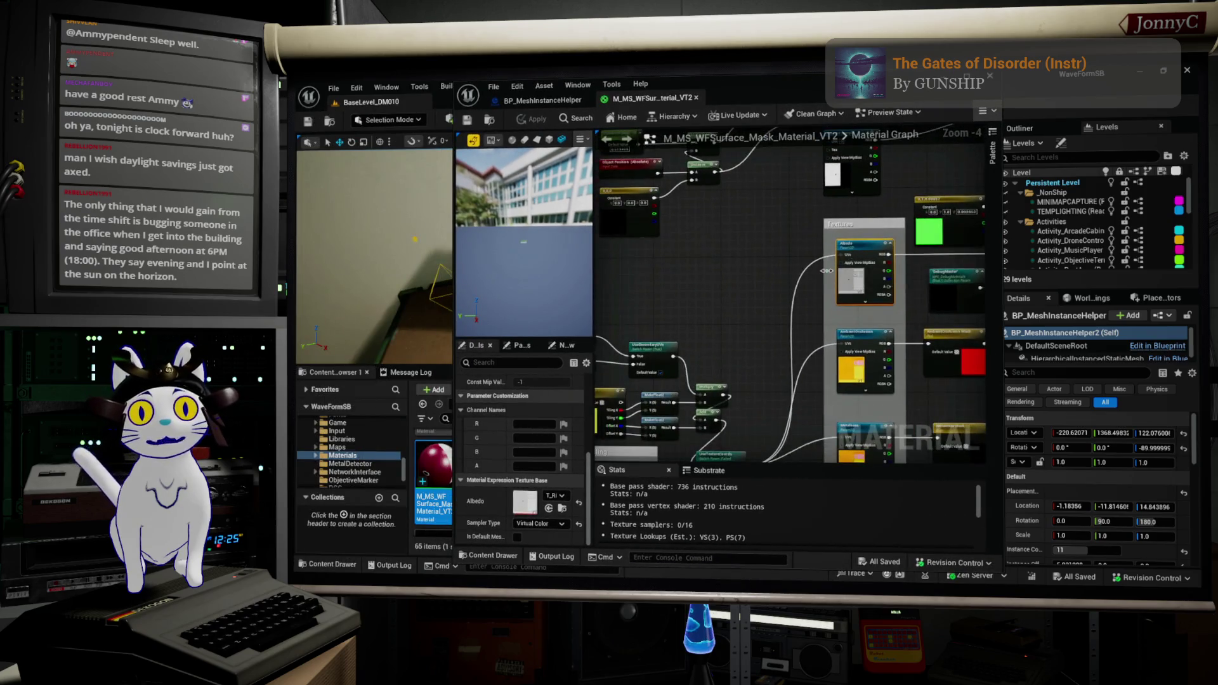
scroll(836, 328, up, 1)
scroll(836, 328, down, 1)
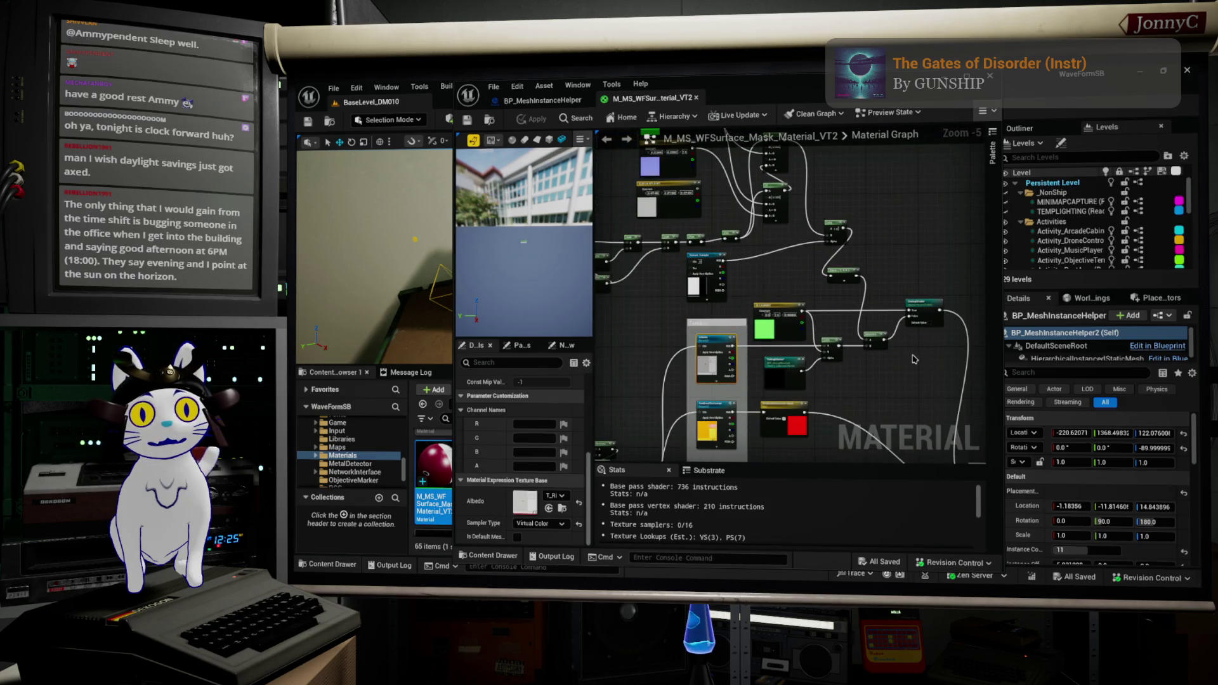
click(493, 87)
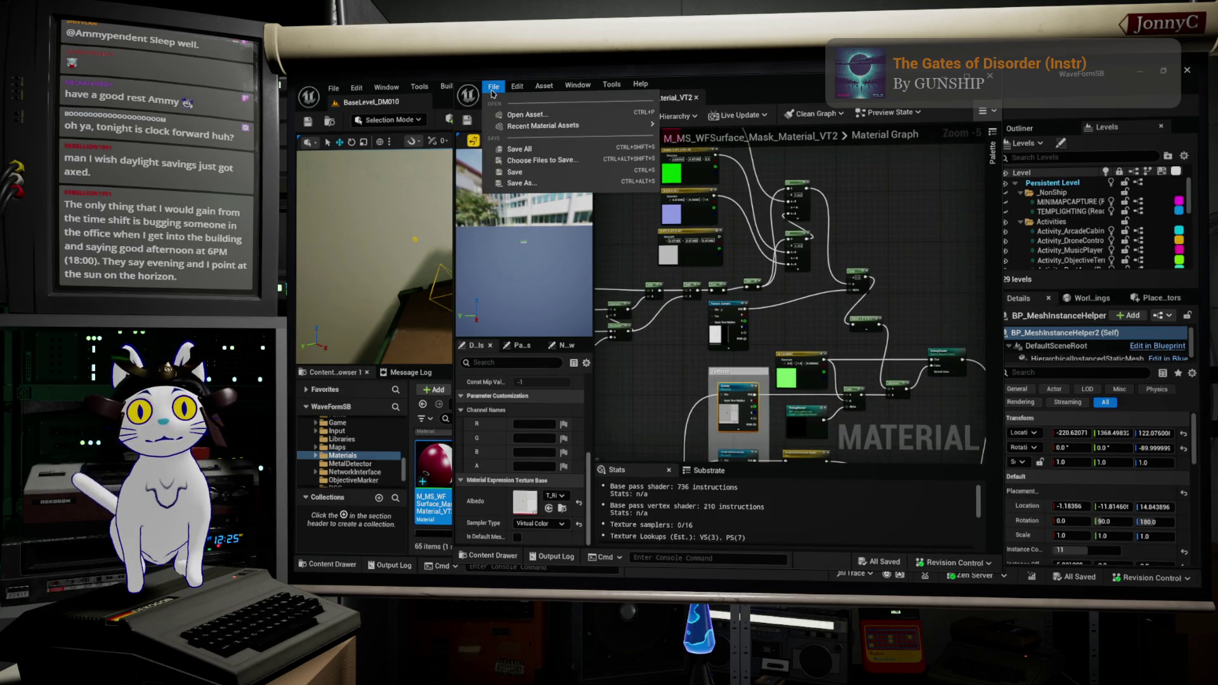
click(538, 182)
click(643, 472)
key(BackSpace)
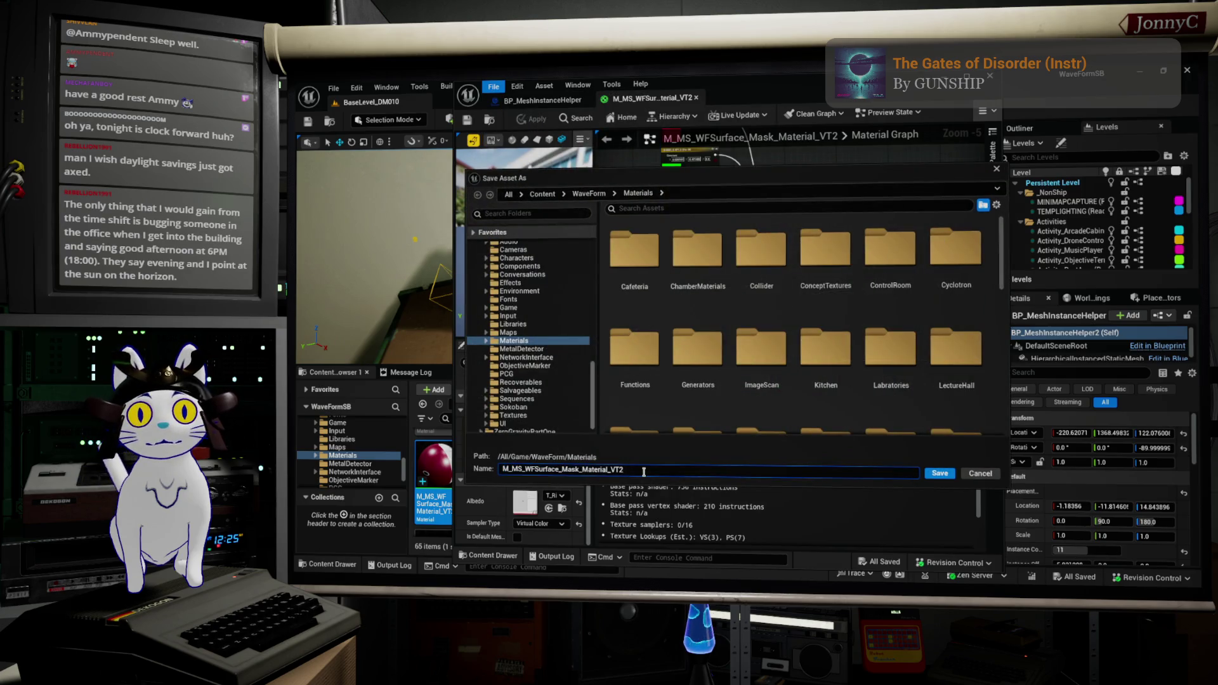
key(Return)
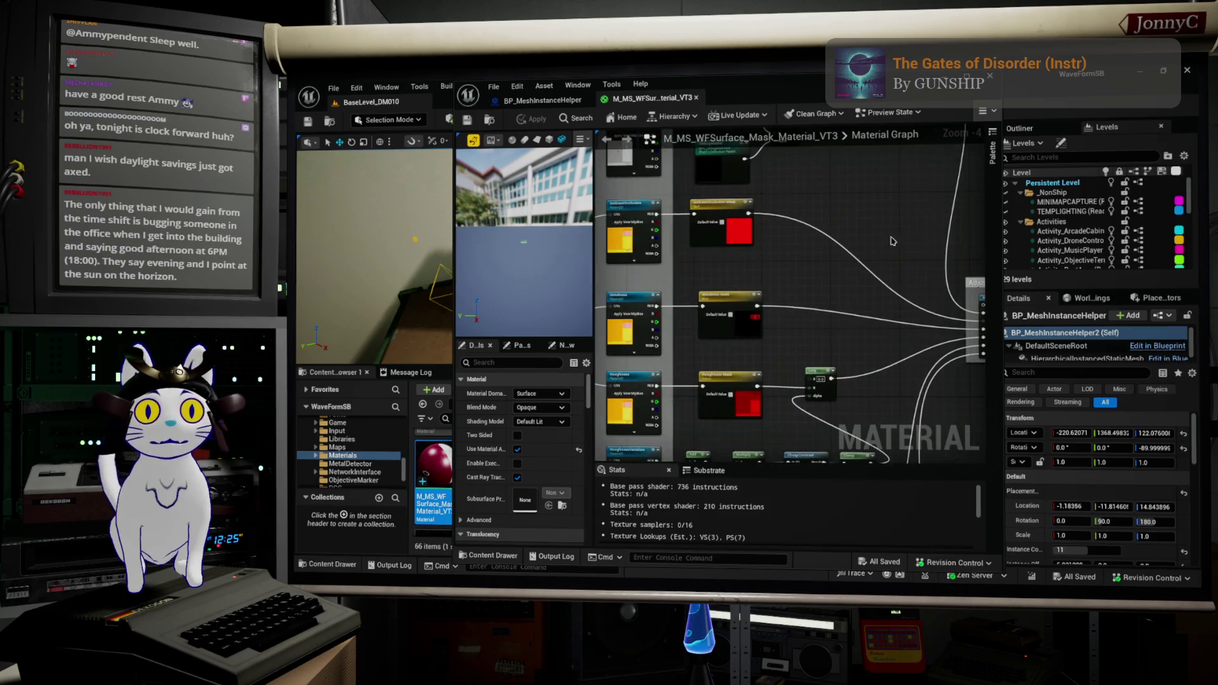
click(534, 103)
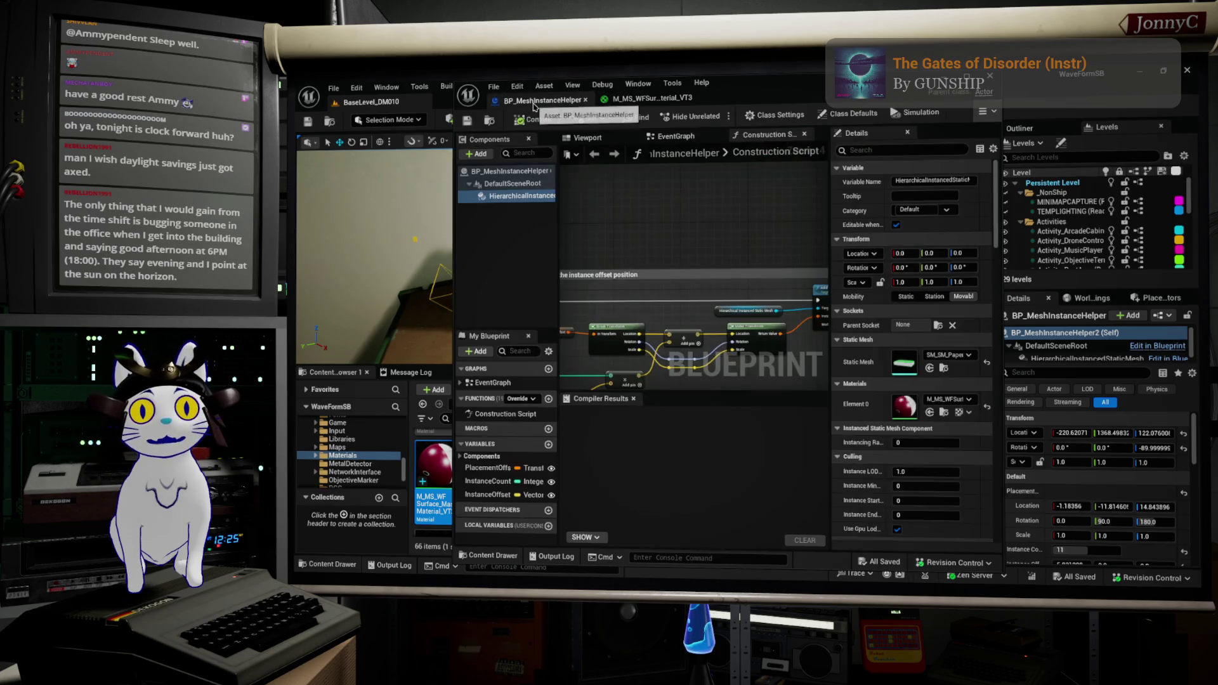
double_click(917, 365)
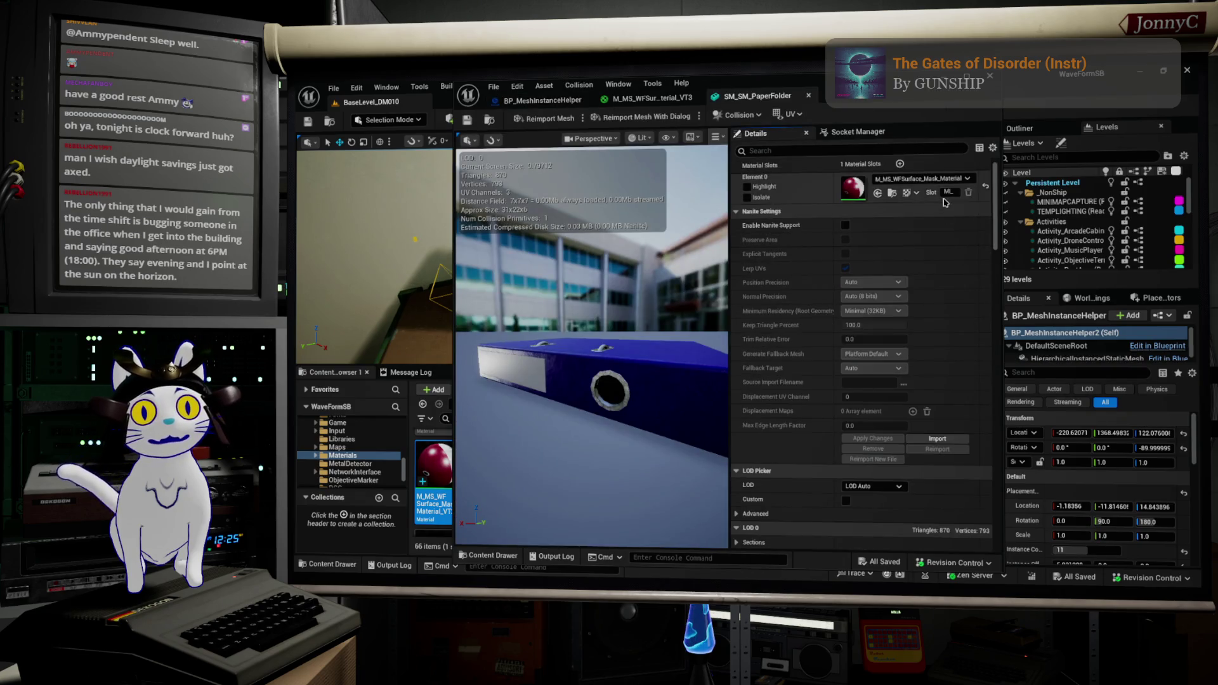
Assign M_MS_WFSurface_Mask_Material_VT3 to the paper folder mesh's material slot and save
click(947, 180)
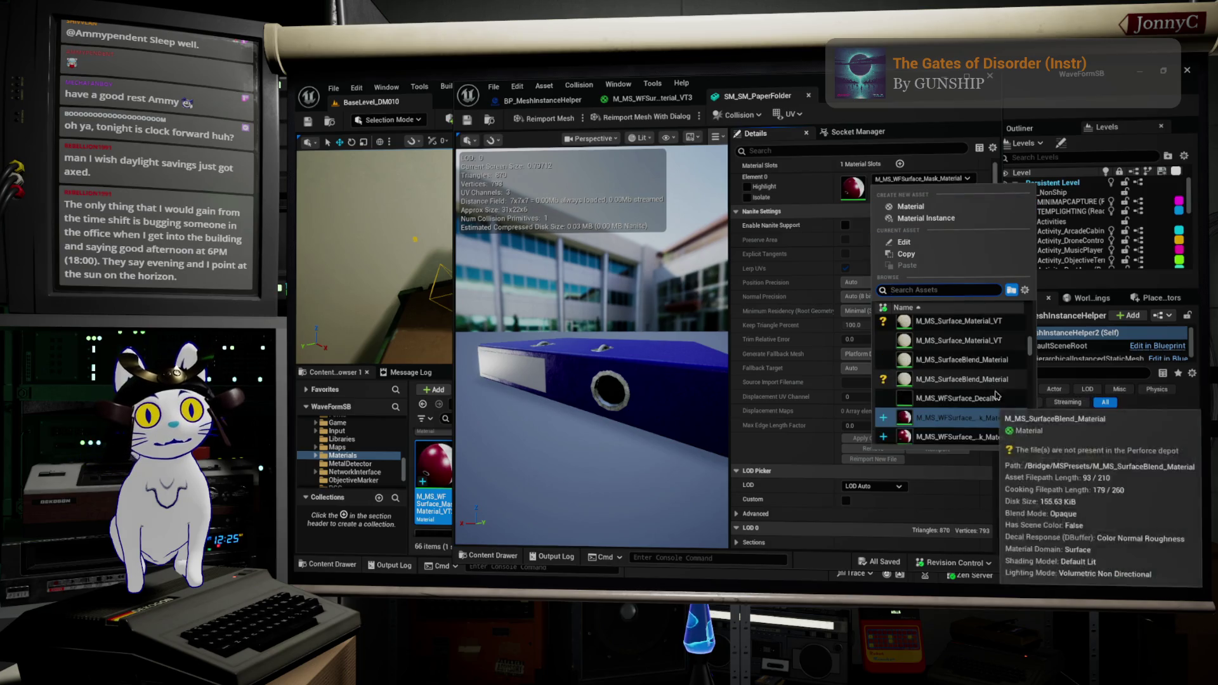
click(1013, 437)
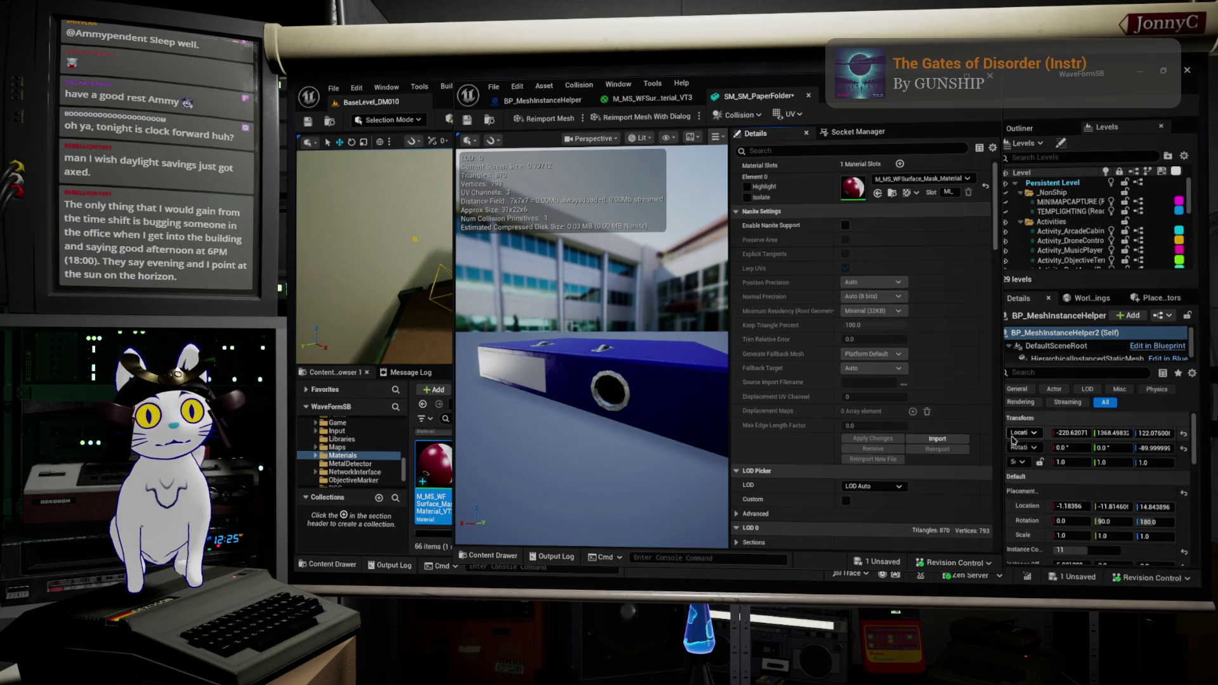
click(467, 121)
Duplicate the Texture Sample node with Ctrl+D and place the copy beside the original
click(653, 97)
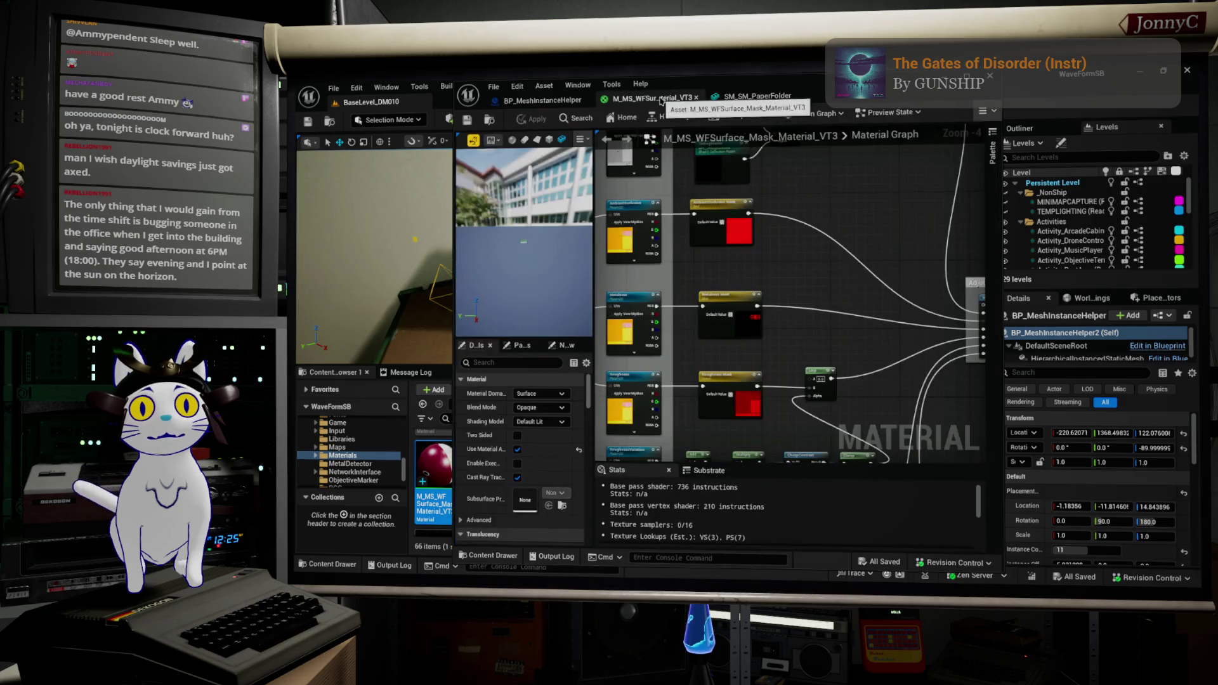
drag(772, 88, 836, 103)
scroll(843, 366, up, 1)
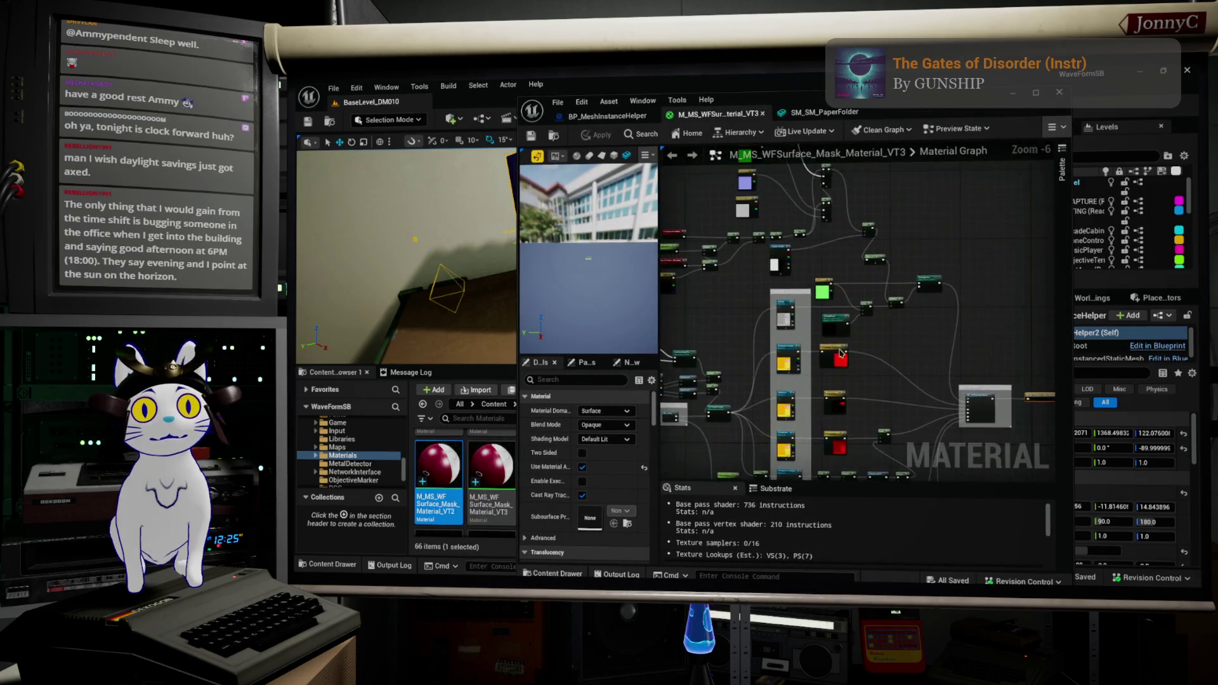
scroll(843, 366, down, 1)
scroll(798, 371, up, 2)
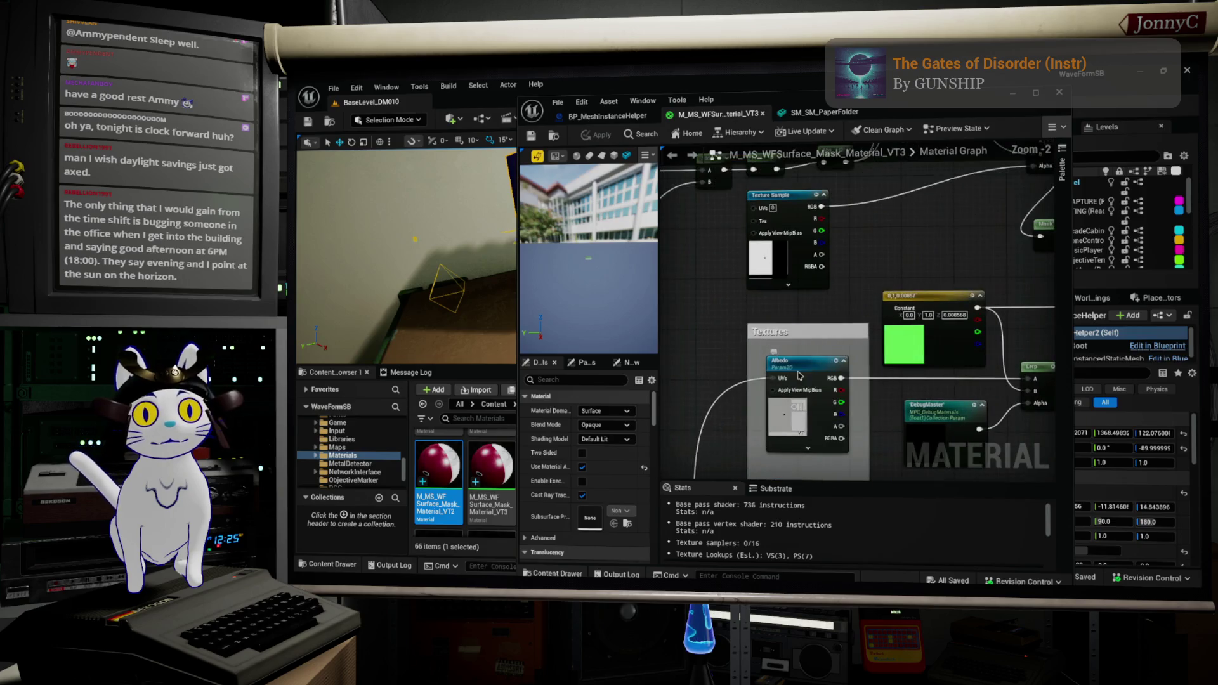
click(798, 371)
right_click(689, 335)
click(704, 303)
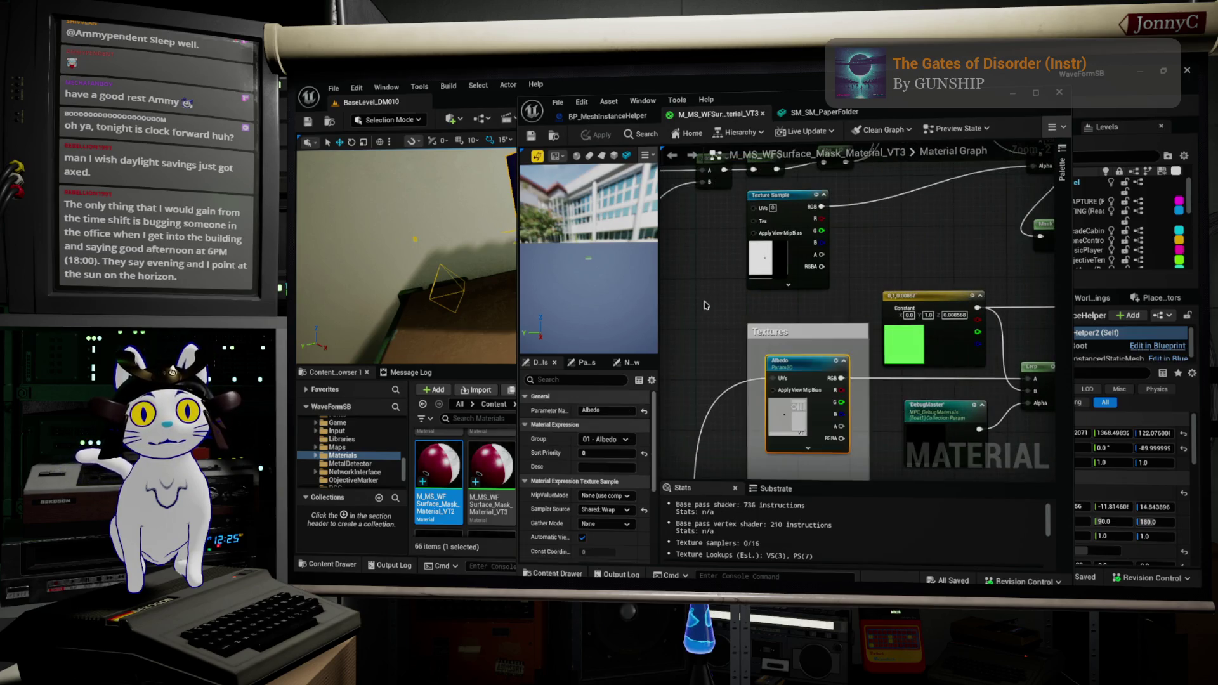
scroll(794, 303, down, 1)
drag(833, 240, 896, 228)
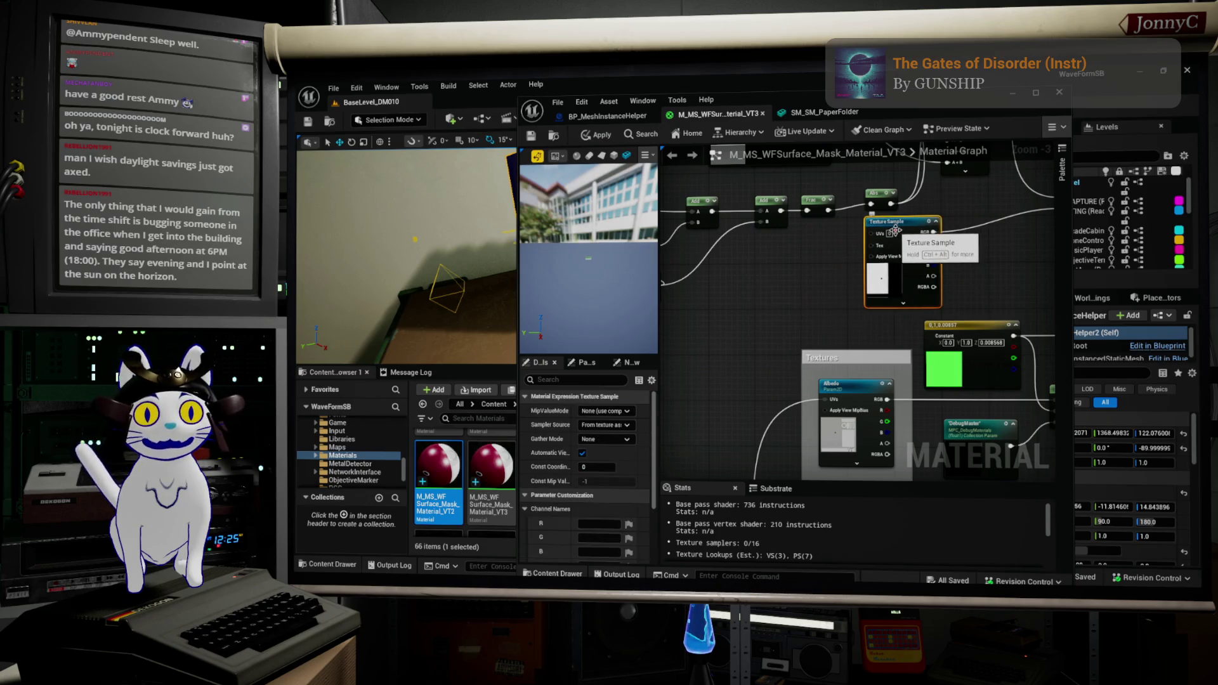
key(ctrl+d)
mouse_move(863, 259)
mouse_down()
mouse_move(802, 263)
mouse_move(806, 245)
mouse_up()
drag(895, 233, 870, 241)
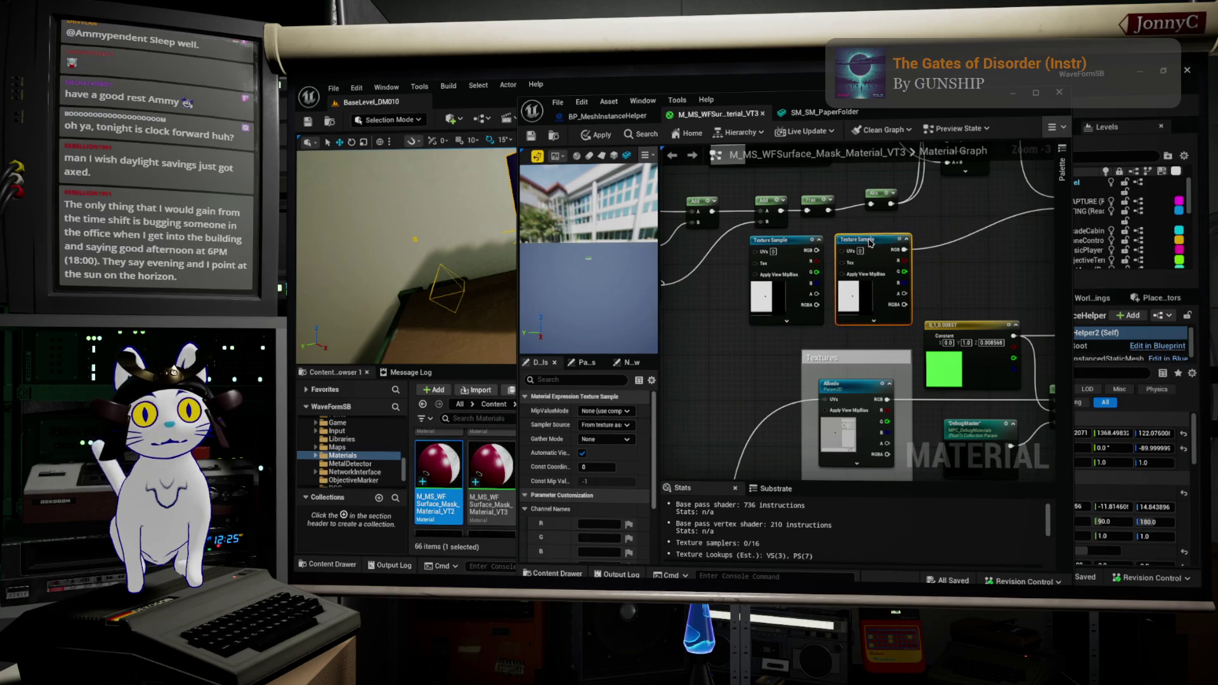
Duplicate a Texture Sample again and place the third copy between the other two
click(766, 291)
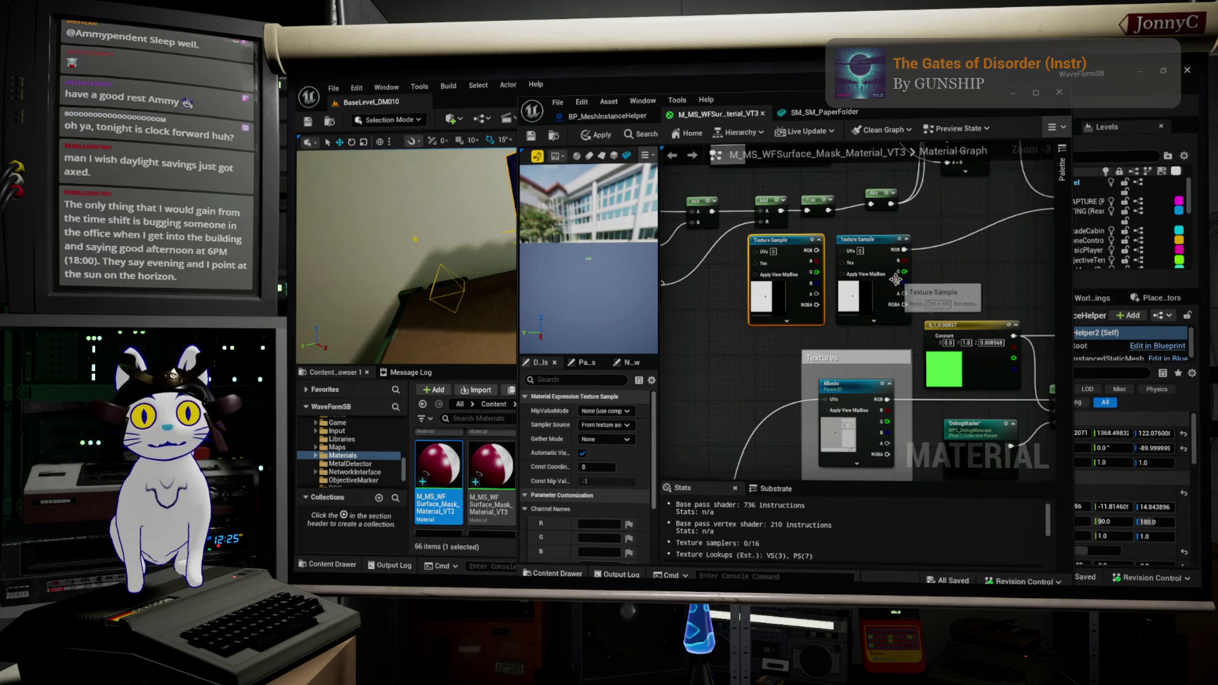
scroll(895, 280, down, 1)
drag(881, 253, 954, 227)
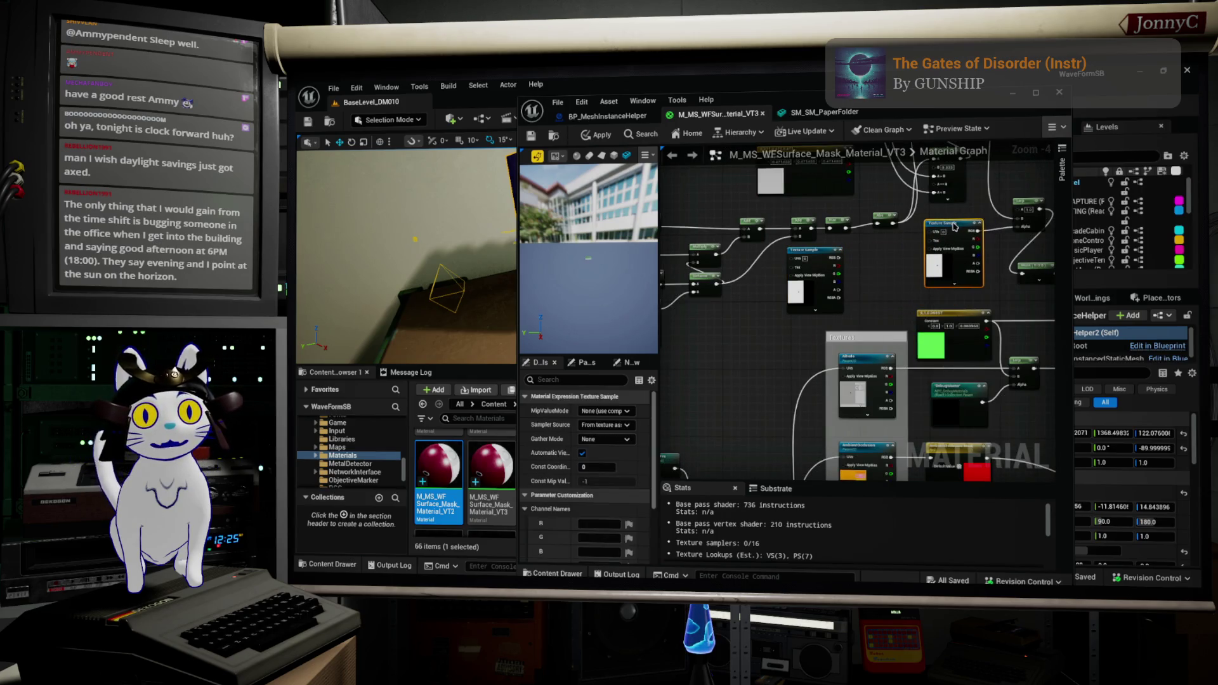
click(810, 253)
key(ctrl+d)
mouse_move(831, 262)
mouse_down()
mouse_move(890, 273)
mouse_move(887, 255)
mouse_up()
scroll(594, 475, down, 2)
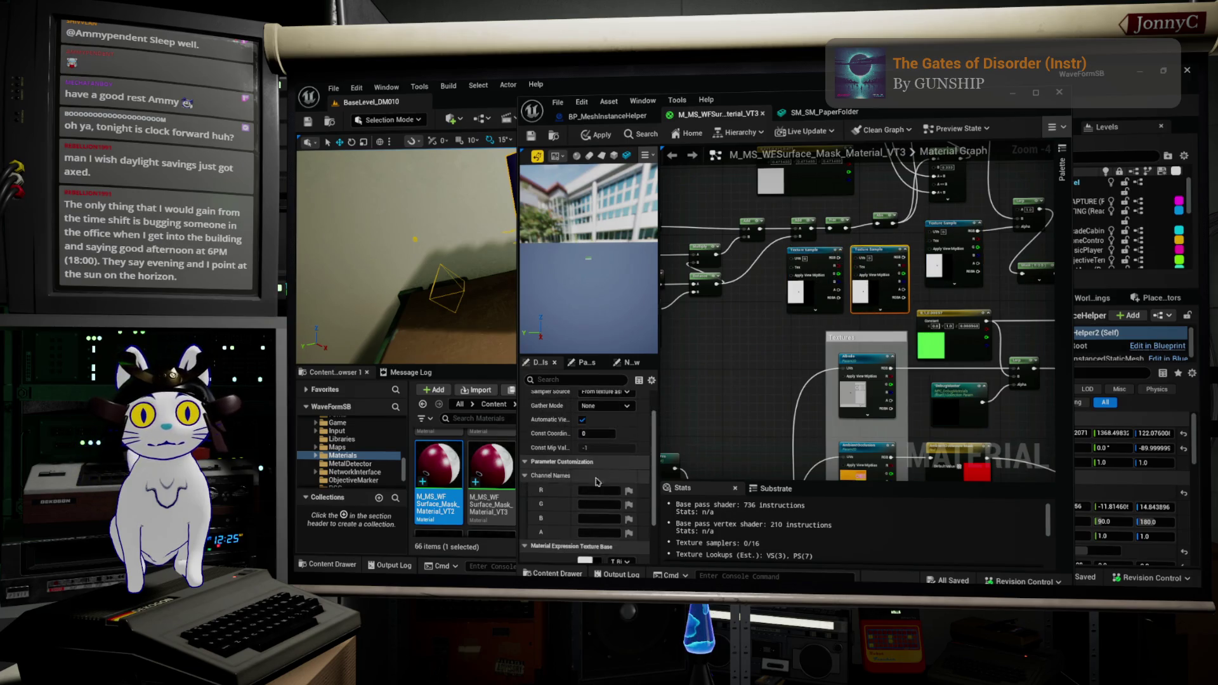
Shrink the VT3 material editor window to reveal the Office textures folder
click(823, 113)
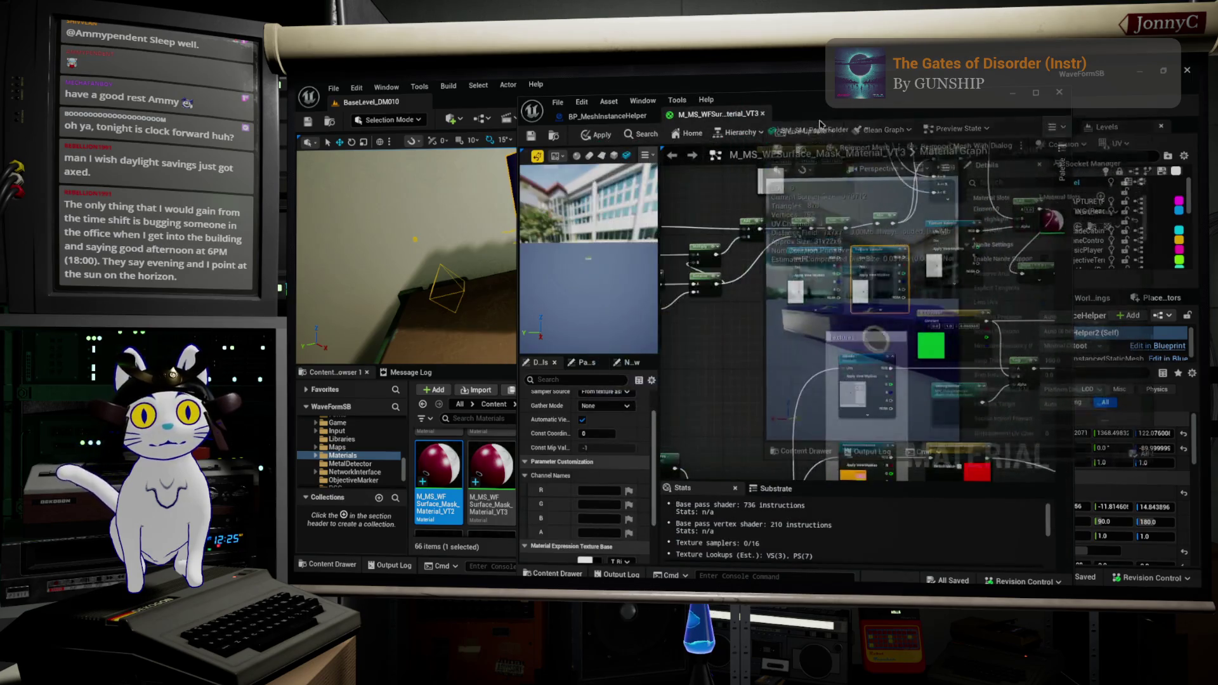
click(696, 120)
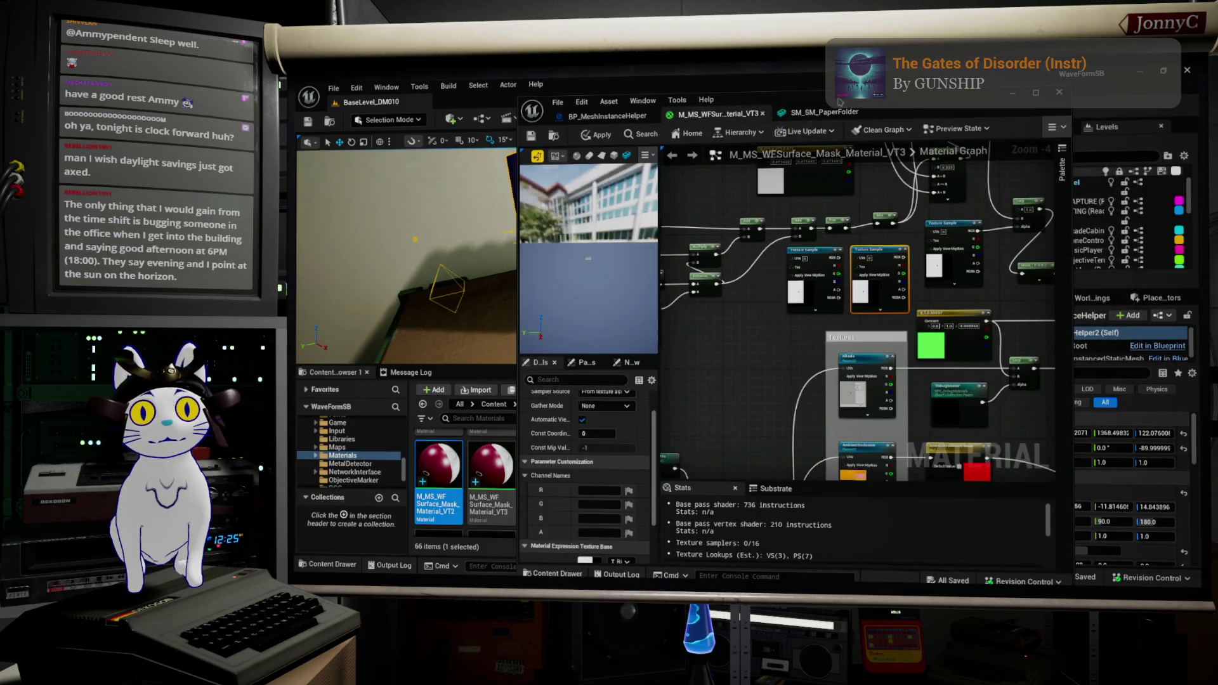
mouse_move(761, 100)
mouse_down()
mouse_move(576, 99)
mouse_move(536, 112)
mouse_up()
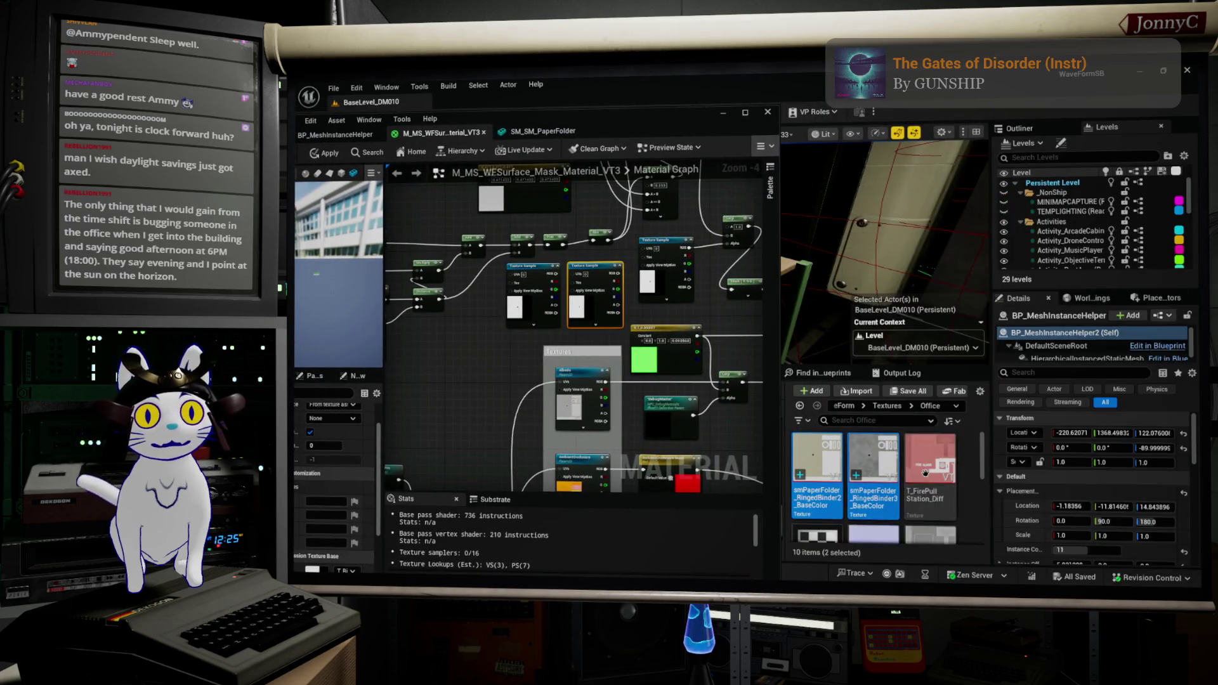
Load the RingedBinder2 base colour texture into the selected Texture Sample node
click(809, 445)
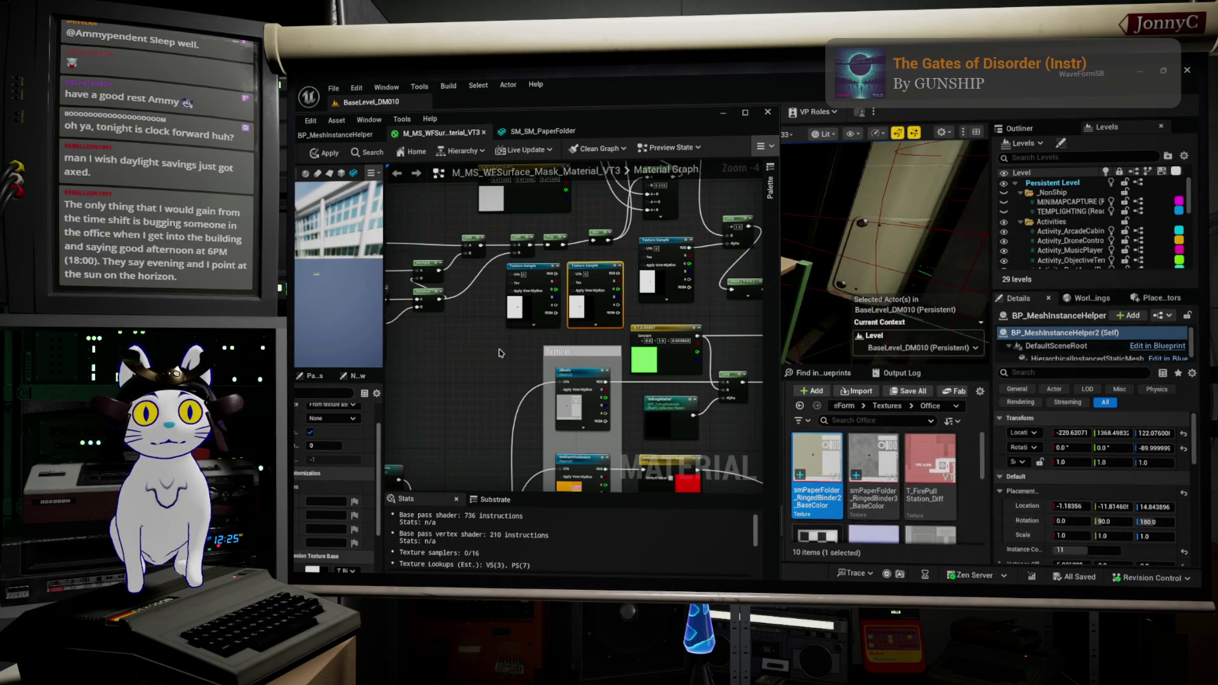
scroll(500, 353, up, 2)
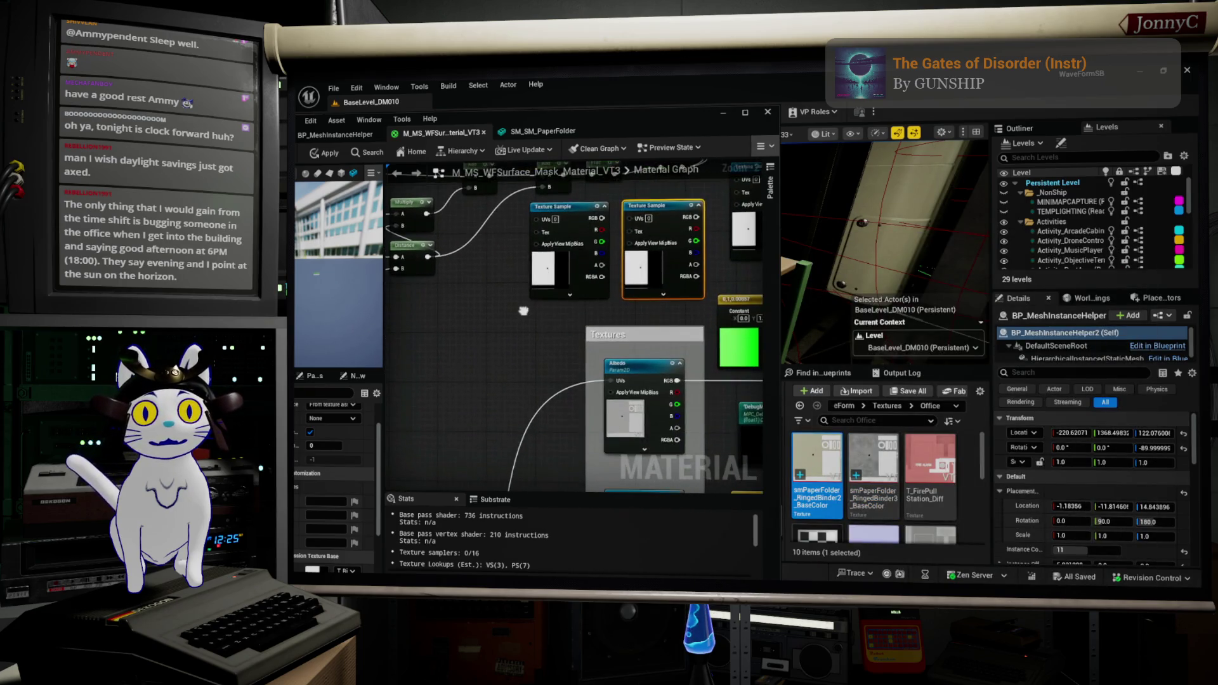
scroll(531, 334, up, 3)
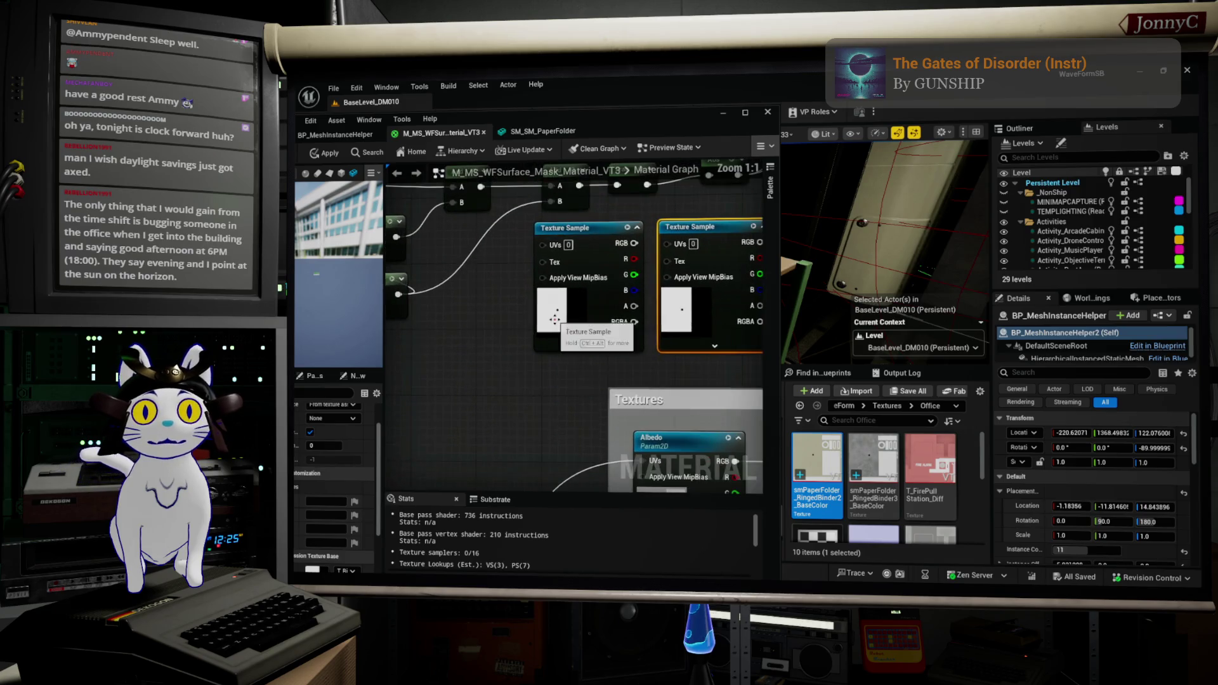
scroll(359, 543, down, 2)
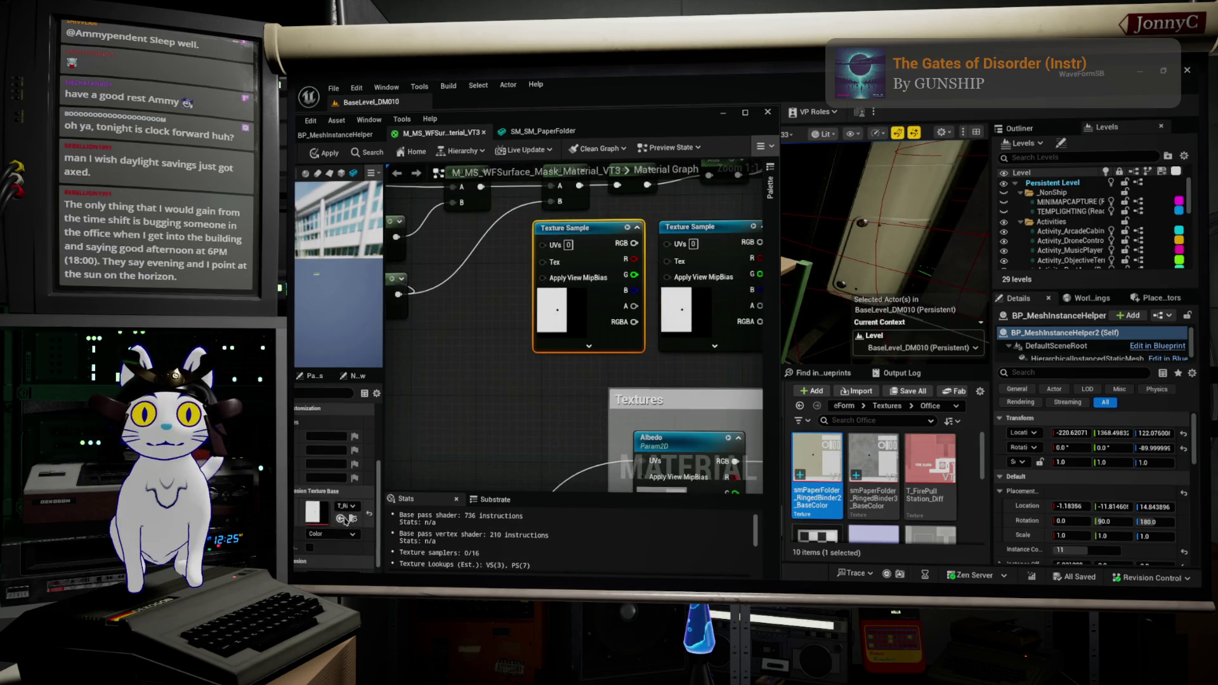
click(342, 518)
Assign the RingedBinder3 base colour texture to the right Texture Sample node
click(879, 514)
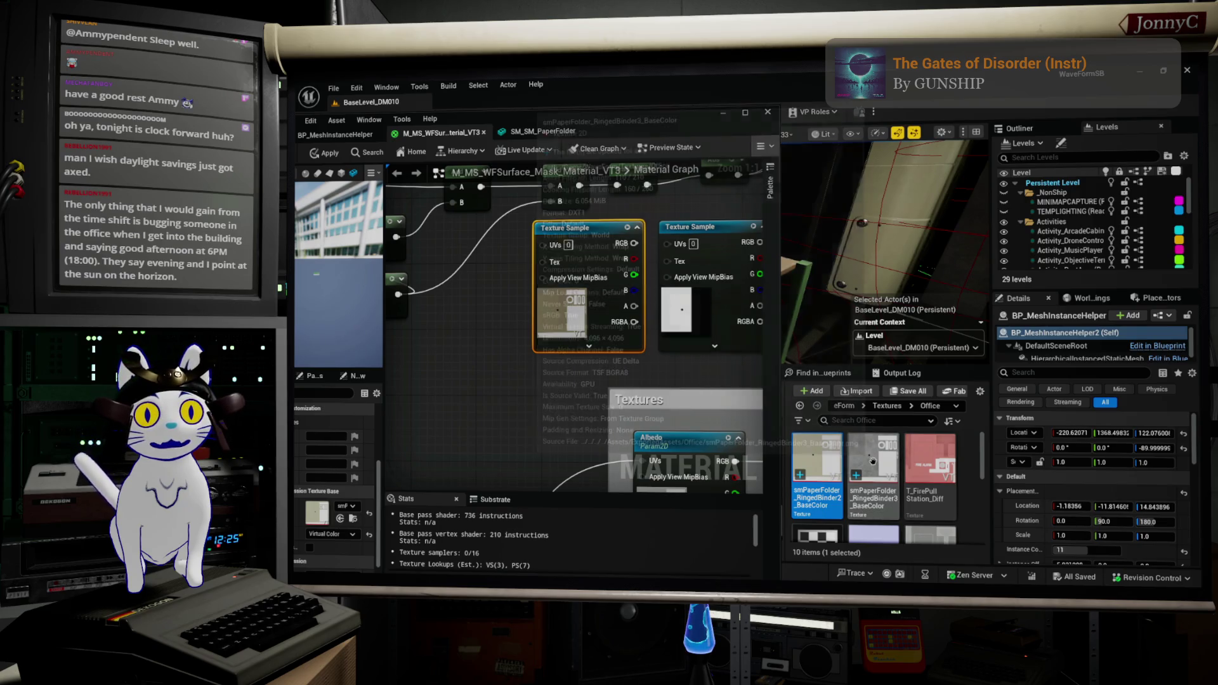
click(682, 311)
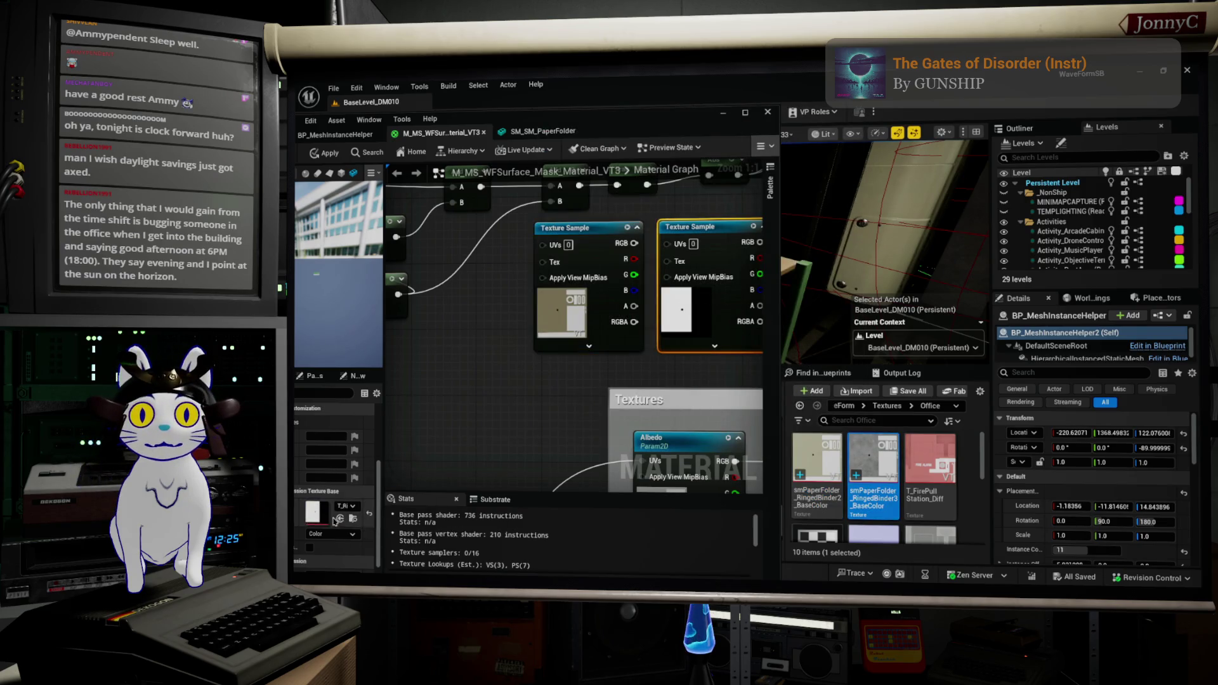
click(343, 518)
scroll(489, 377, down, 3)
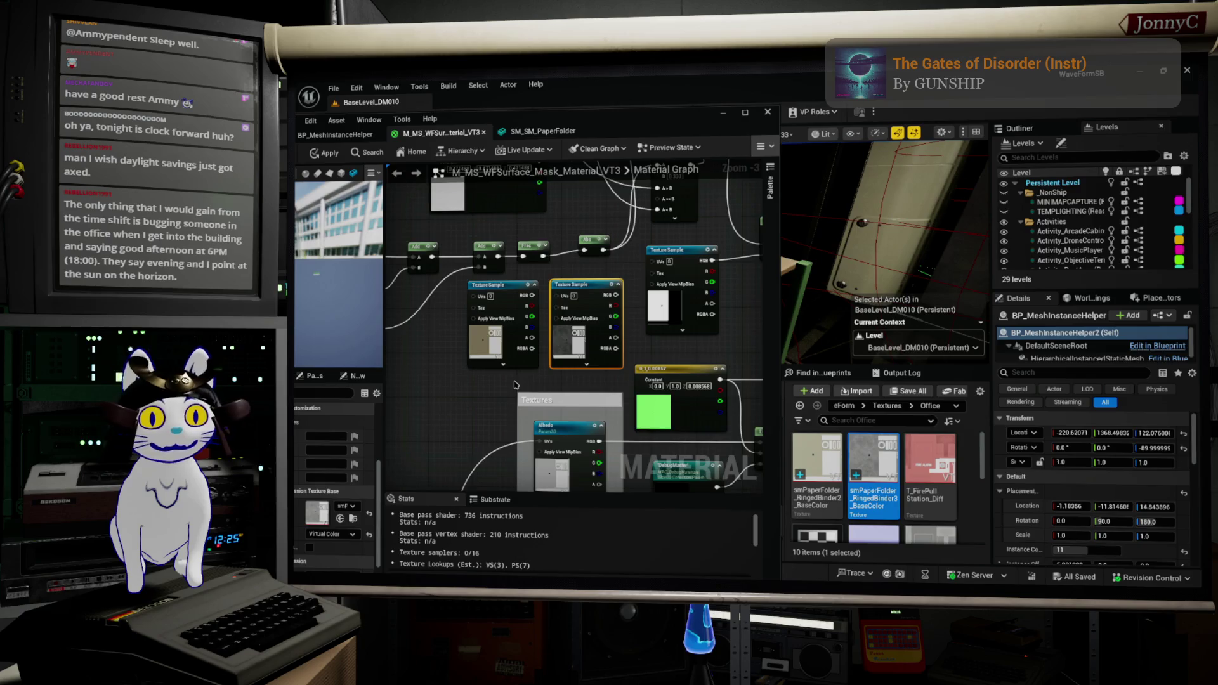
Disconnect the Lerp output from the Component Mask and duplicate the two stacked If nodes
scroll(515, 385, down, 1)
scroll(539, 379, down, 1)
scroll(545, 326, up, 1)
click(594, 270)
scroll(599, 271, down, 1)
mouse_move(601, 270)
mouse_down()
mouse_move(624, 314)
mouse_move(723, 198)
mouse_up()
alt+click(669, 335)
scroll(674, 283, up, 2)
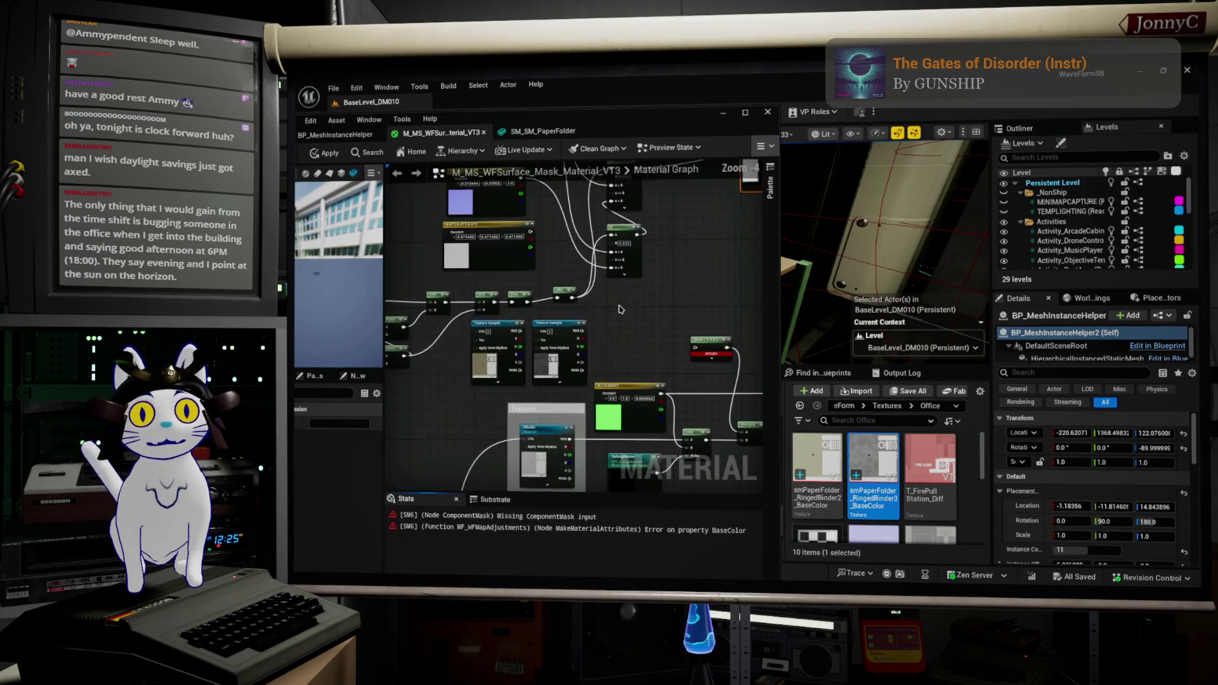
drag(647, 241, 635, 204)
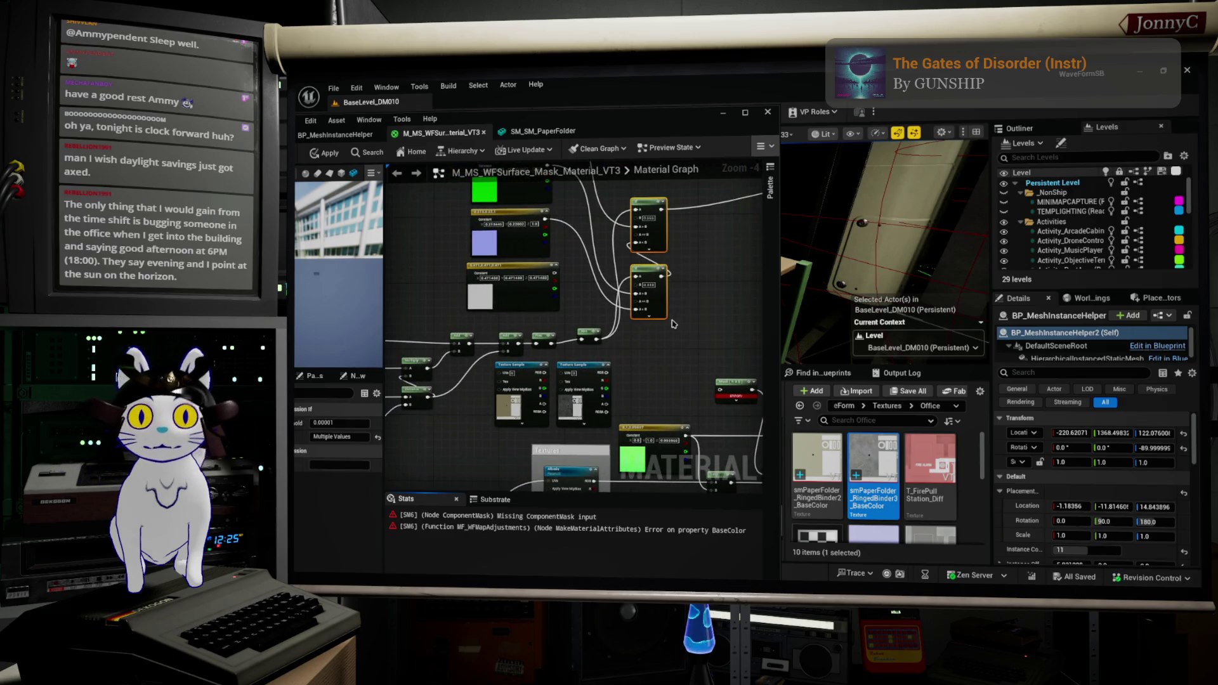
key(ctrl+d)
scroll(614, 364, up, 2)
mouse_move(616, 352)
mouse_down()
mouse_move(589, 330)
mouse_move(684, 354)
mouse_move(671, 351)
mouse_up()
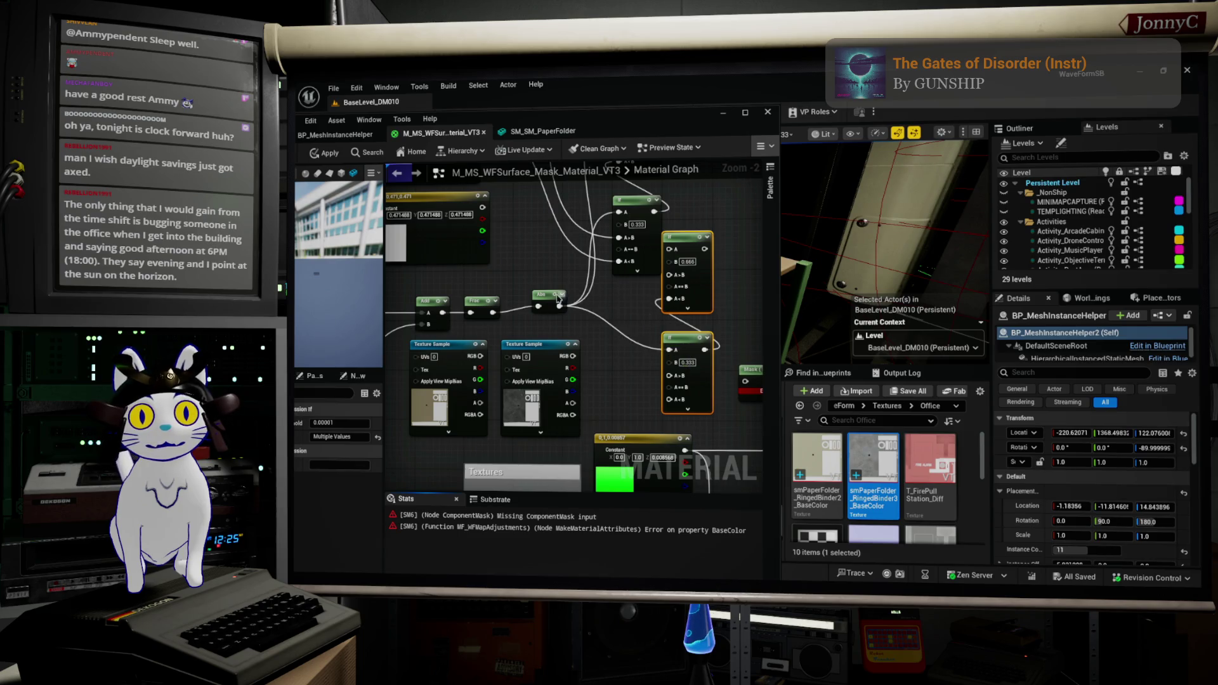
Connect the Abs output to the upper If node's A pin and arrange the If nodes
mouse_move(557, 307)
mouse_down()
mouse_move(682, 263)
mouse_move(671, 250)
mouse_up()
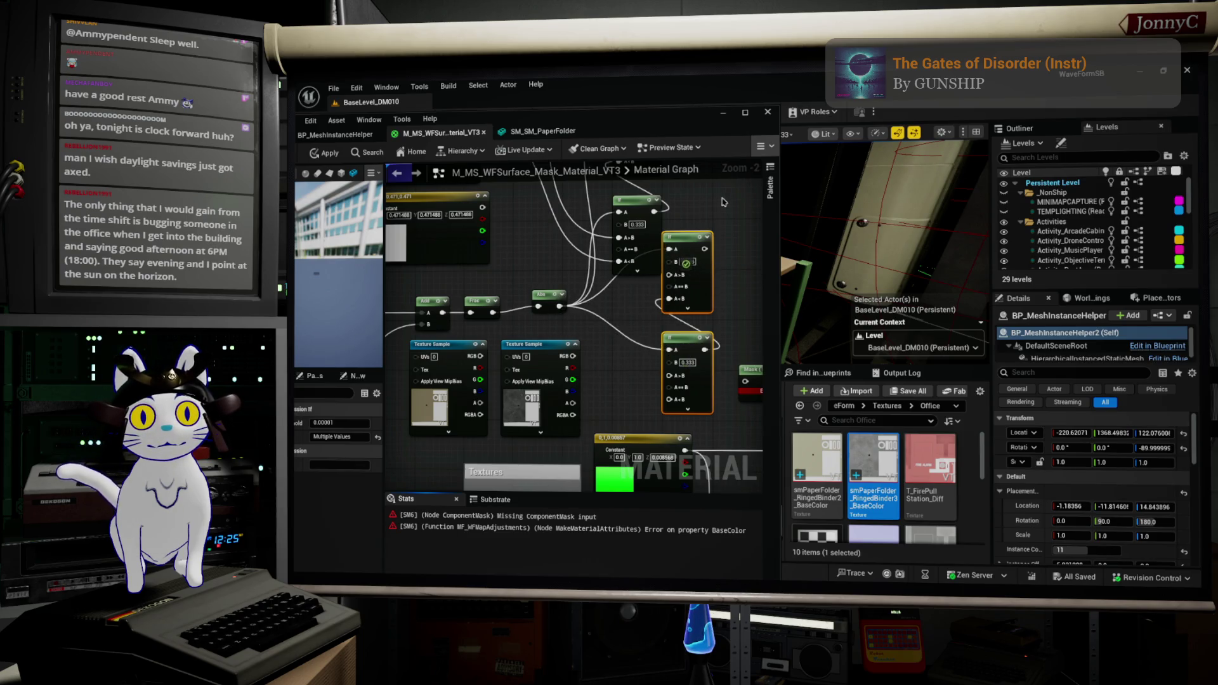
scroll(600, 306, down, 2)
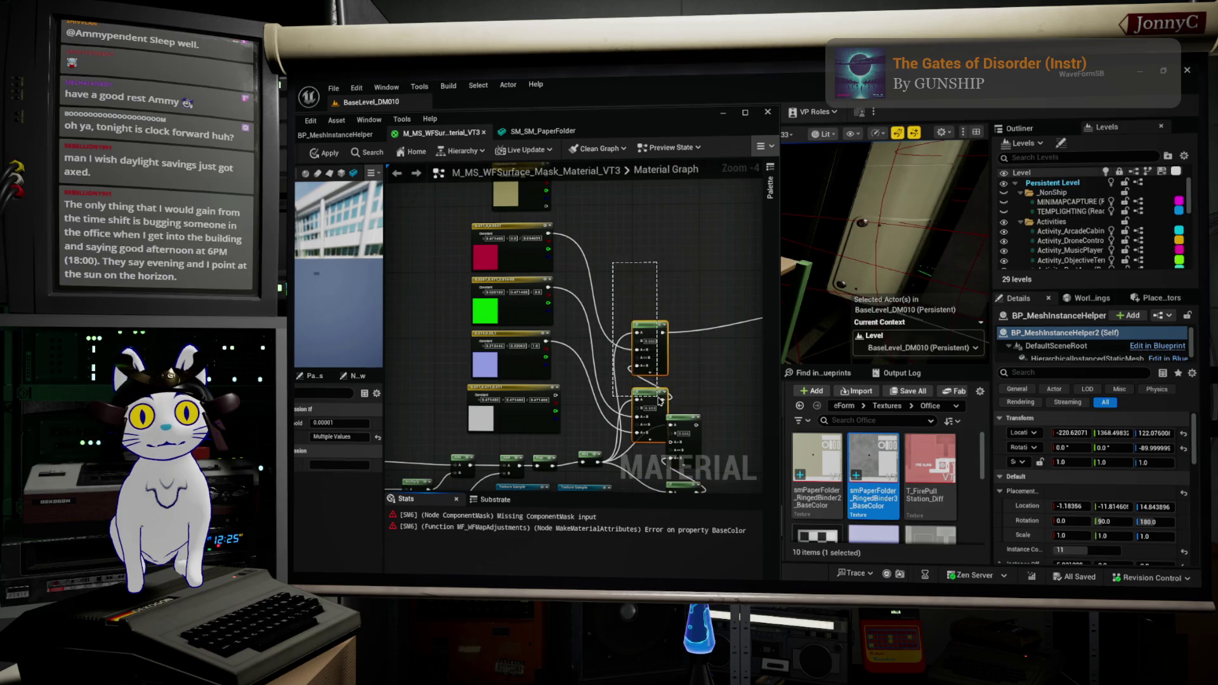
drag(649, 327, 656, 250)
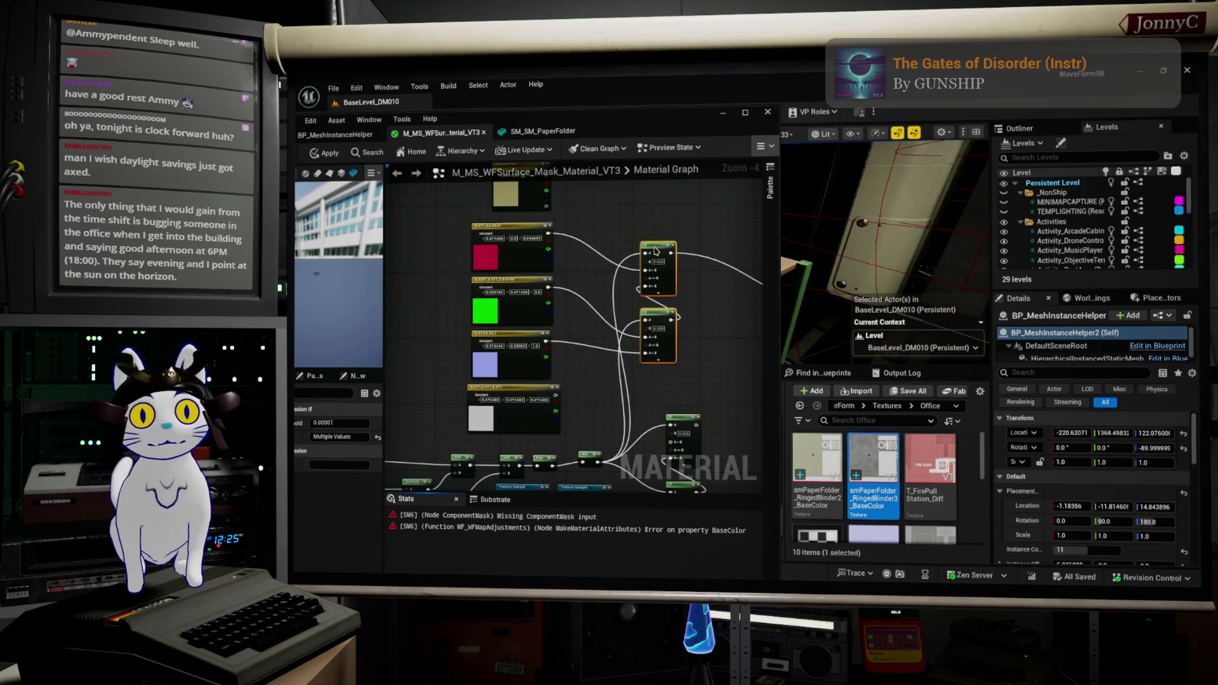
scroll(657, 250, up, 2)
mouse_move(506, 384)
mouse_down()
mouse_move(550, 416)
mouse_move(586, 359)
mouse_up()
scroll(587, 358, down, 1)
mouse_move(563, 399)
mouse_down()
mouse_move(481, 336)
mouse_move(473, 363)
mouse_move(528, 345)
mouse_up()
mouse_move(589, 371)
mouse_down()
mouse_move(397, 368)
mouse_move(526, 384)
mouse_up()
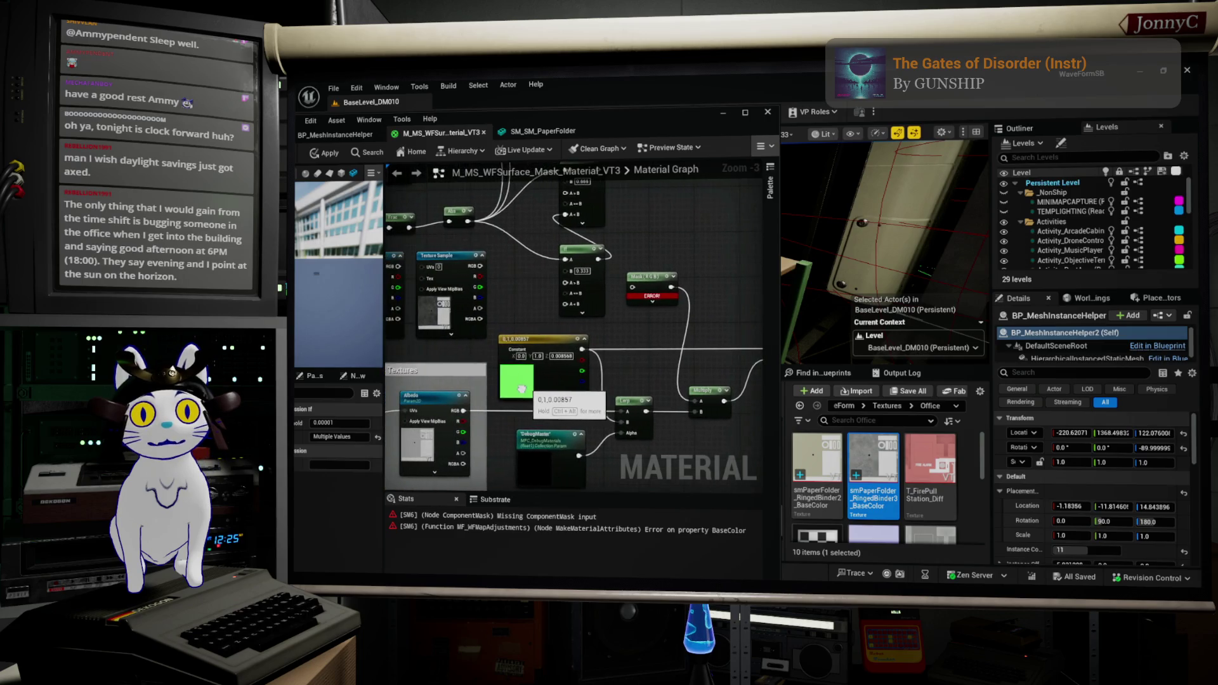
click(675, 414)
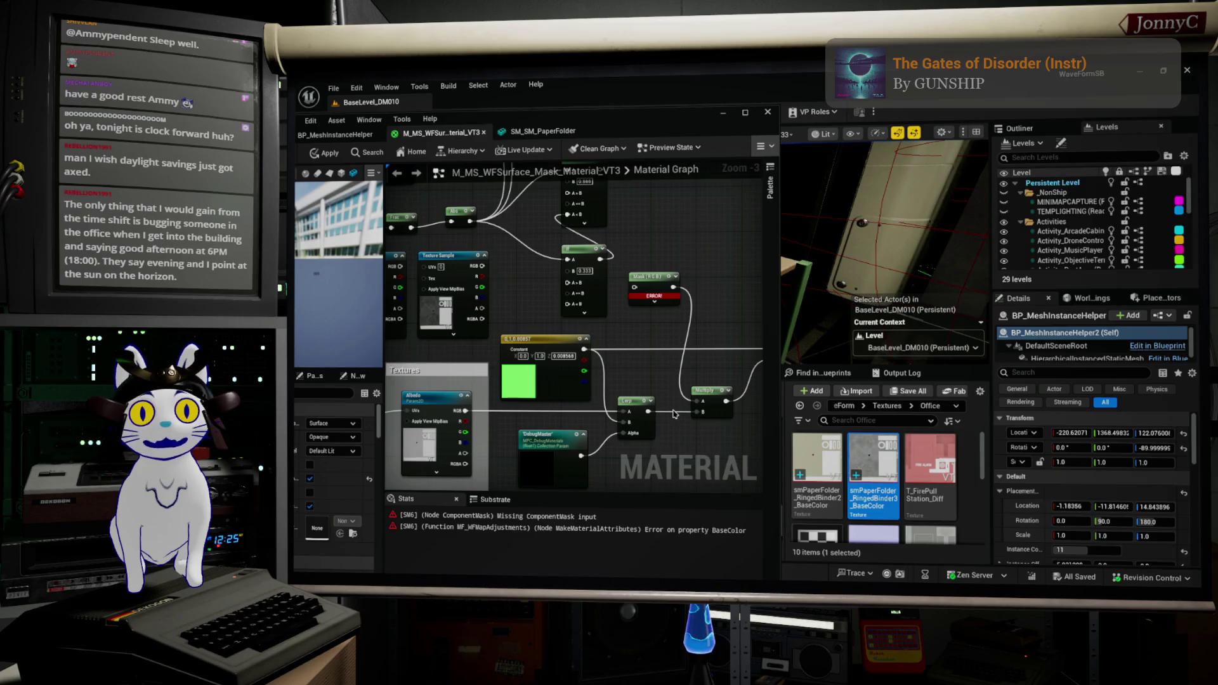
Wire Albedo into the If node's A>B input and Texture Sample RGB into the Mask, then apply
mouse_move(464, 413)
mouse_down()
mouse_move(552, 190)
mouse_move(571, 355)
mouse_move(543, 468)
mouse_up()
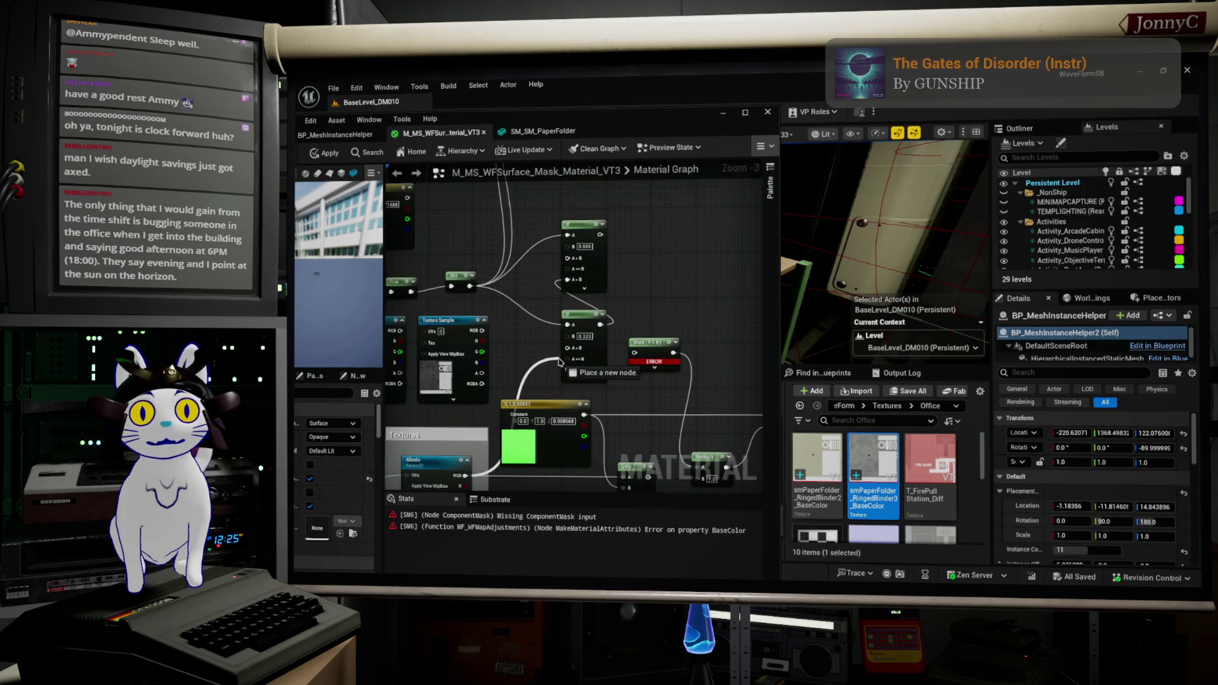
drag(566, 351, 482, 331)
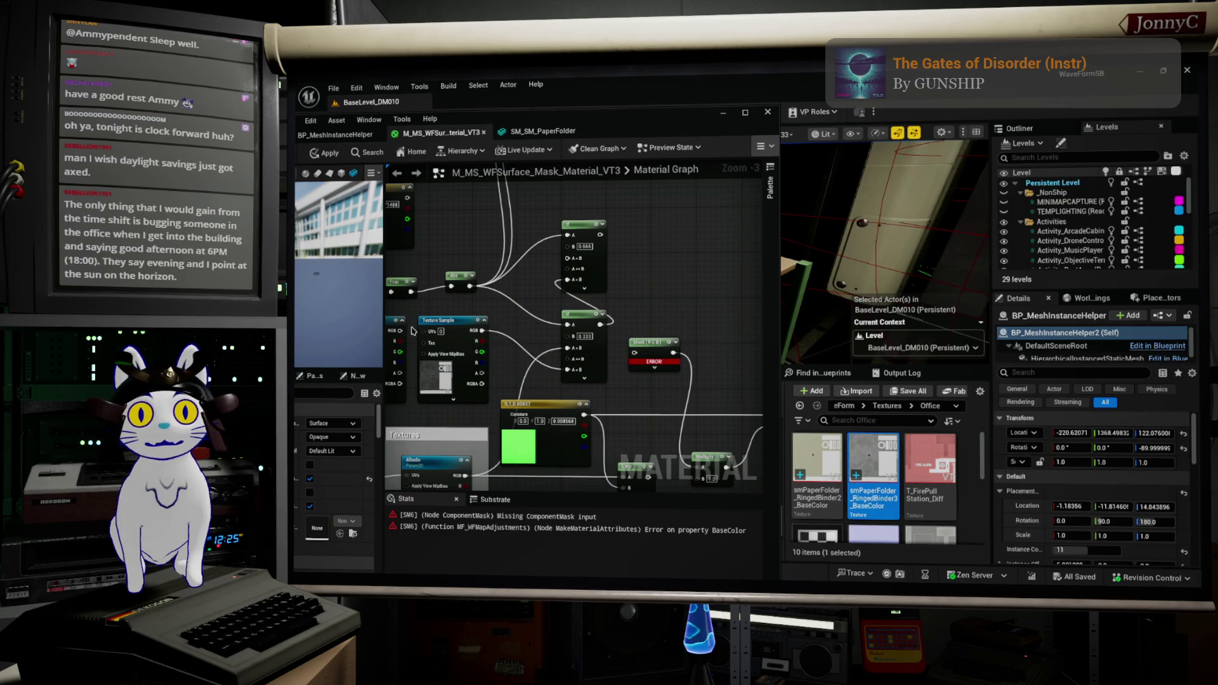
mouse_move(396, 330)
mouse_down()
mouse_move(574, 258)
mouse_move(614, 260)
mouse_up()
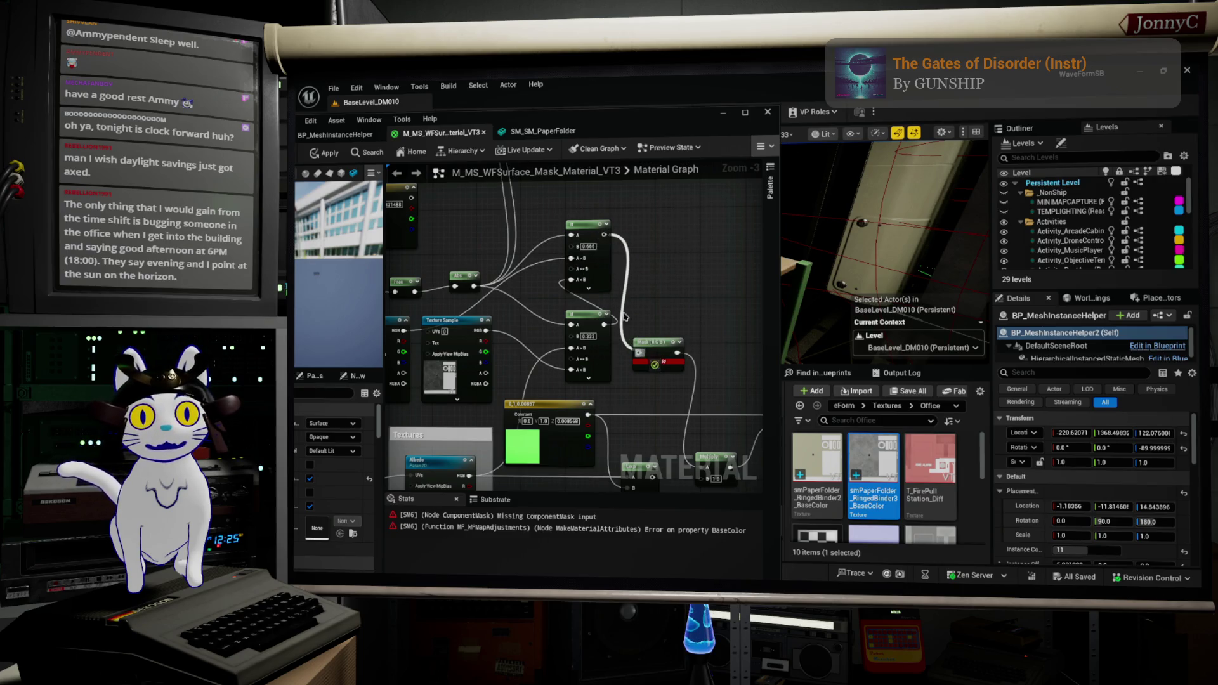
drag(633, 333, 639, 353)
click(324, 160)
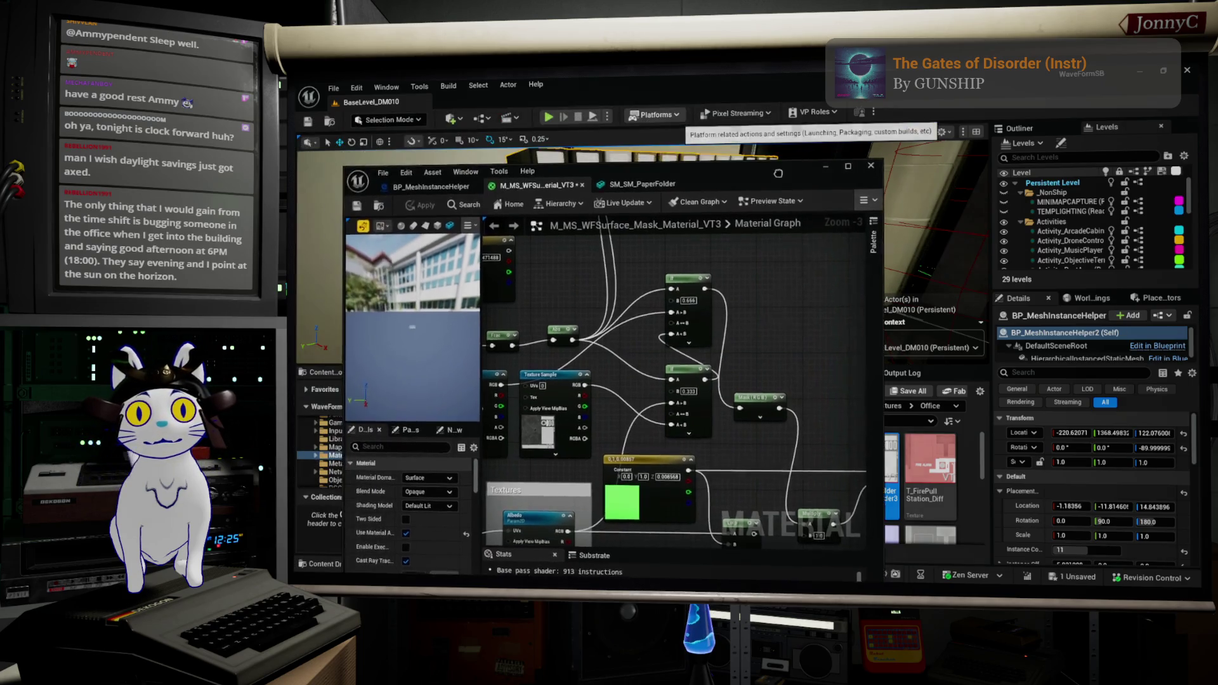
Move the material editor aside and fly along the shelf binder row to view it straight-on
drag(679, 125, 882, 508)
scroll(641, 253, up, 10)
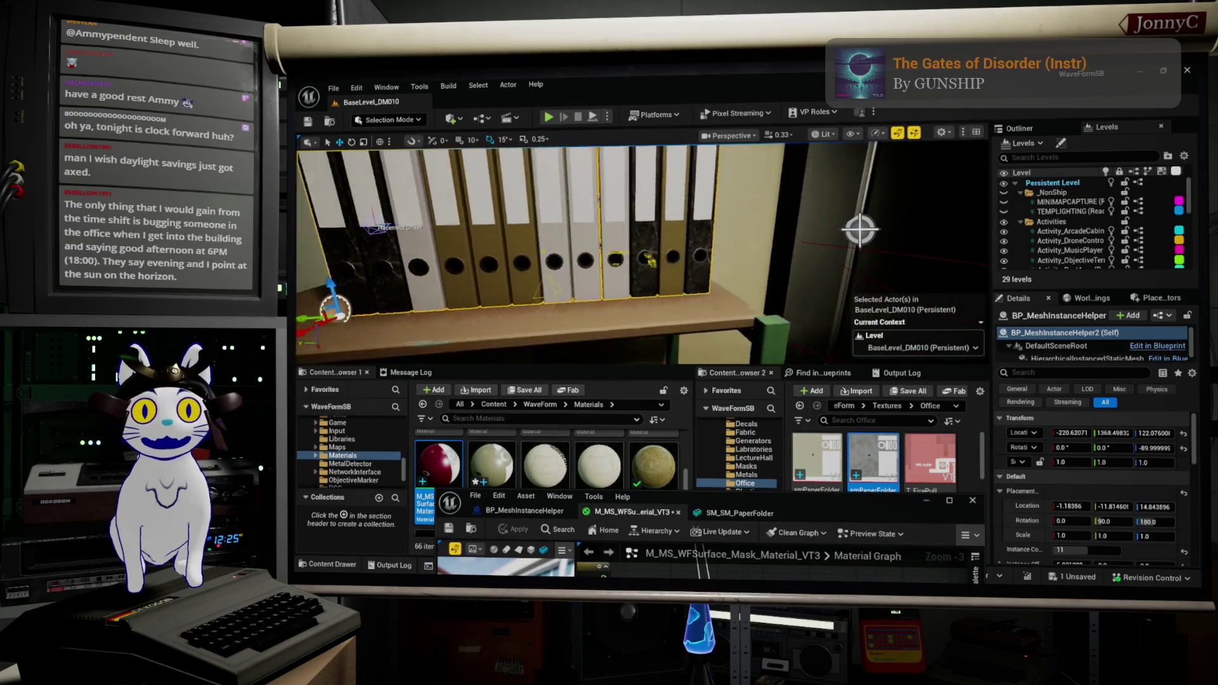
mouse_move(641, 254)
mouse_down()
mouse_move(571, 295)
mouse_move(469, 277)
mouse_move(426, 285)
mouse_up()
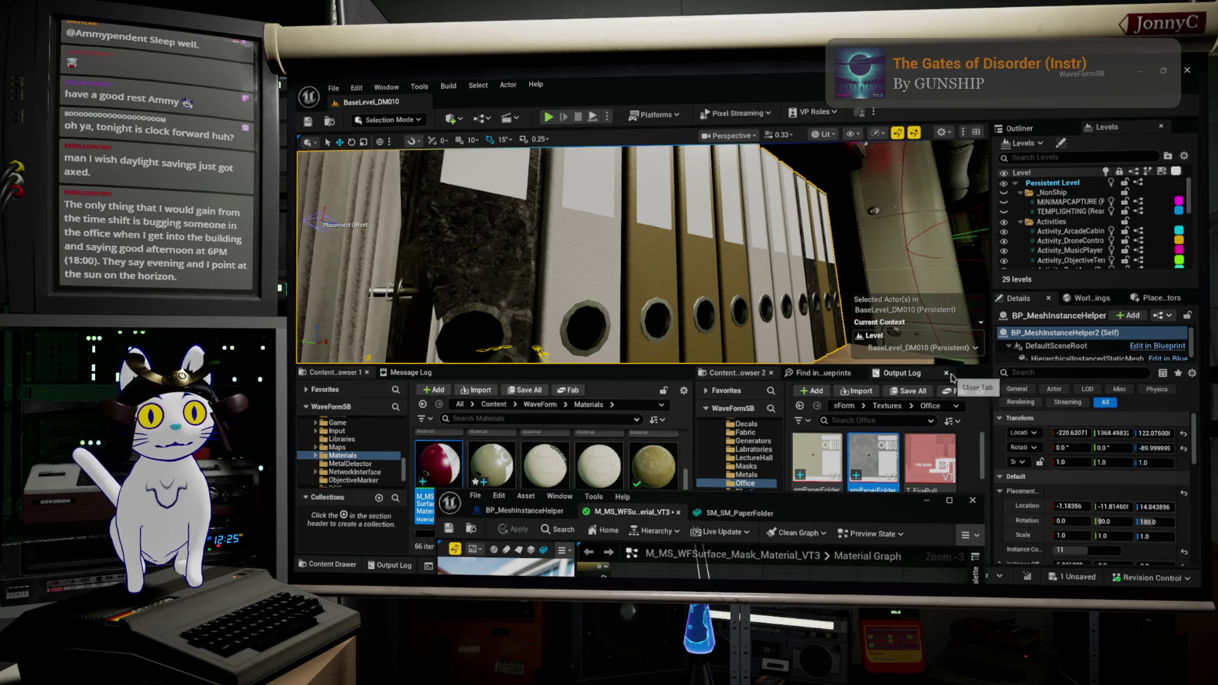
mouse_move(651, 277)
mouse_down()
mouse_move(555, 275)
mouse_move(590, 220)
mouse_up()
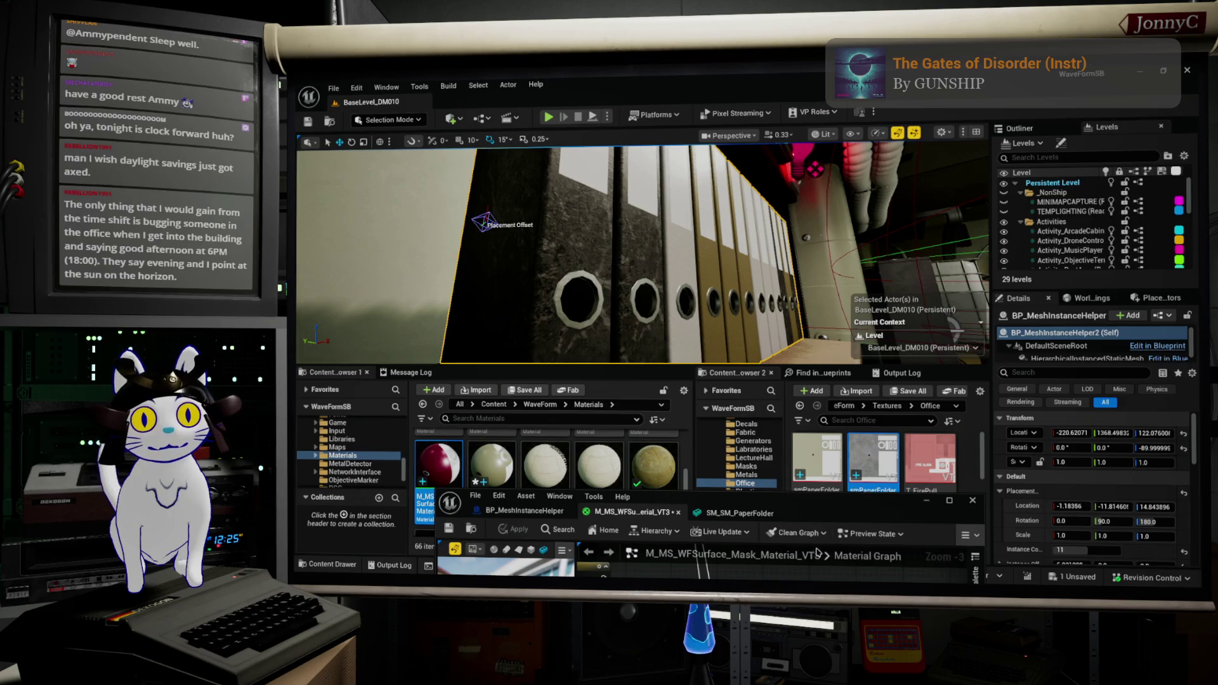
drag(809, 505, 533, 354)
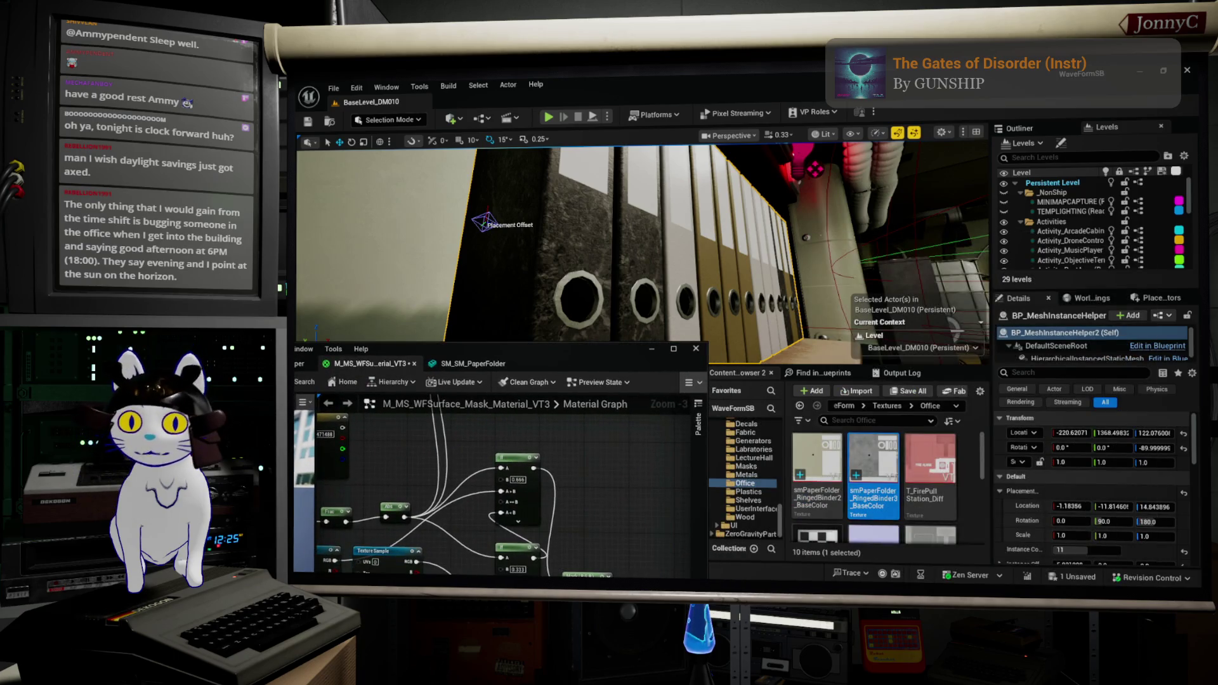
Switch to Dolphin and drag the RingedBinder3 OcclusionRoughnessMetallic PNG into Unreal's Office folder
key(alt+Tab)
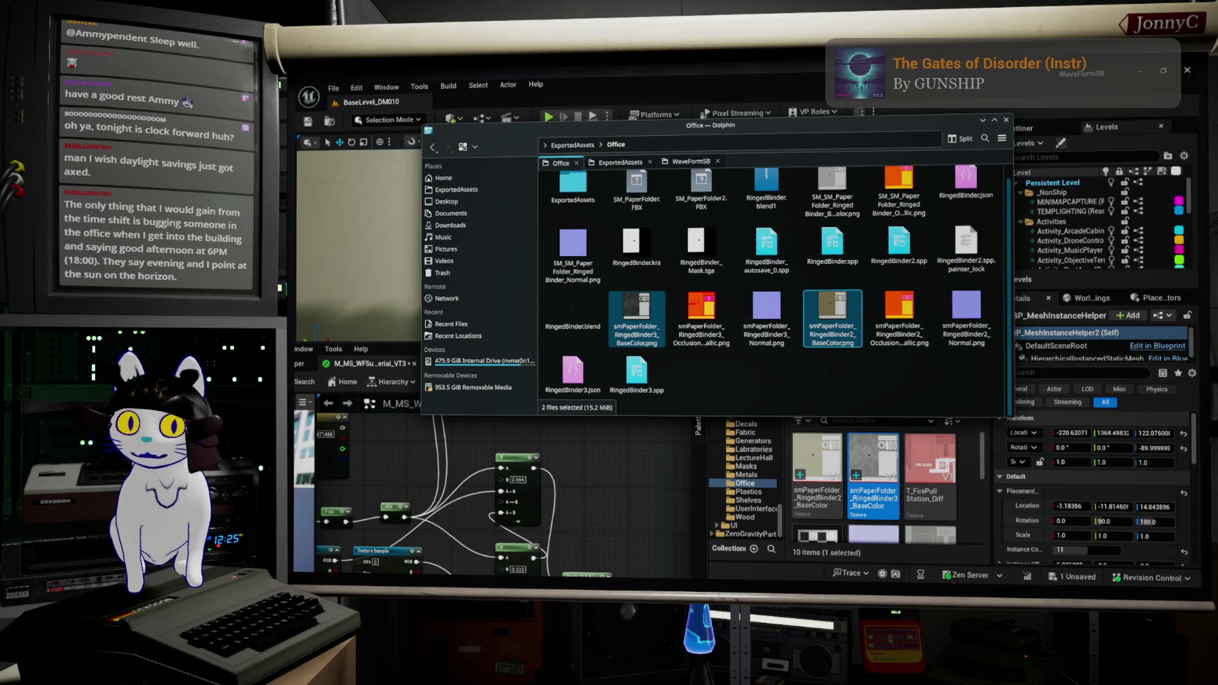
click(697, 307)
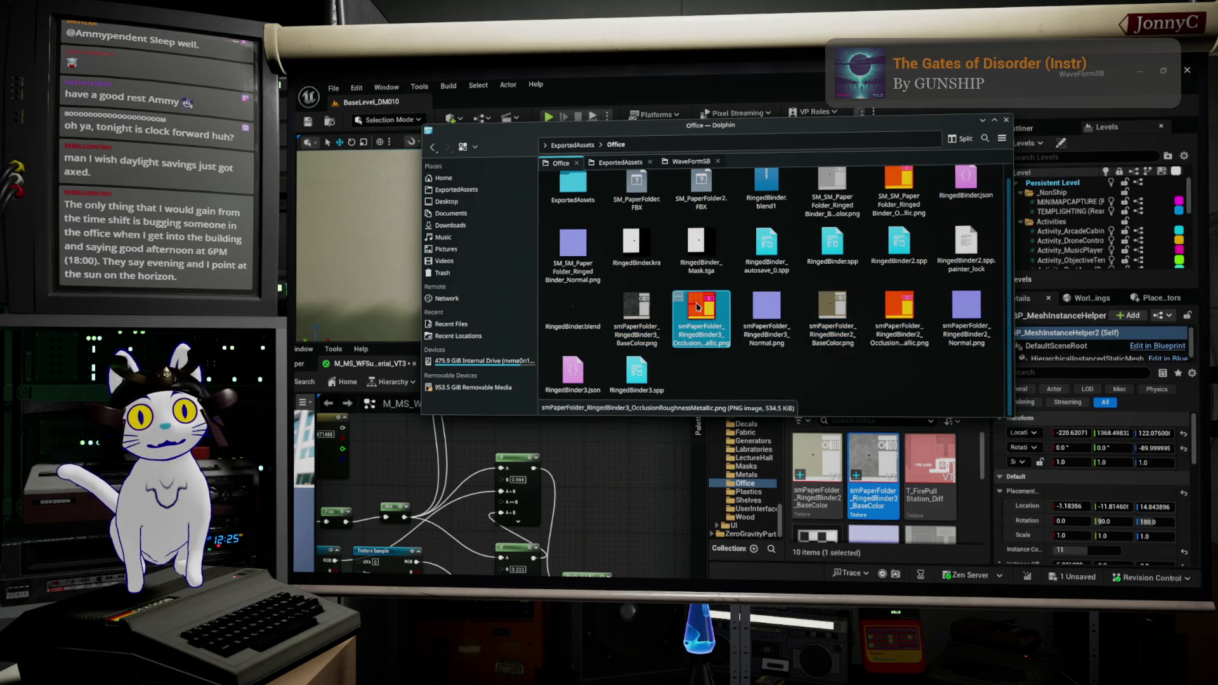
mouse_move(697, 307)
mouse_down()
mouse_move(984, 514)
mouse_move(793, 329)
mouse_move(988, 505)
mouse_move(961, 495)
mouse_up()
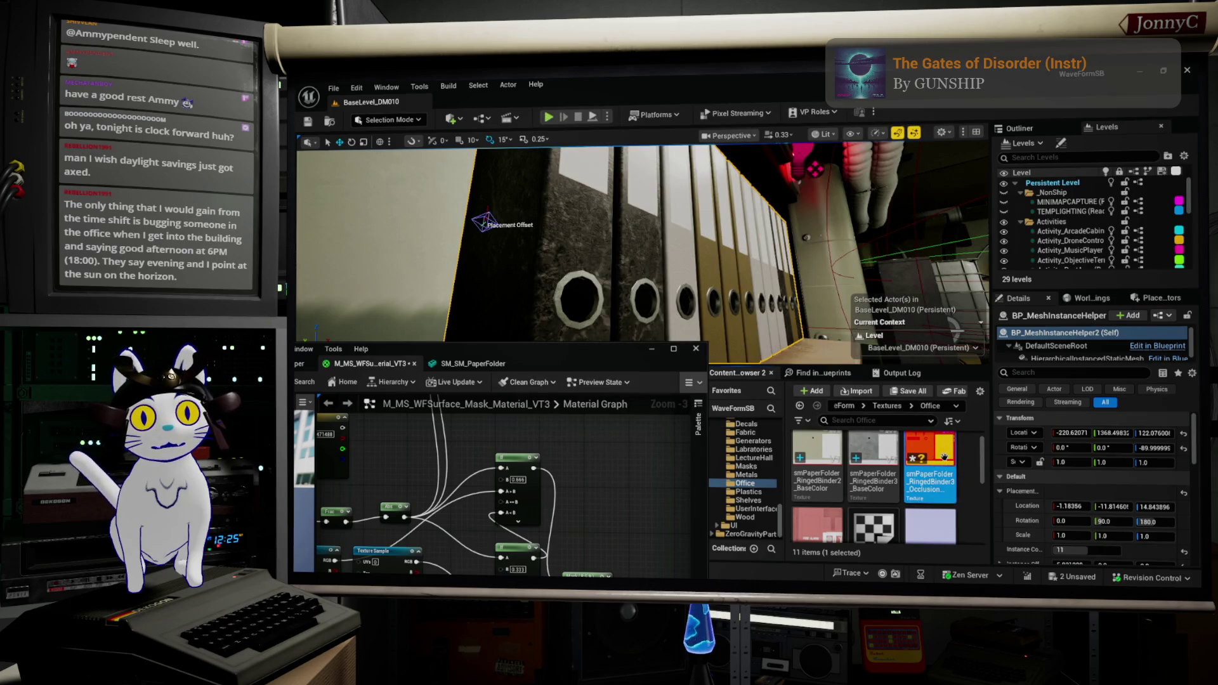
Turn off sRGB on the RingedBinder3 packed texture, convert it to a virtual texture, and save it
double_click(595, 348)
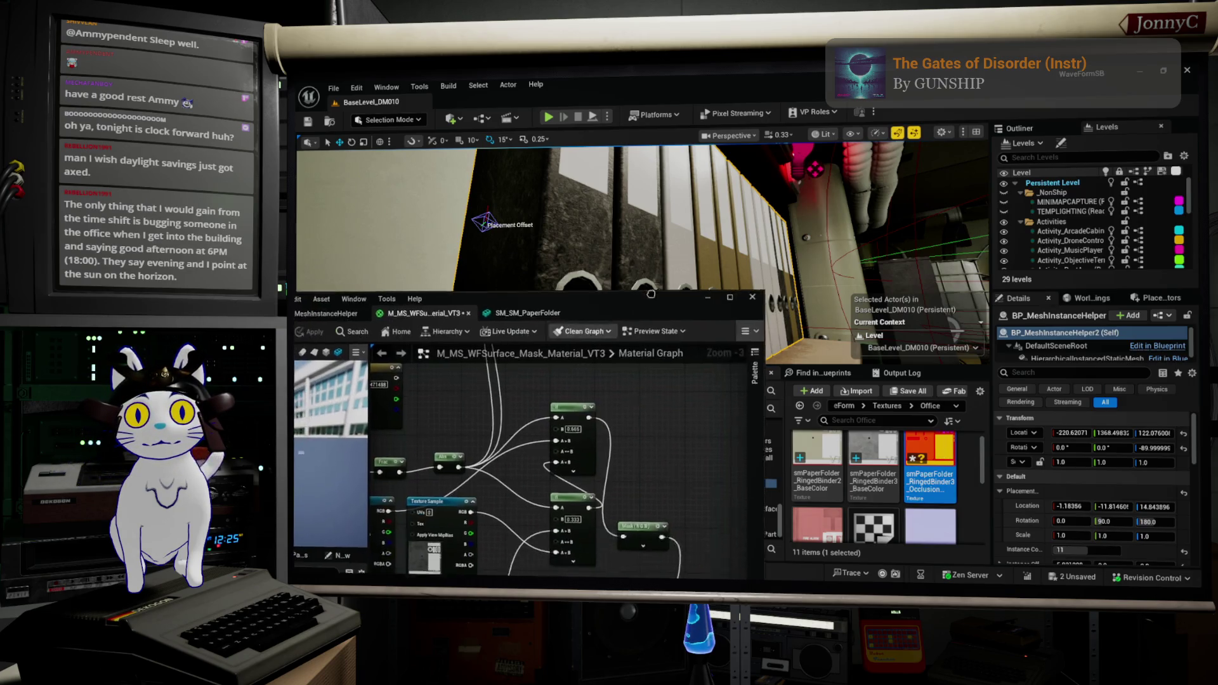
double_click(928, 451)
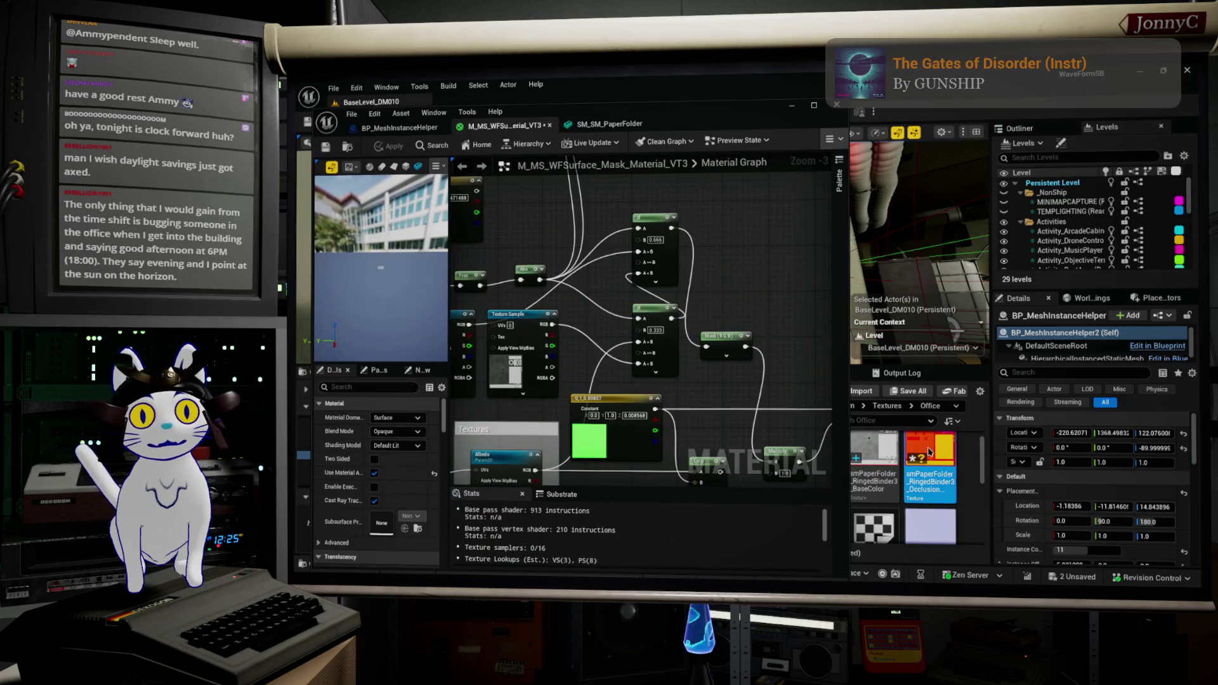
scroll(697, 470, down, 5)
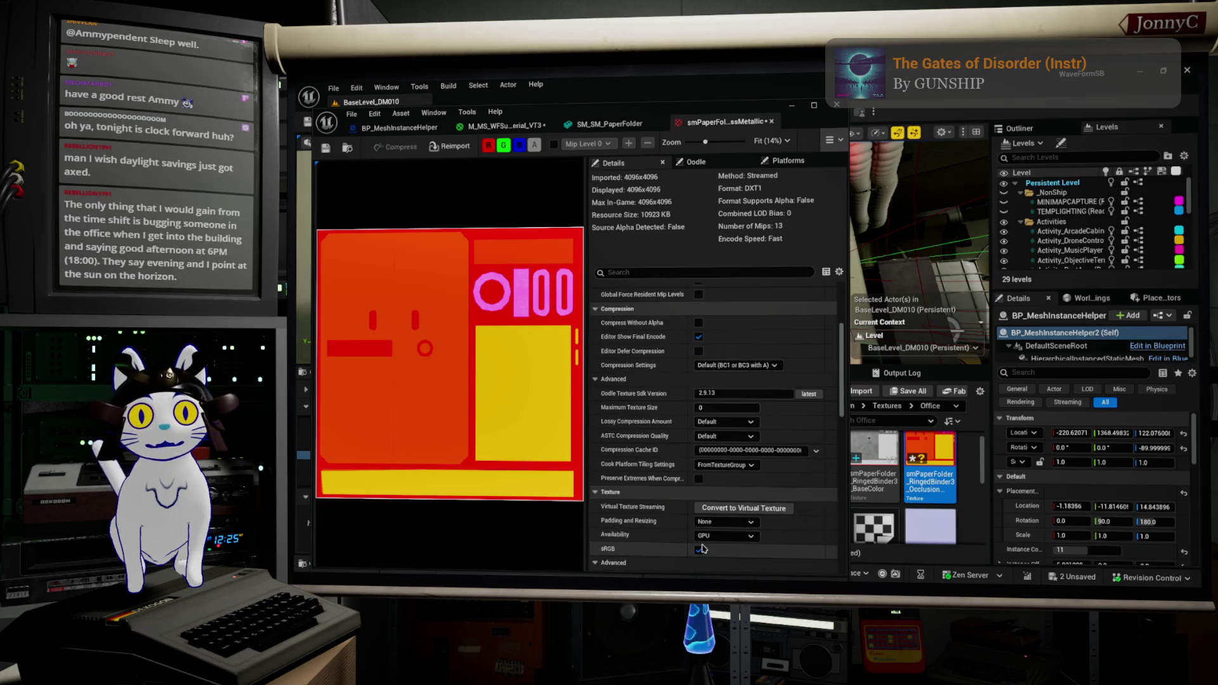
click(699, 550)
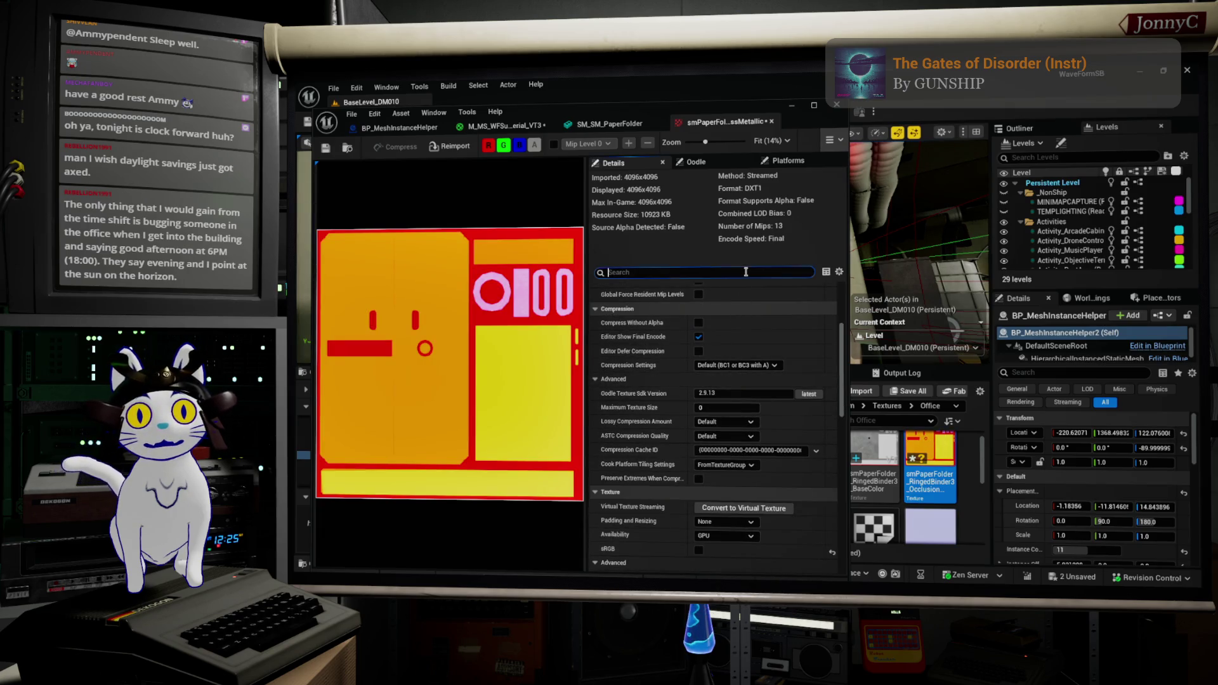
text(virt)
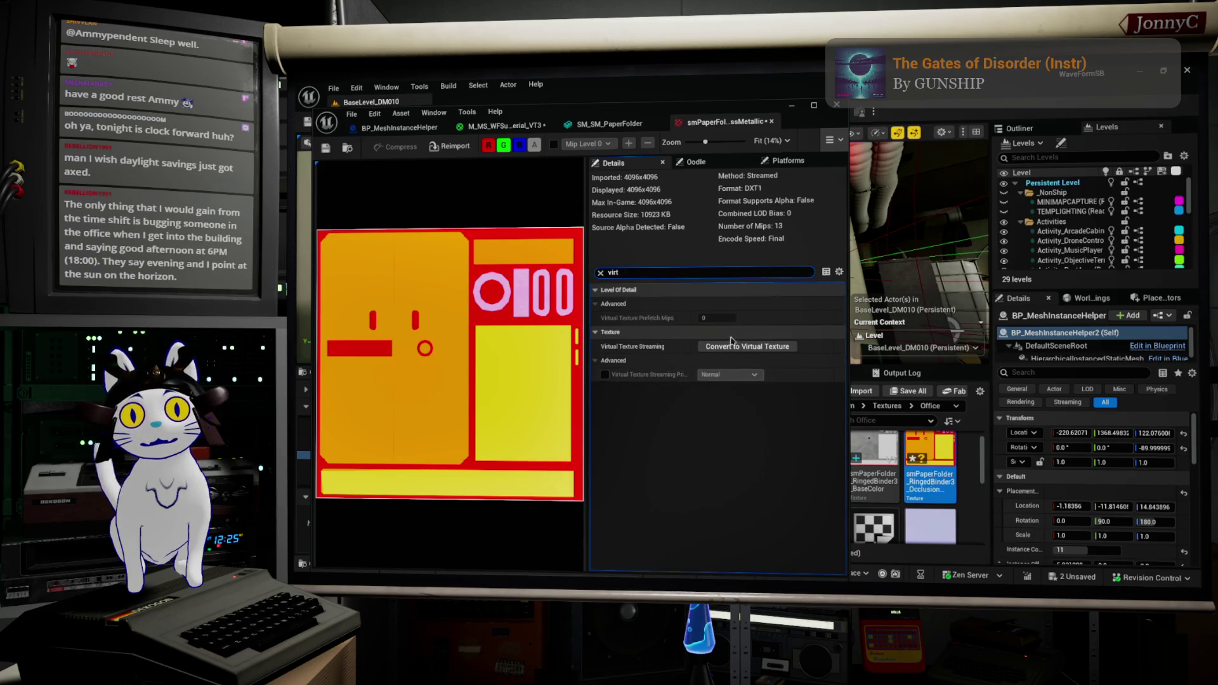
click(759, 346)
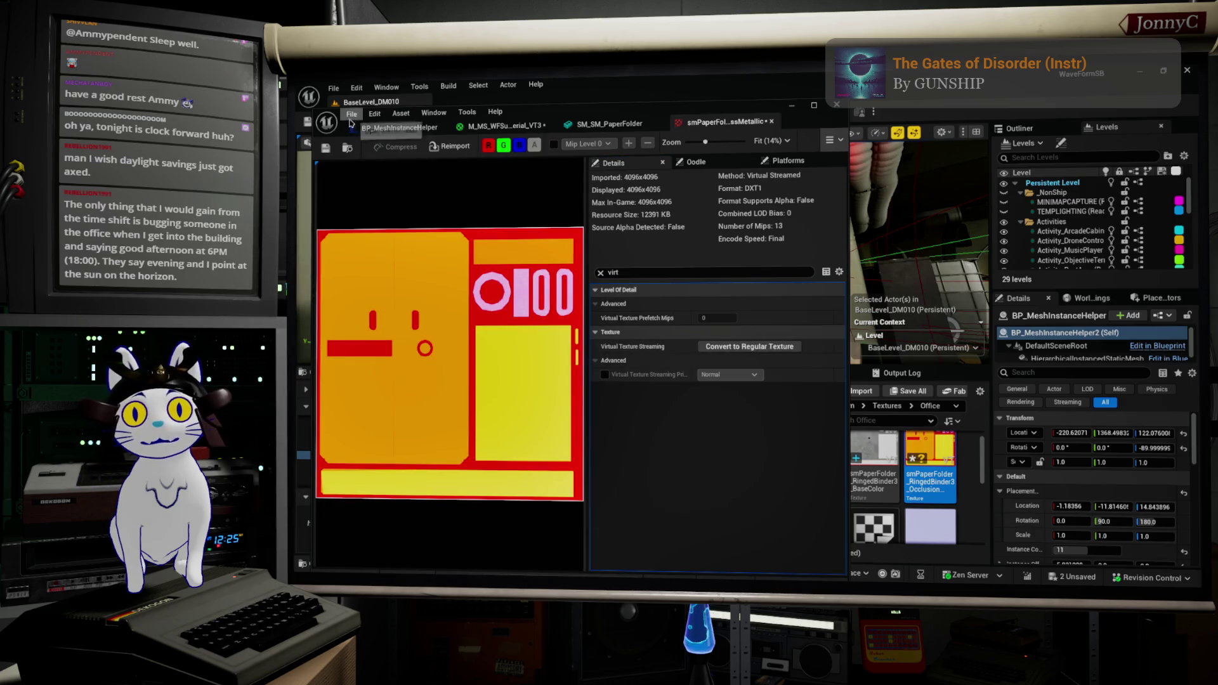
click(324, 148)
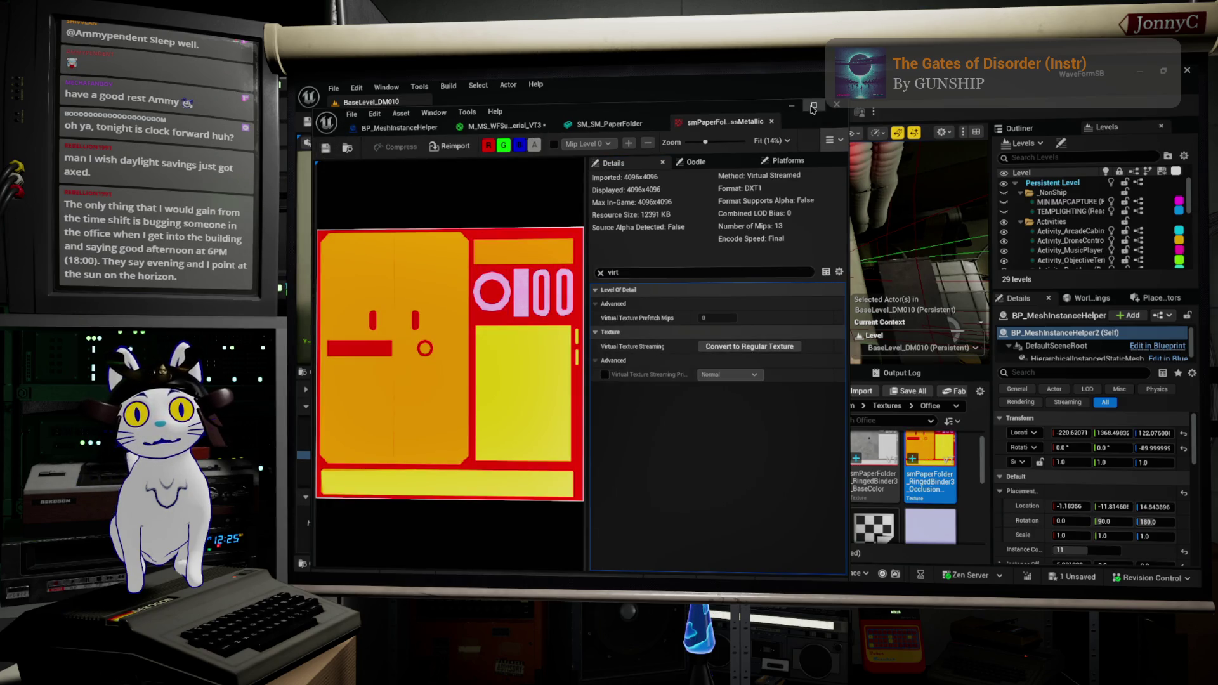
click(772, 121)
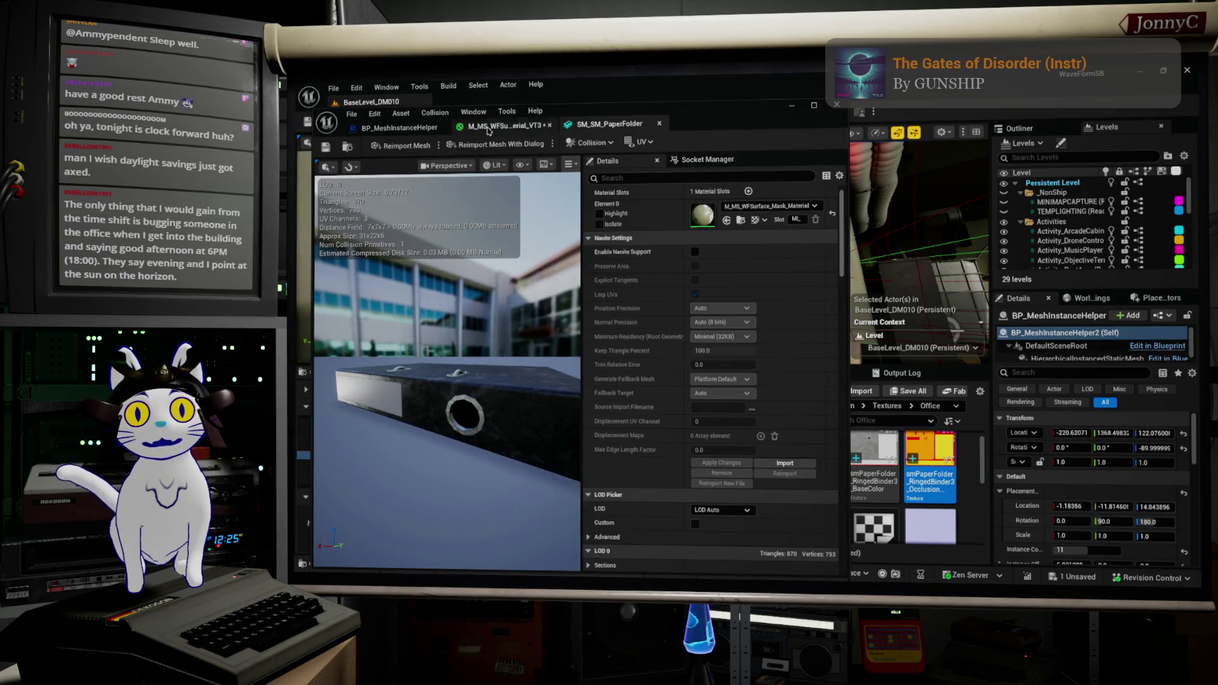
Assign the RingedBinder3 packed texture to the VT3 material's AmbientOcclusion, Metallic and Roughness parameters
click(488, 130)
scroll(715, 220, down, 3)
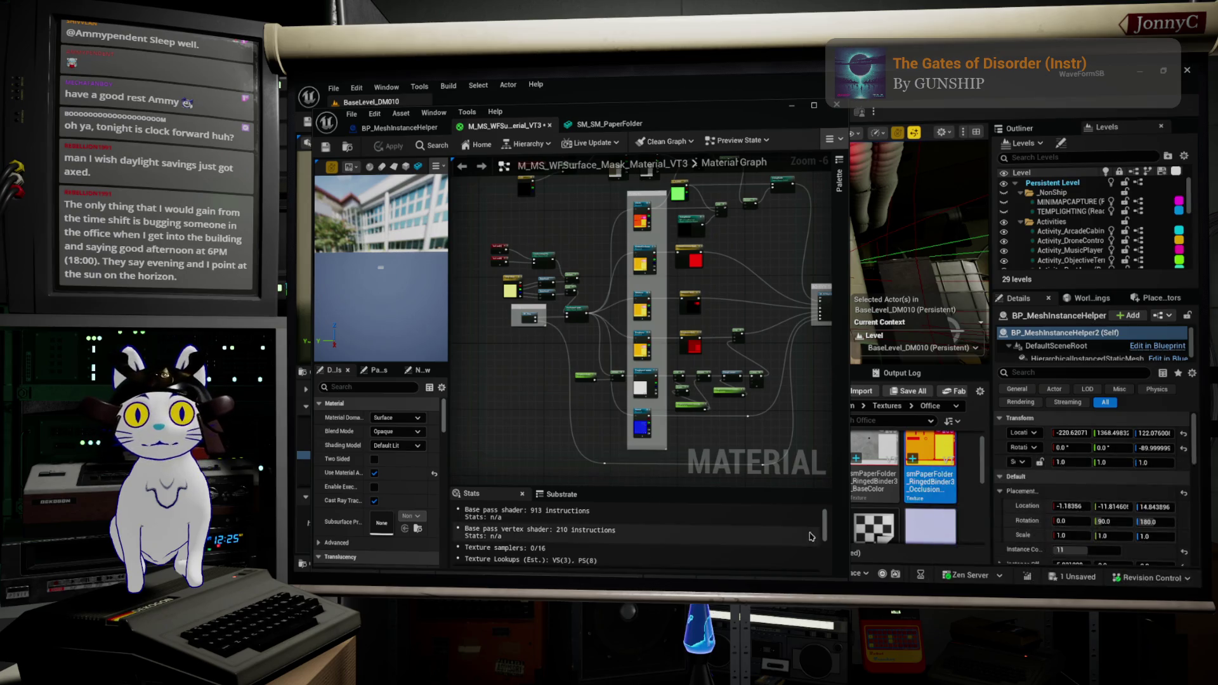
scroll(634, 295, up, 1)
click(635, 262)
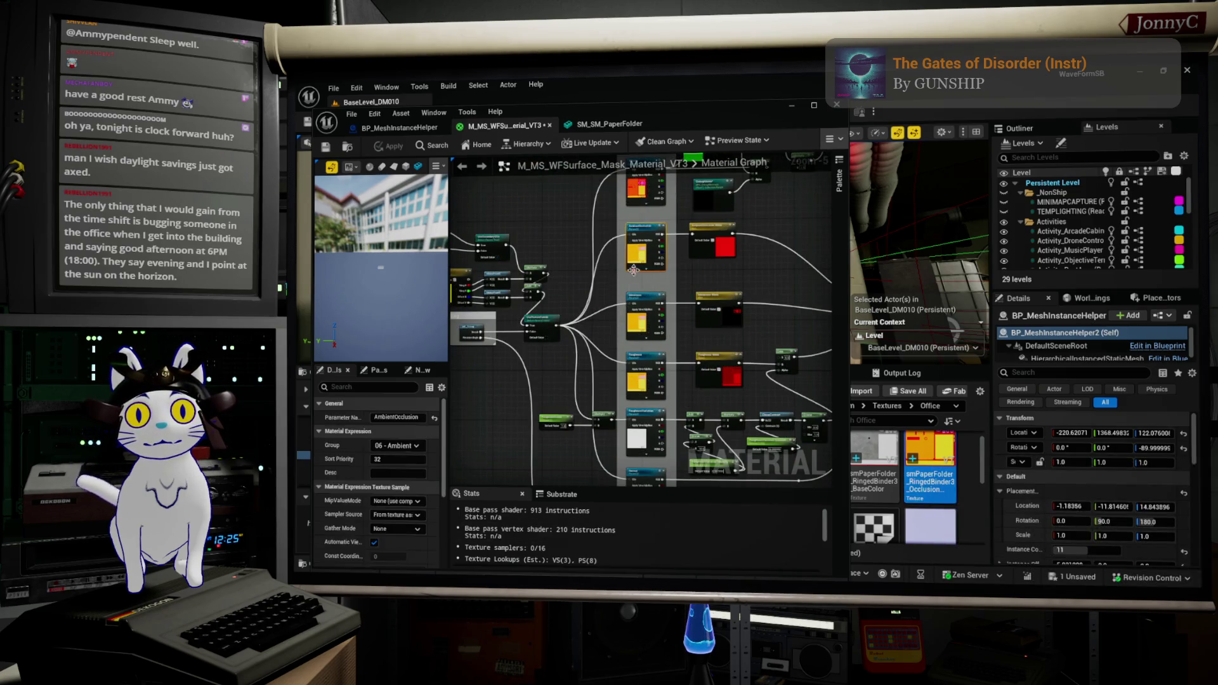
scroll(385, 501, down, 3)
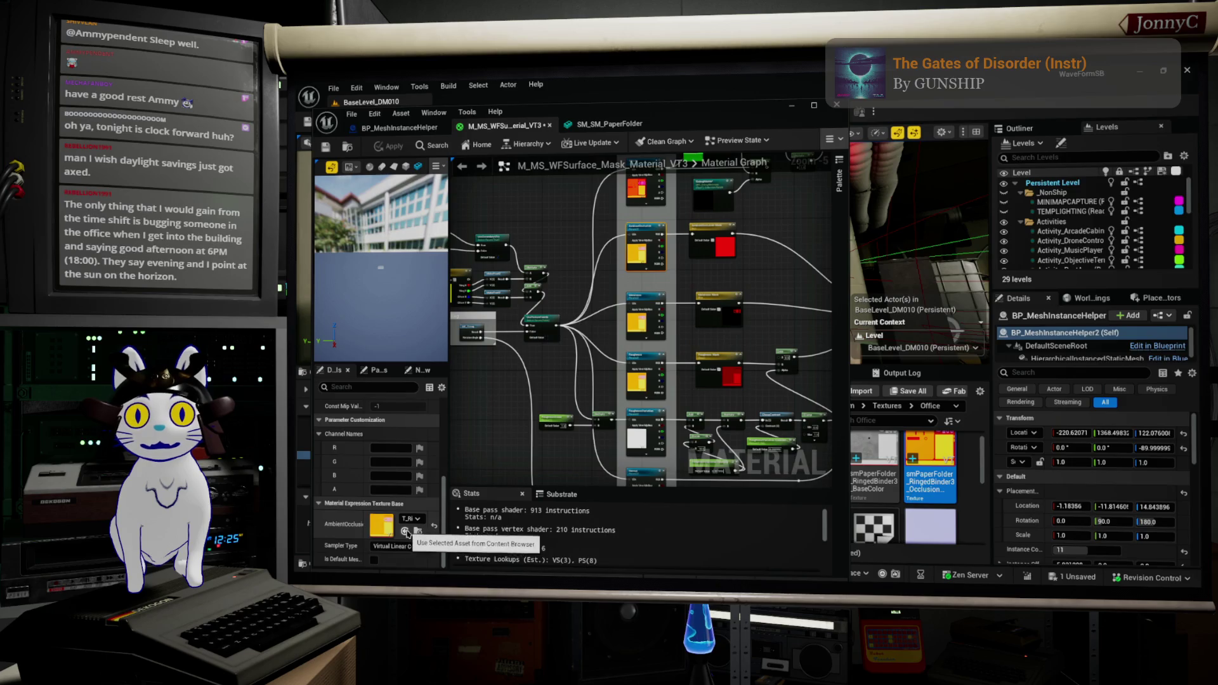
click(644, 316)
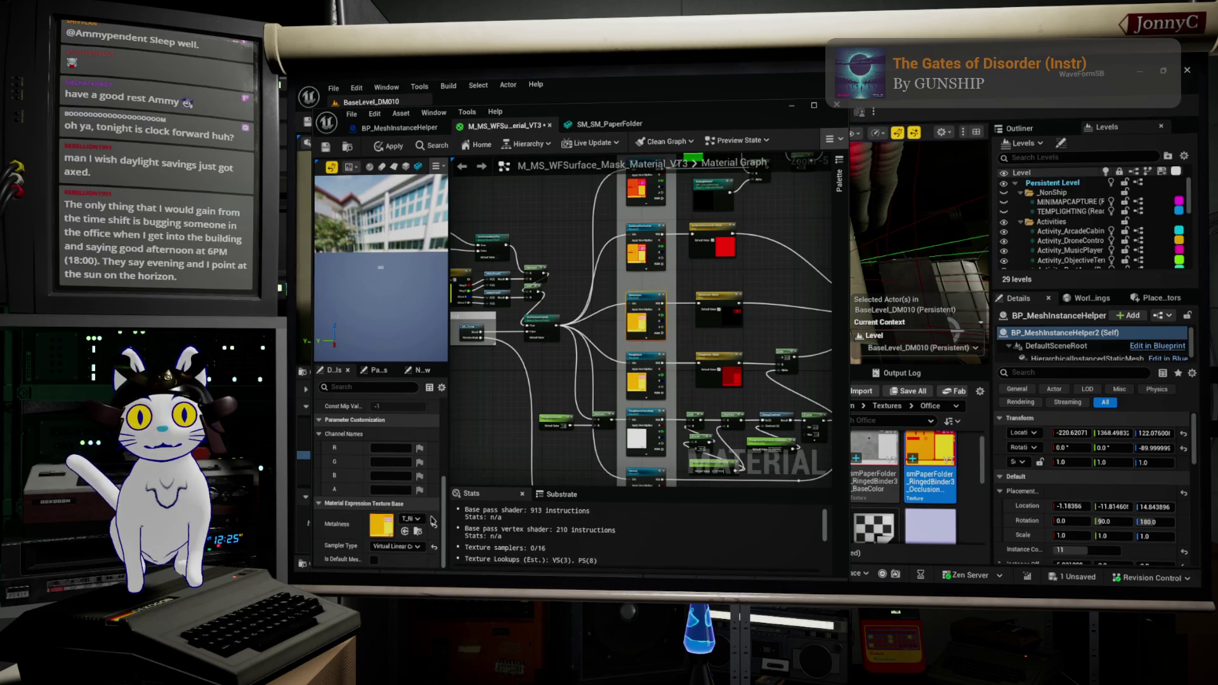
click(404, 531)
click(629, 383)
click(404, 531)
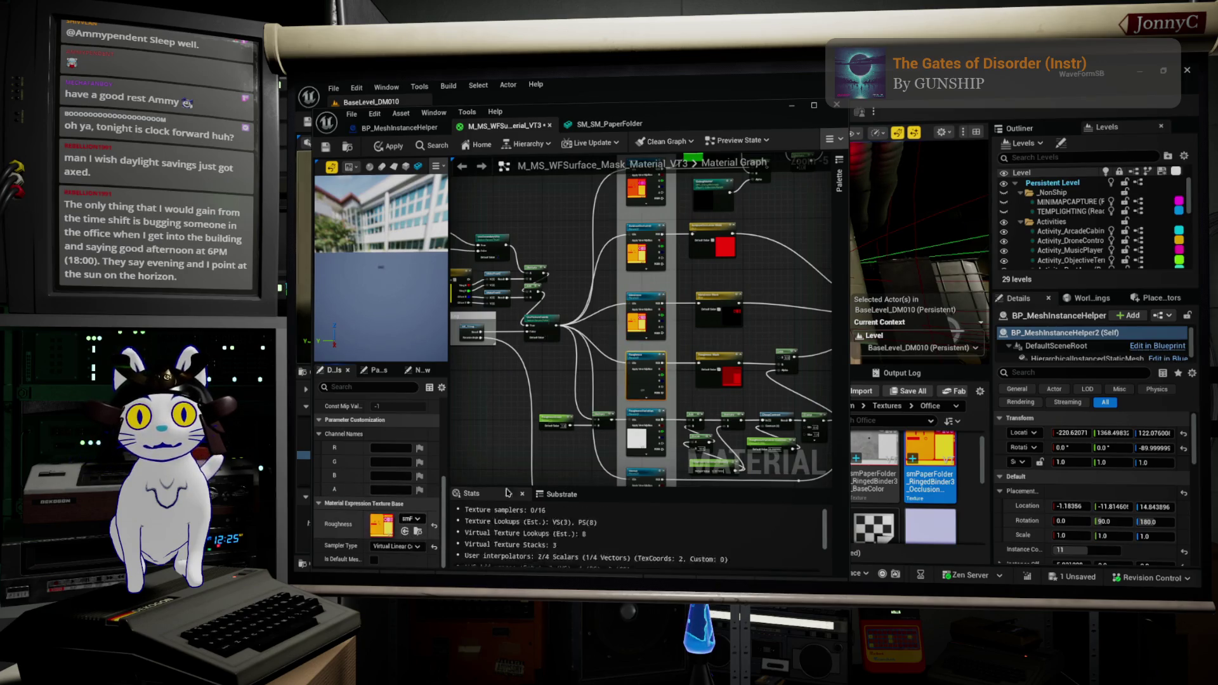
drag(590, 357, 596, 278)
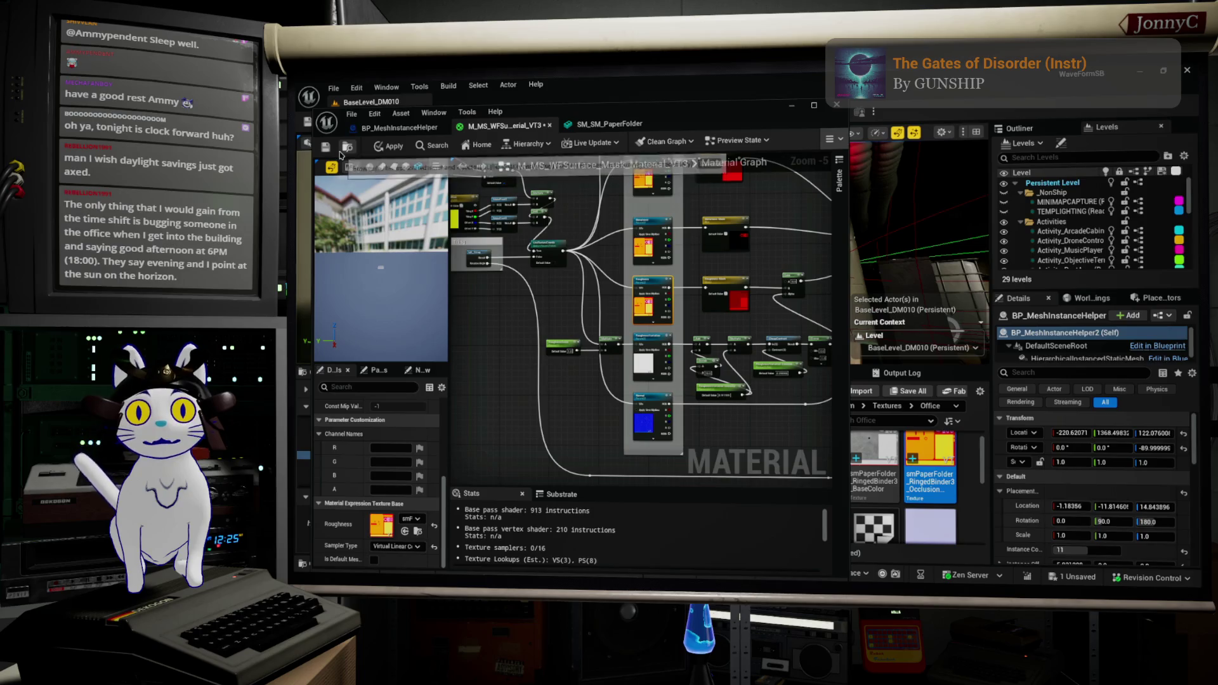
click(791, 106)
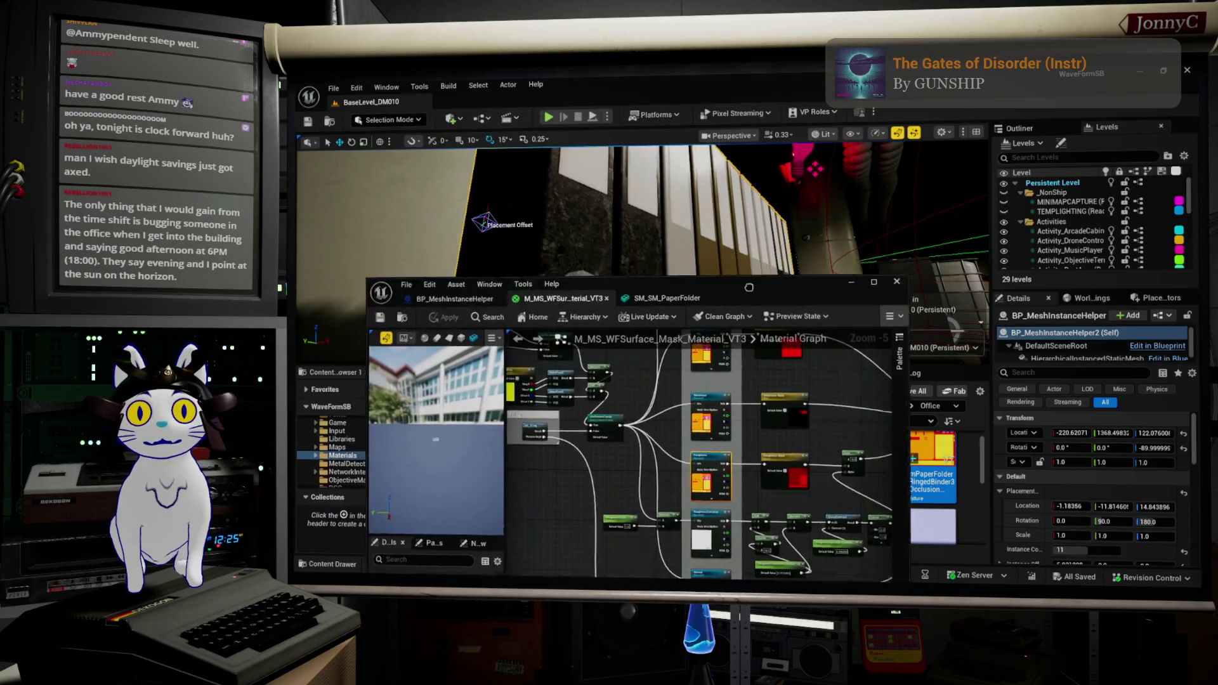
Find and select the Normal texture node in the binder material graph
key(Up)
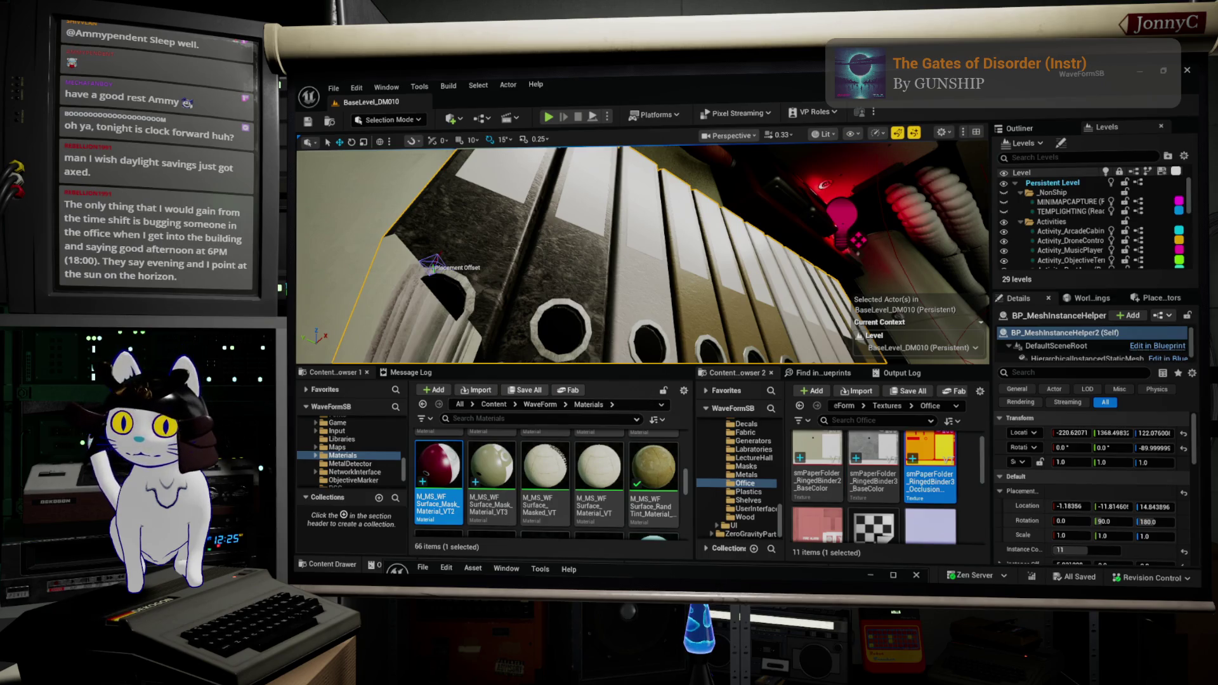
click(893, 575)
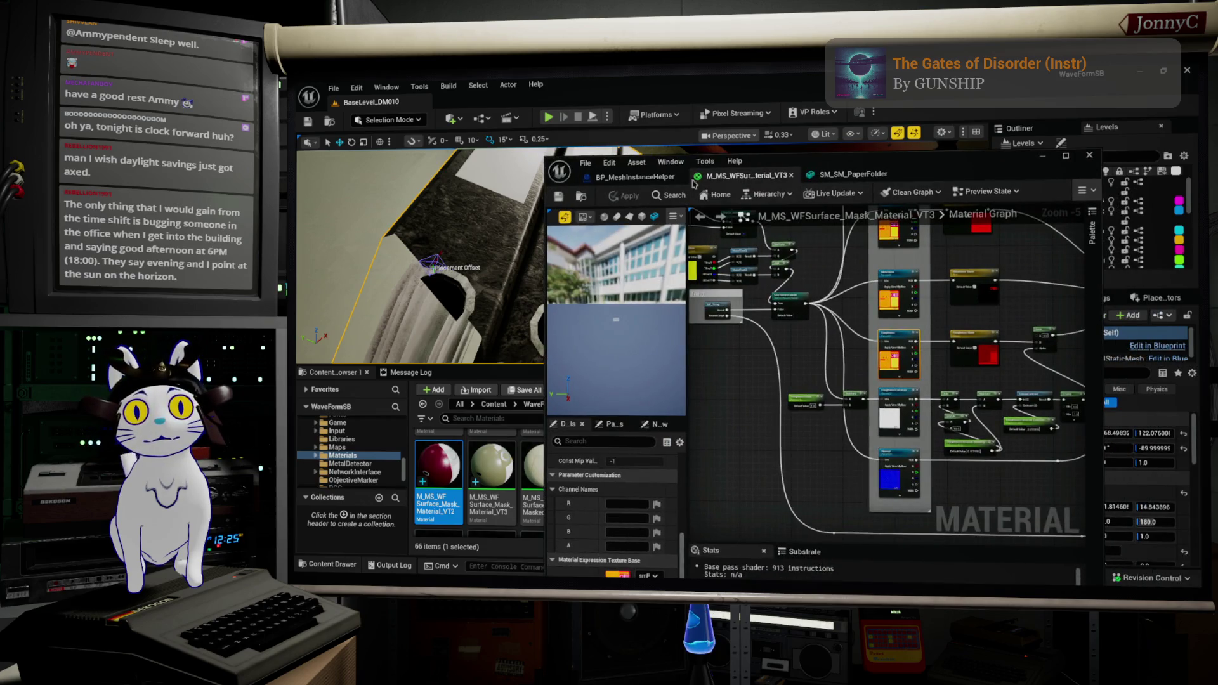
scroll(856, 413, up, 5)
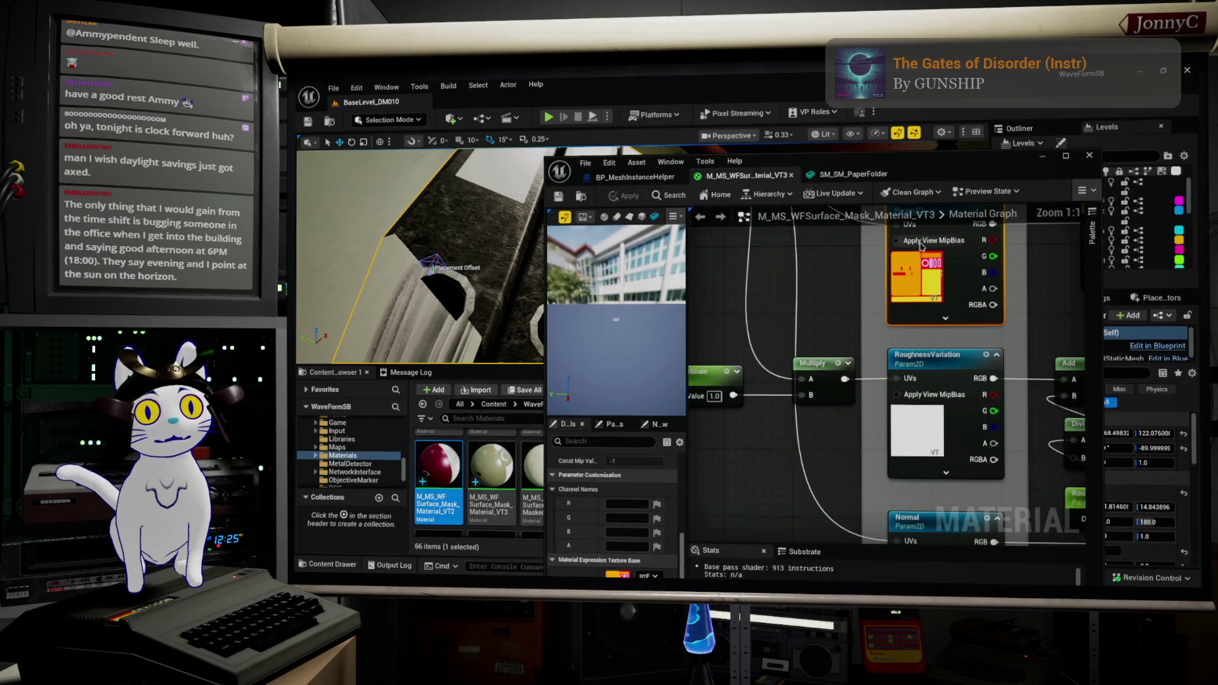
drag(794, 320, 736, 130)
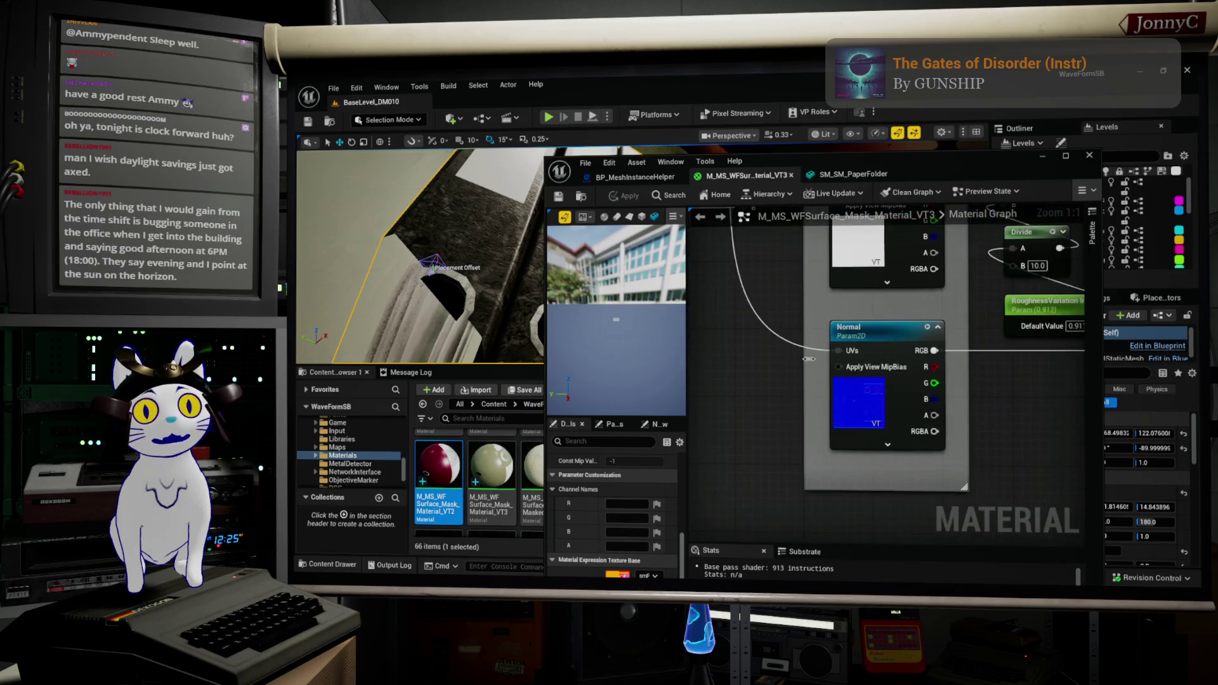
click(897, 397)
scroll(897, 397, down, 2)
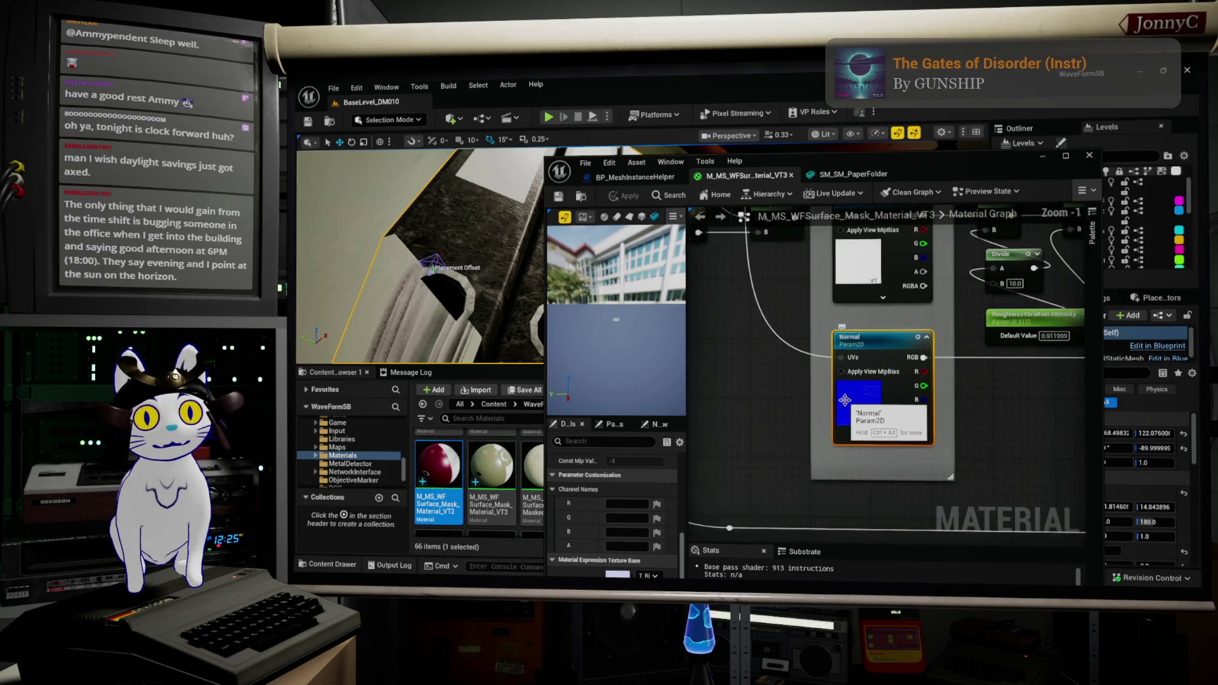
scroll(835, 534, down, 1)
scroll(835, 534, down, 1)
scroll(858, 248, up, 1)
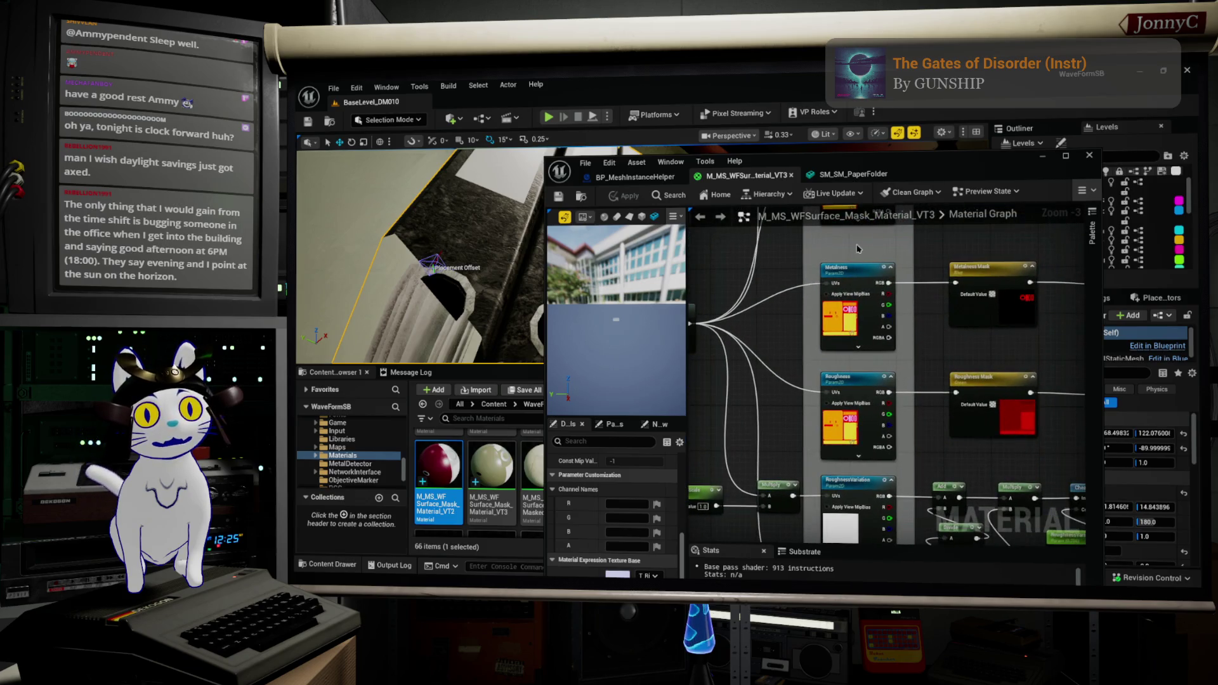
scroll(813, 359, down, 3)
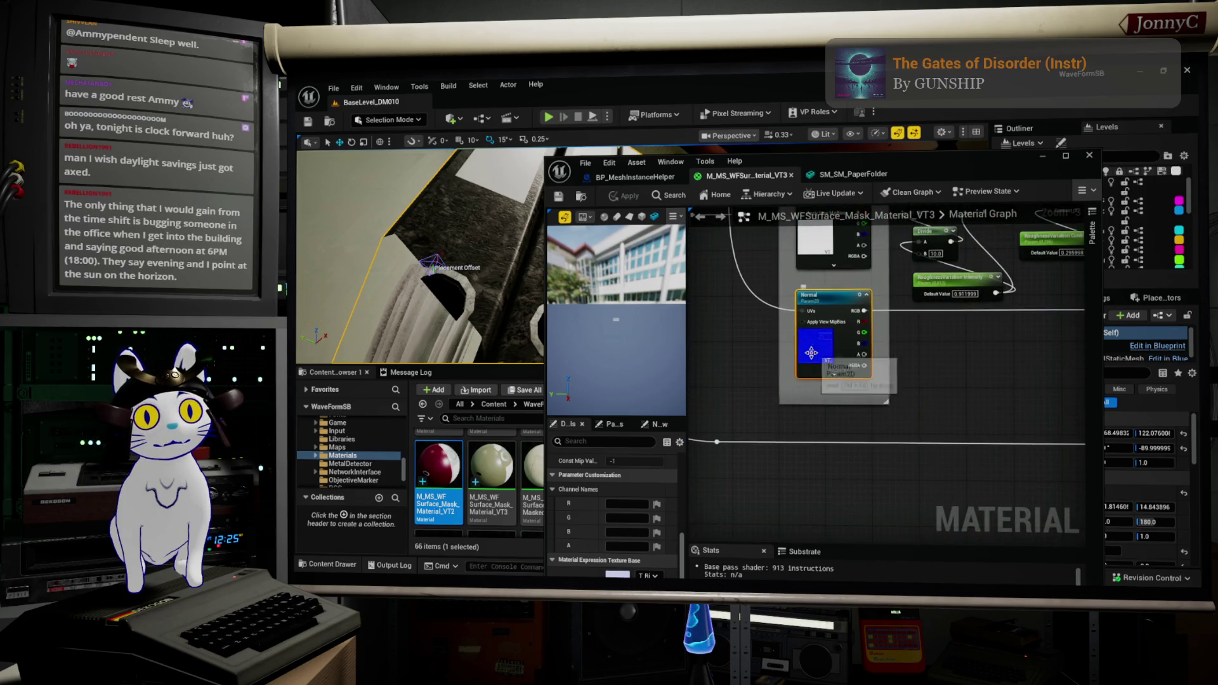
mouse_move(933, 162)
mouse_down()
mouse_move(846, 164)
mouse_move(528, 309)
mouse_move(652, 283)
mouse_up()
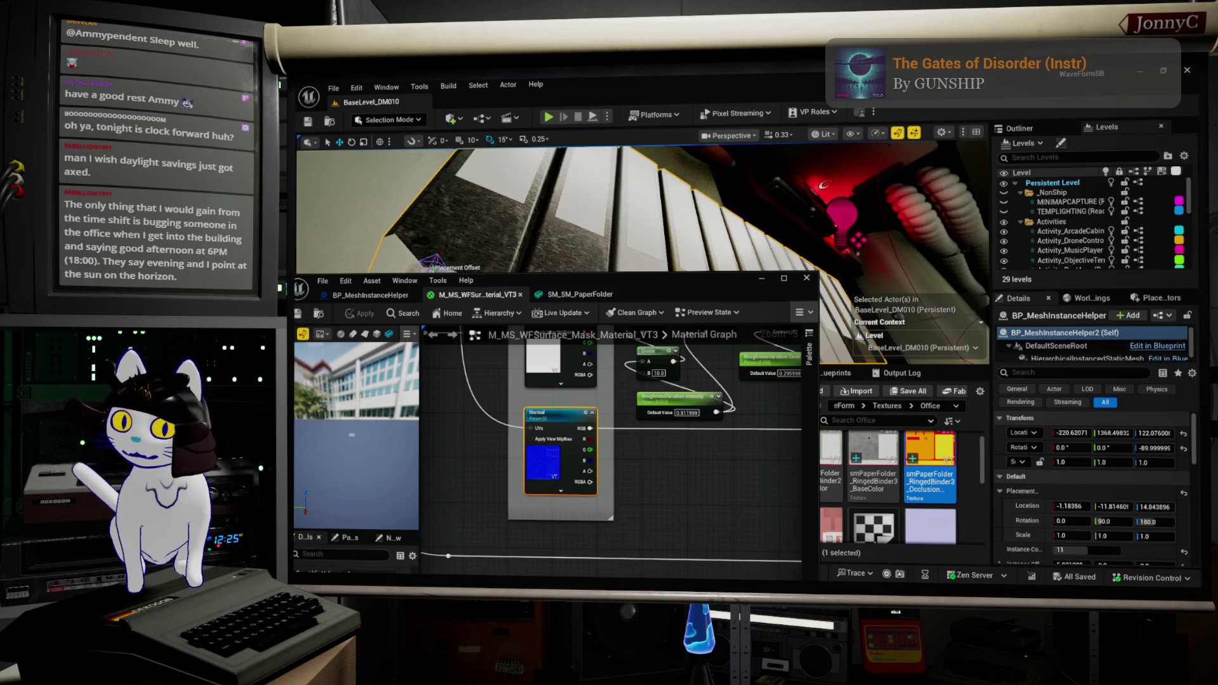
Import smPaperFolder_RingedBinder3_Normal.png from Dolphin into the Textures > Office folder
key(alt+Tab)
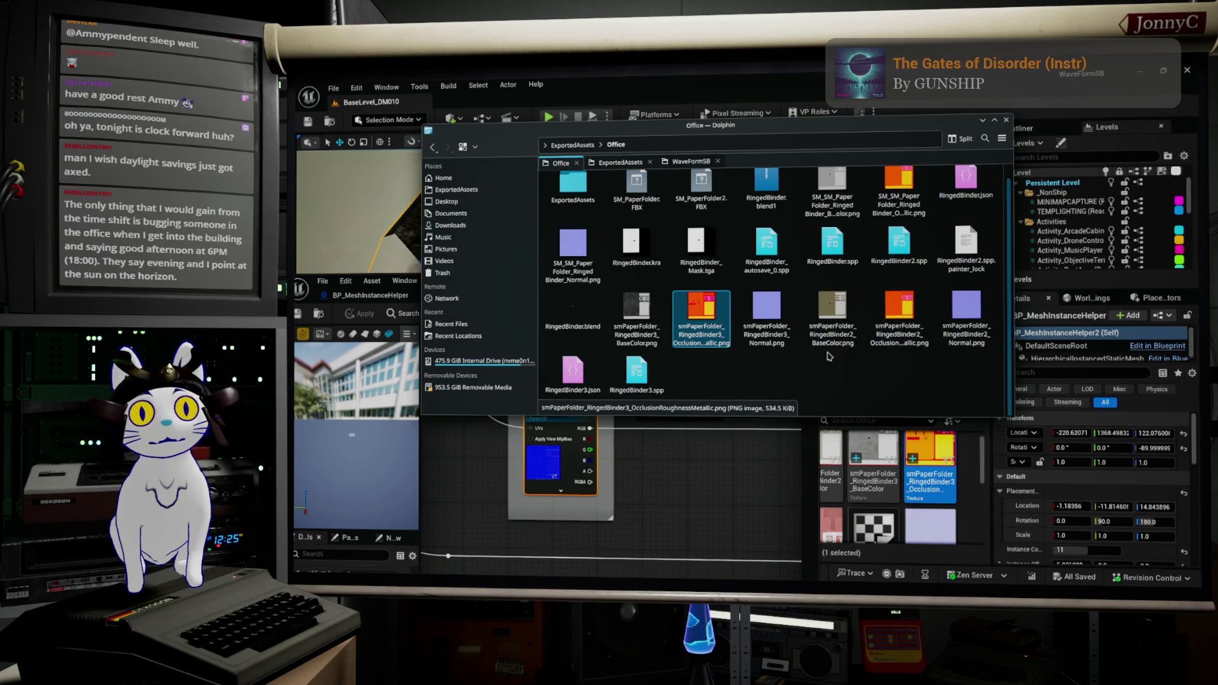
mouse_move(772, 300)
mouse_down()
mouse_move(884, 431)
mouse_move(1009, 520)
mouse_move(969, 474)
mouse_up()
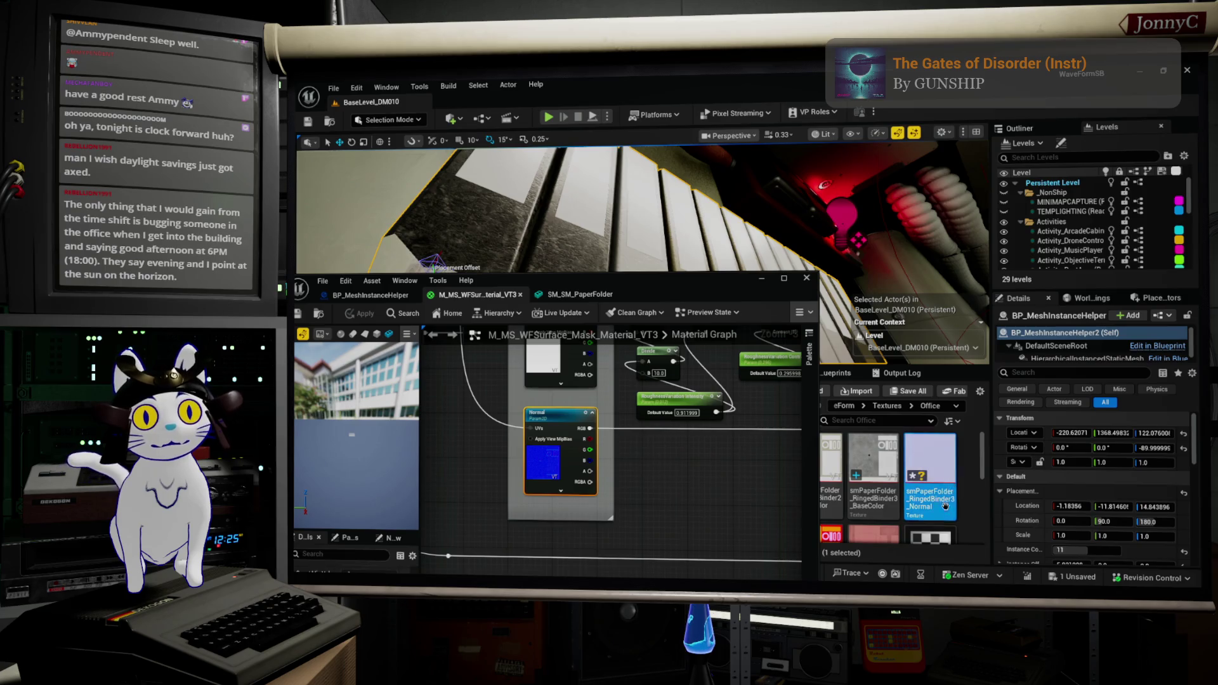
right_click(933, 473)
mouse_move(983, 443)
click(920, 443)
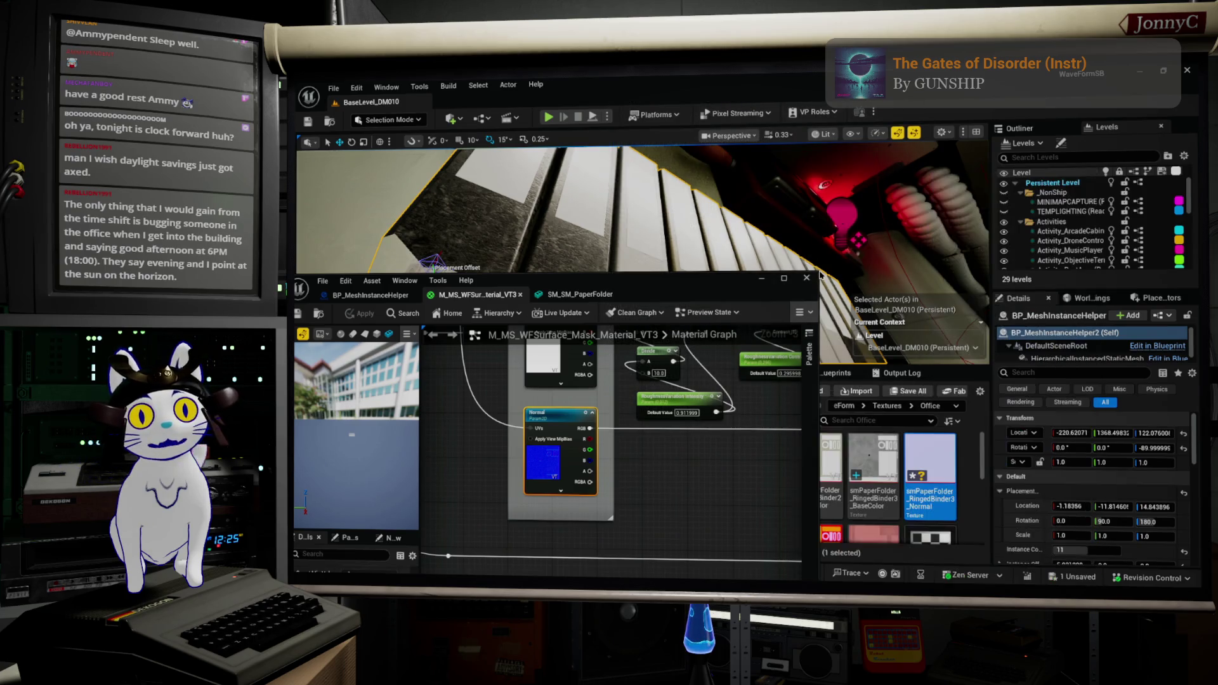
Convert the smPaperFolder_RingedBinder3_Normal texture to a virtual texture via the Details search
double_click(926, 462)
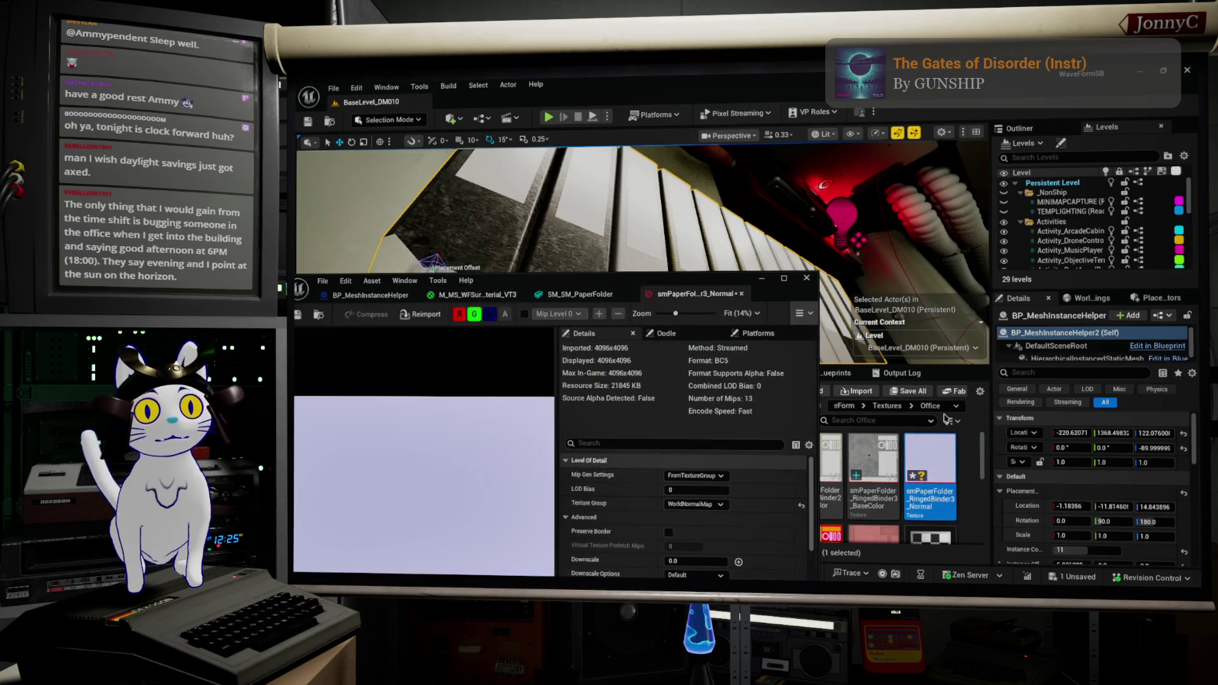
mouse_move(657, 291)
mouse_down()
mouse_move(682, 236)
mouse_move(816, 126)
mouse_up()
scroll(878, 464, down, 5)
scroll(878, 466, down, 2)
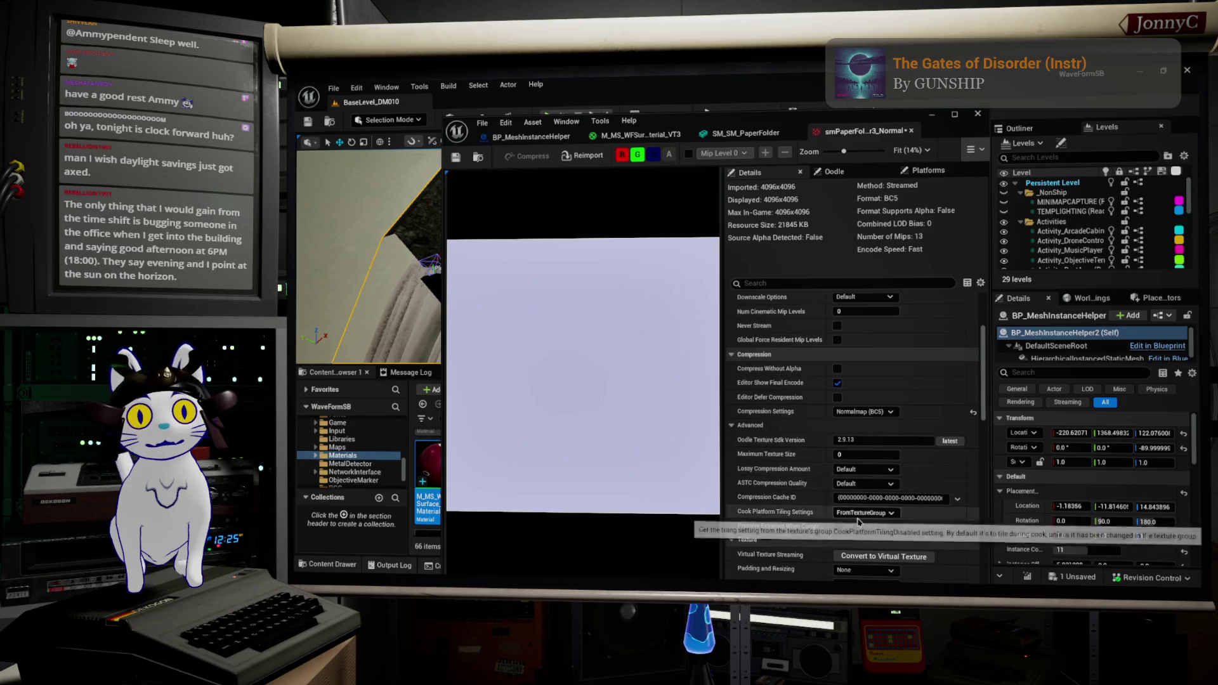
scroll(892, 519, down, 1)
scroll(892, 519, down, 2)
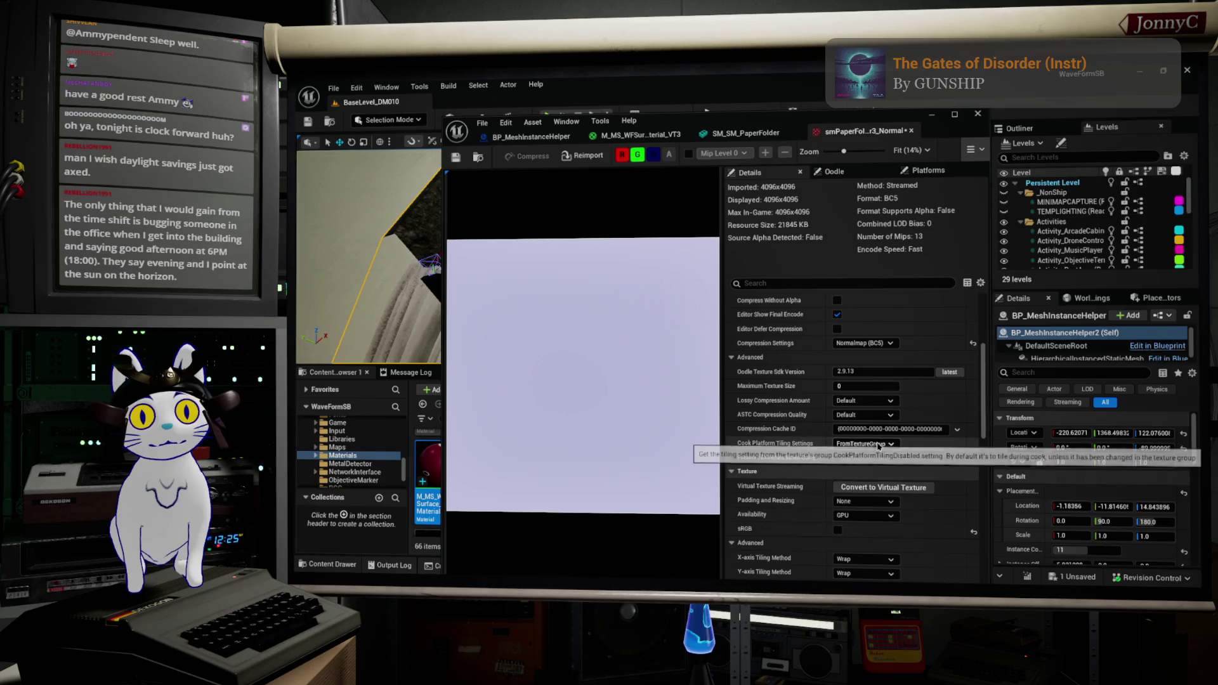
scroll(891, 437, up, 1)
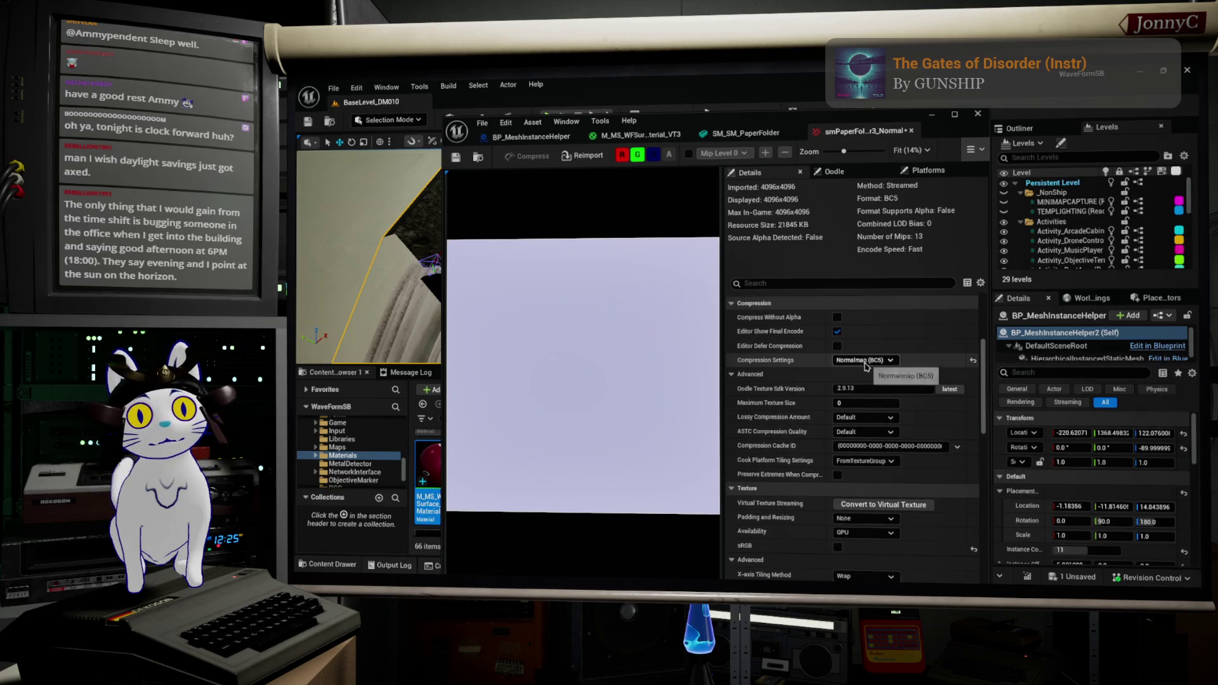
click(827, 285)
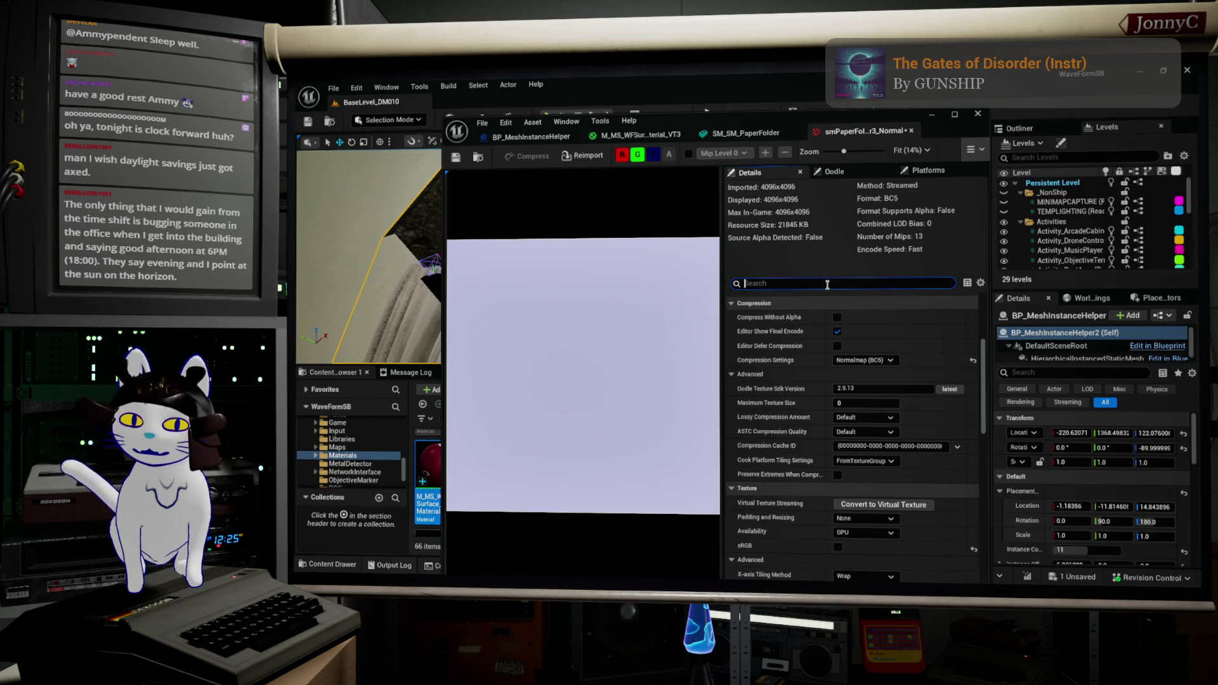
text(vir)
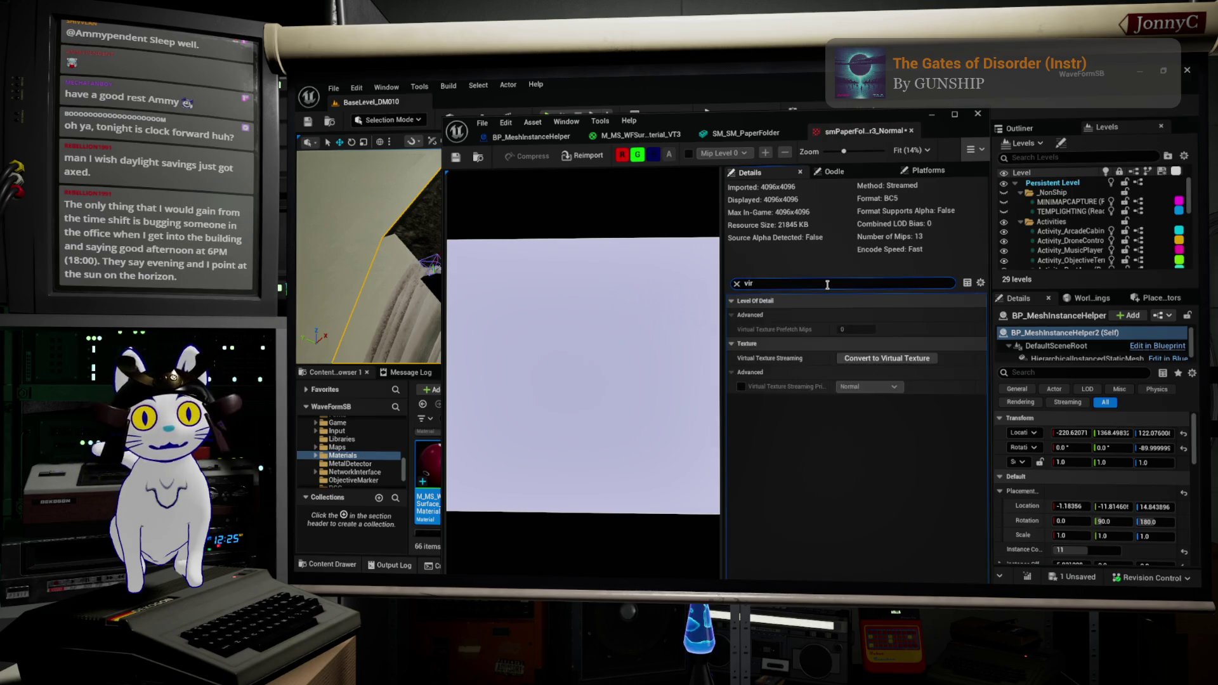
click(887, 358)
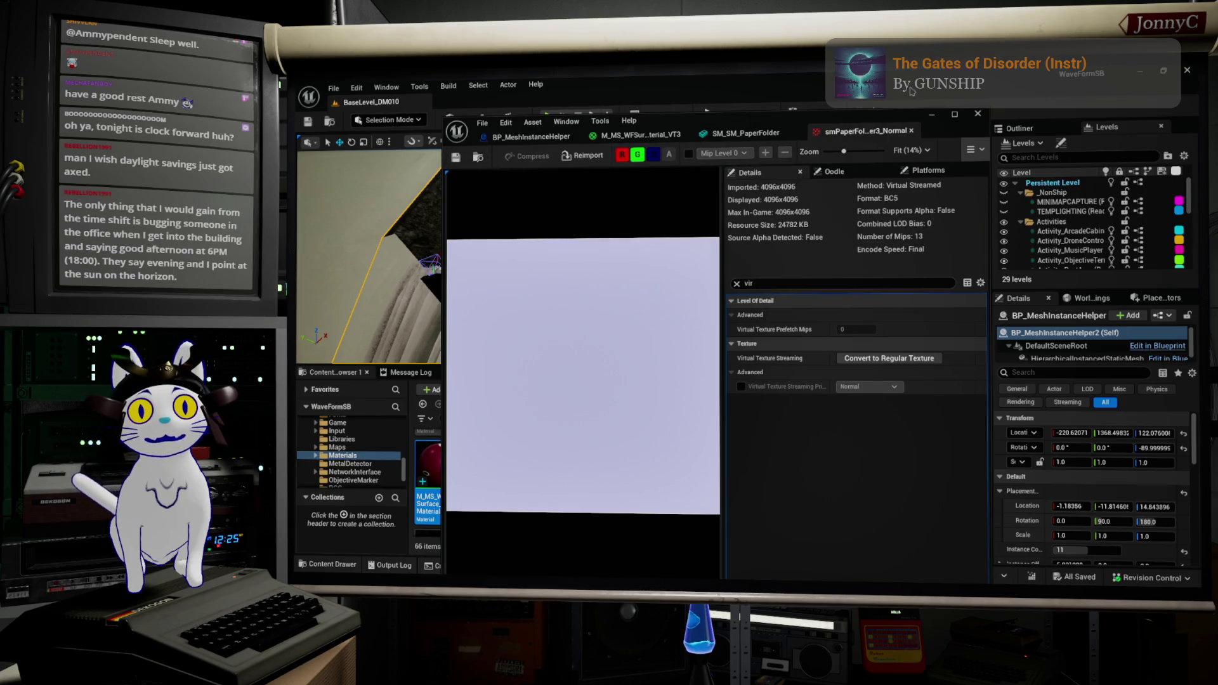
click(932, 115)
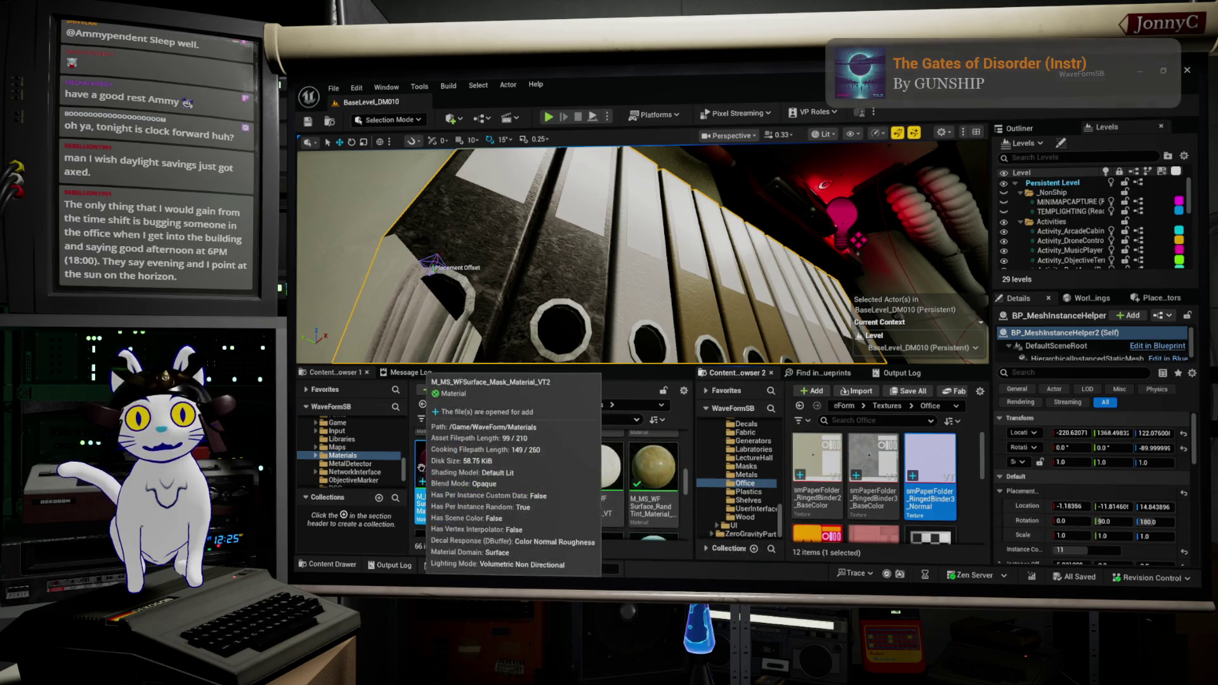
Open the VT2 material and assign the binder normal map to its Normal parameter
double_click(438, 466)
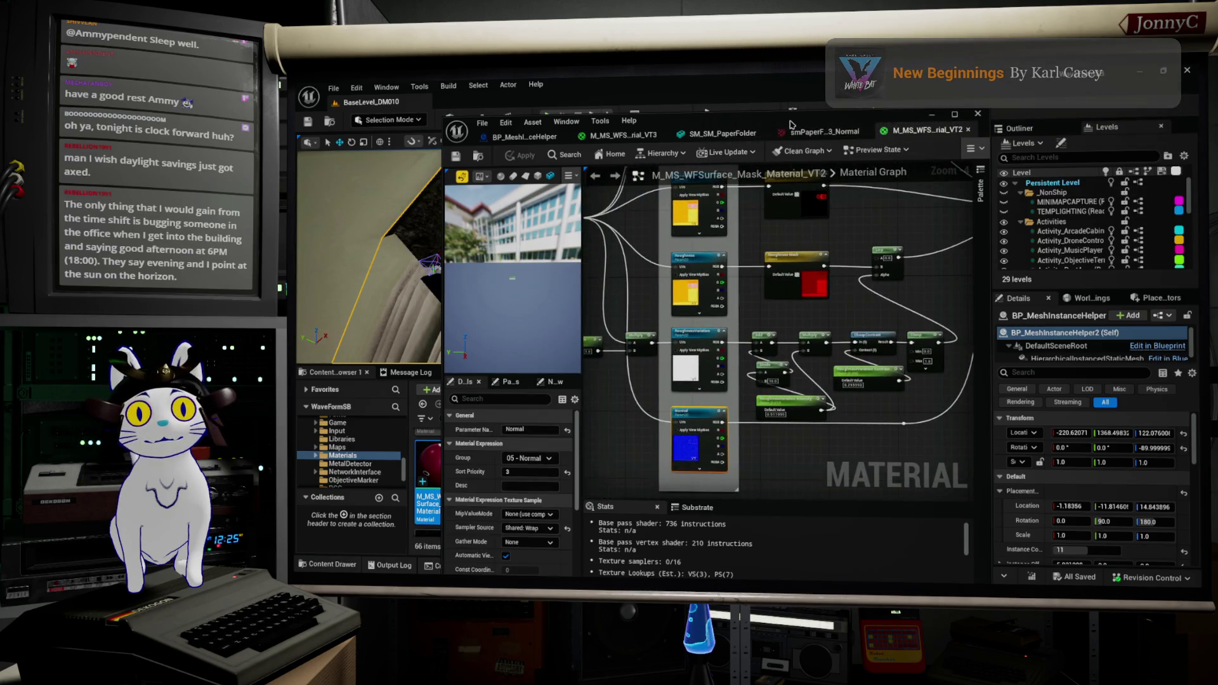
drag(693, 122, 544, 129)
key(super+Left)
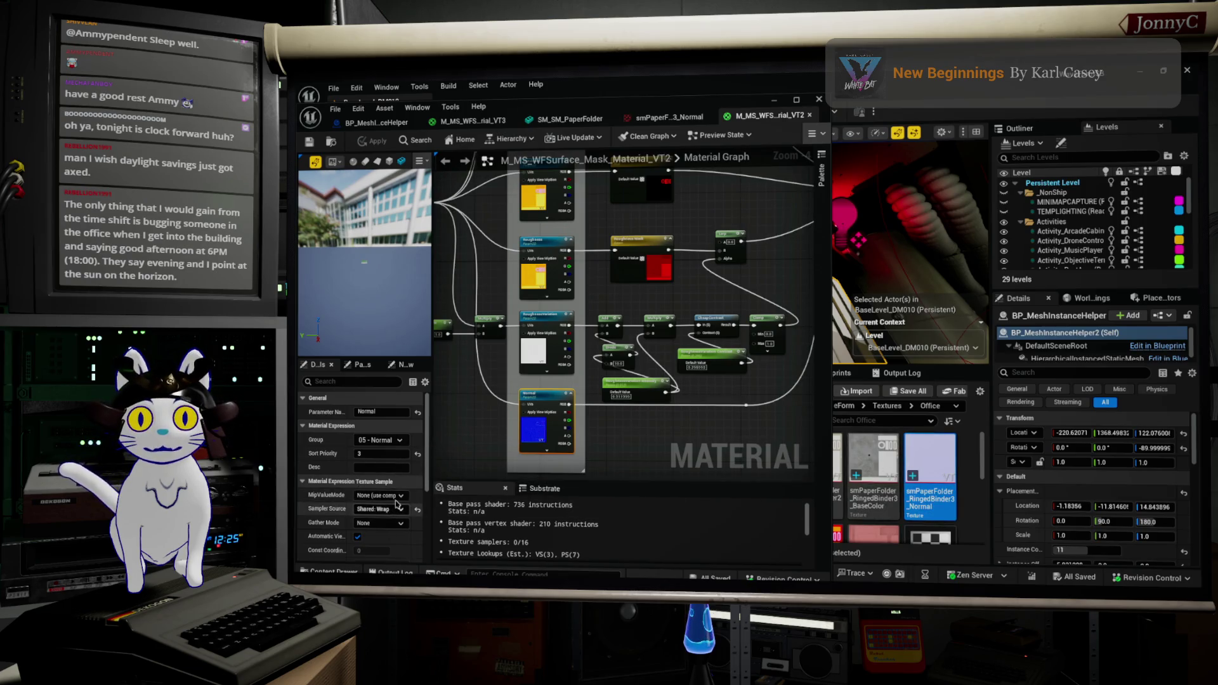
scroll(393, 488, down, 5)
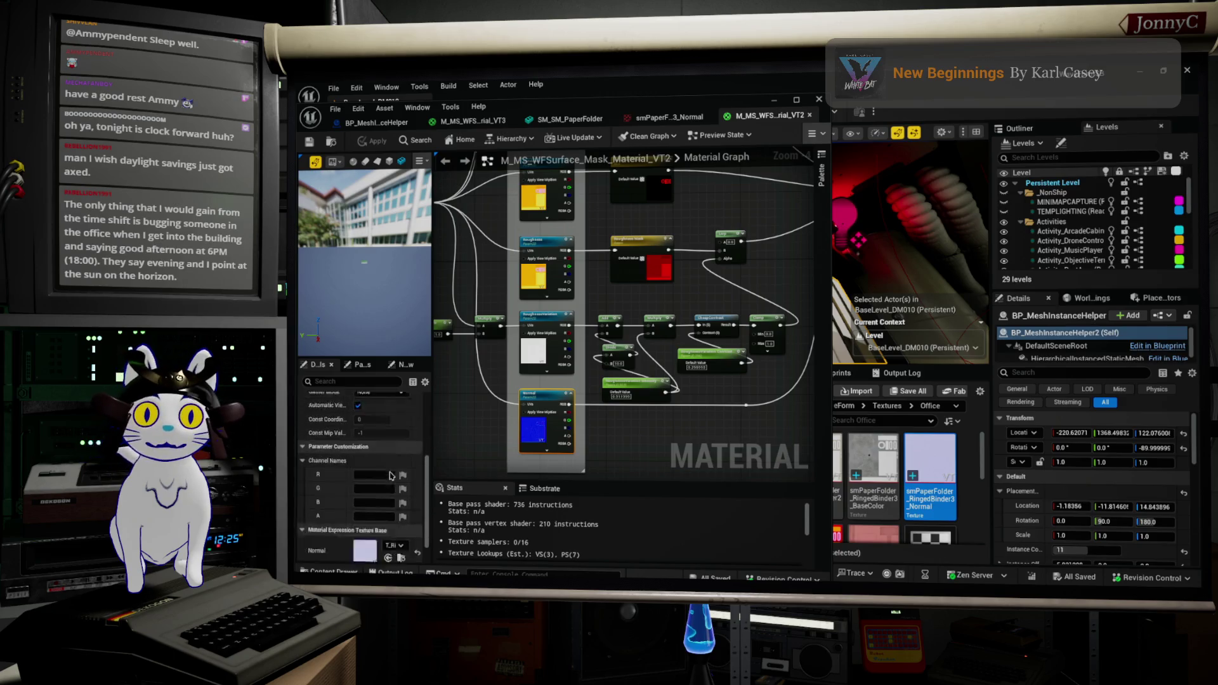
click(388, 542)
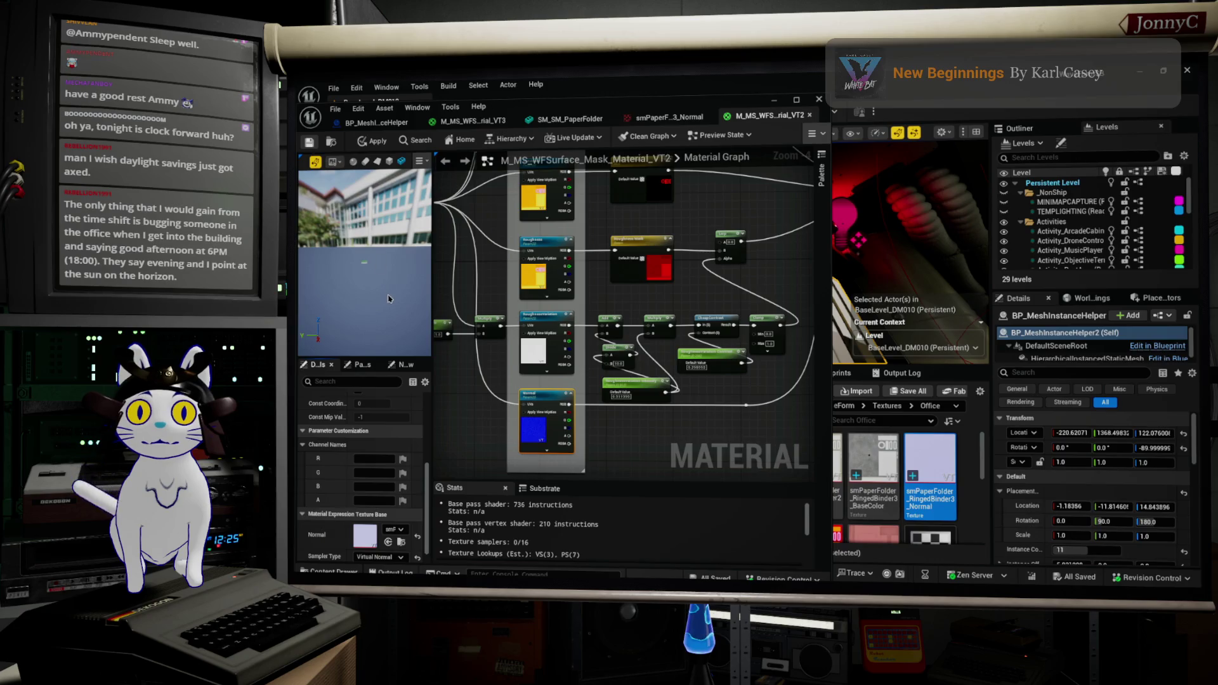
drag(350, 253, 381, 312)
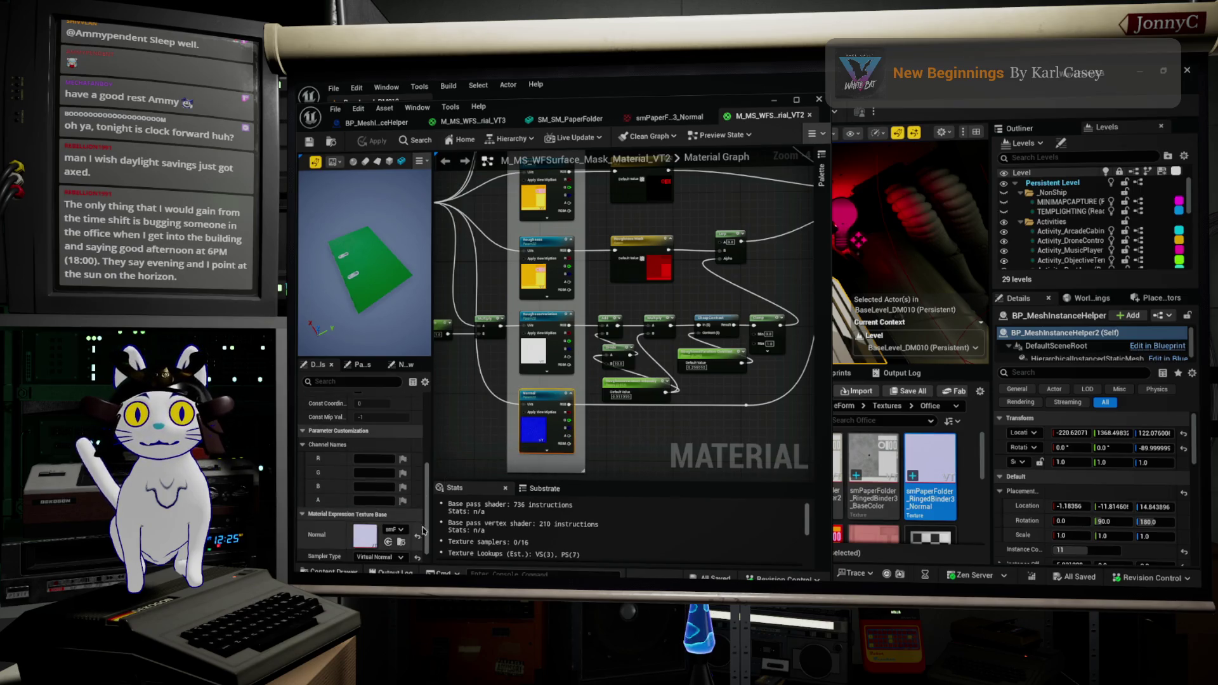
Review the VT2 material graph, then close its editor
scroll(947, 494, down, 1)
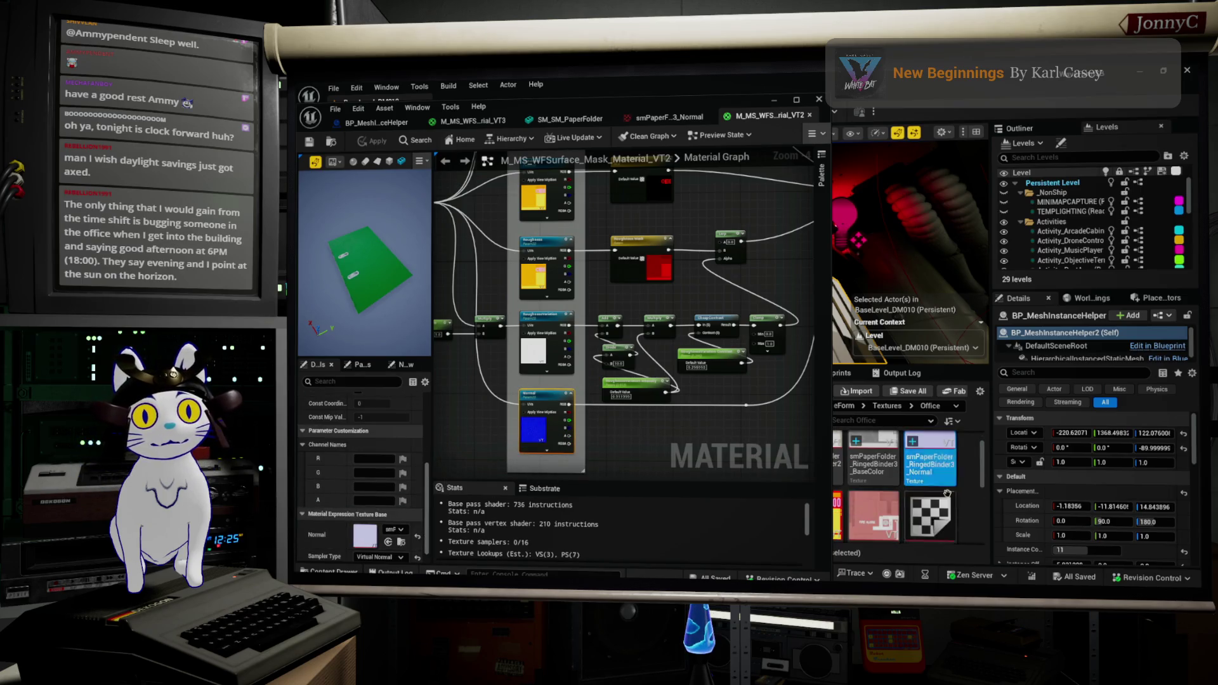
mouse_move(711, 101)
mouse_down()
mouse_move(583, 102)
mouse_move(608, 102)
mouse_up()
scroll(894, 479, down, 5)
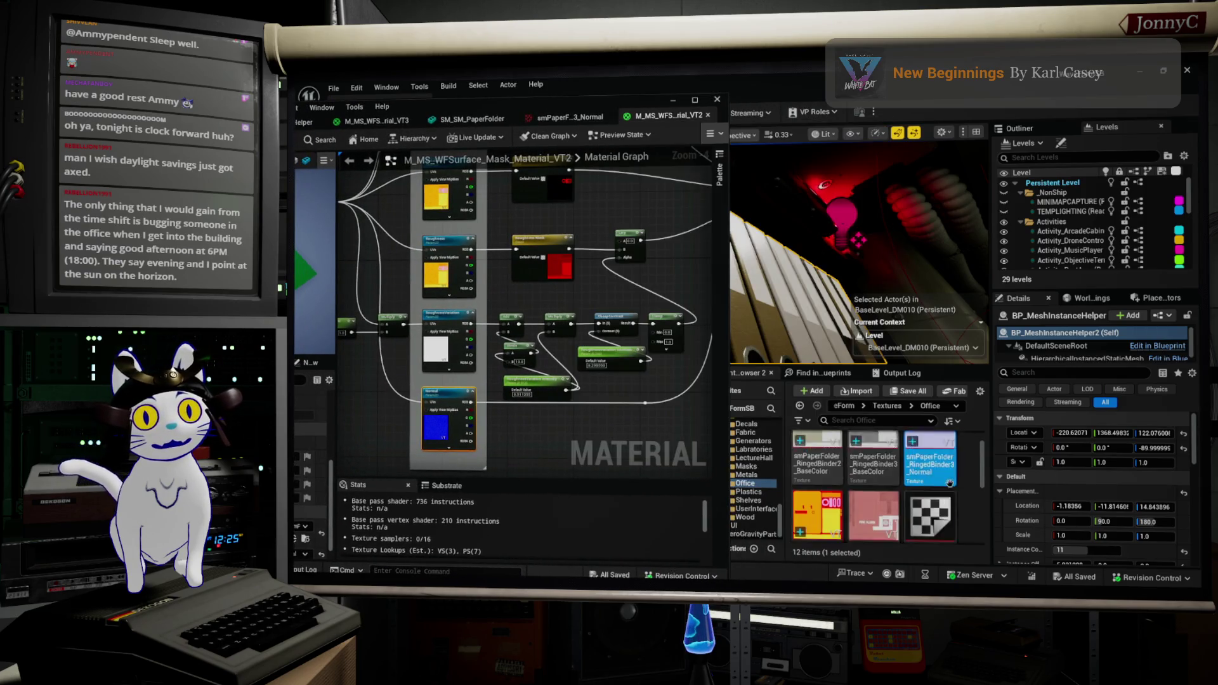
scroll(885, 470, up, 1)
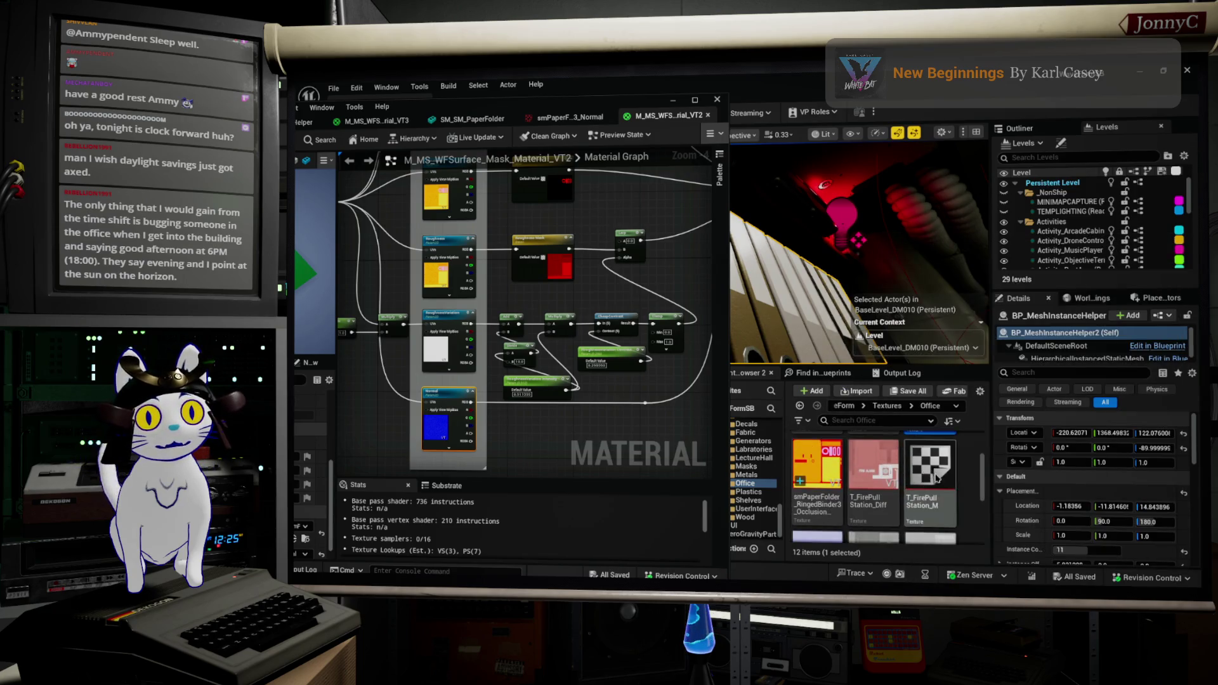
scroll(939, 477, up, 1)
scroll(942, 485, down, 5)
scroll(901, 511, down, 1)
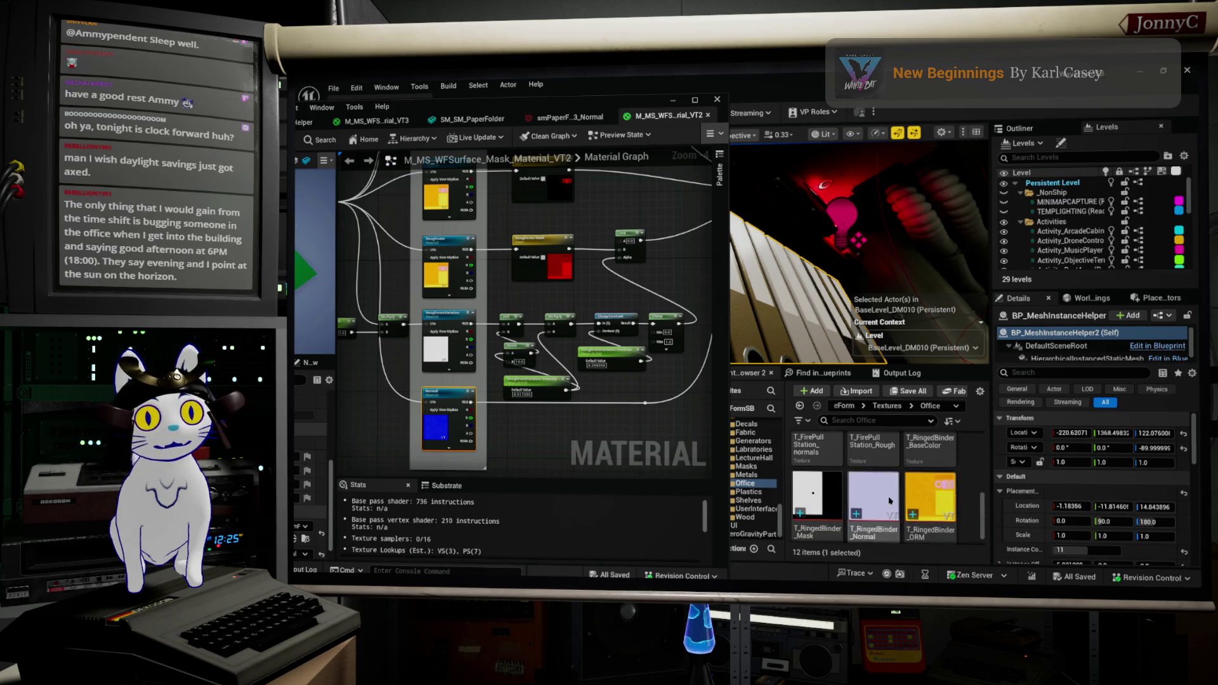
scroll(560, 430, down, 2)
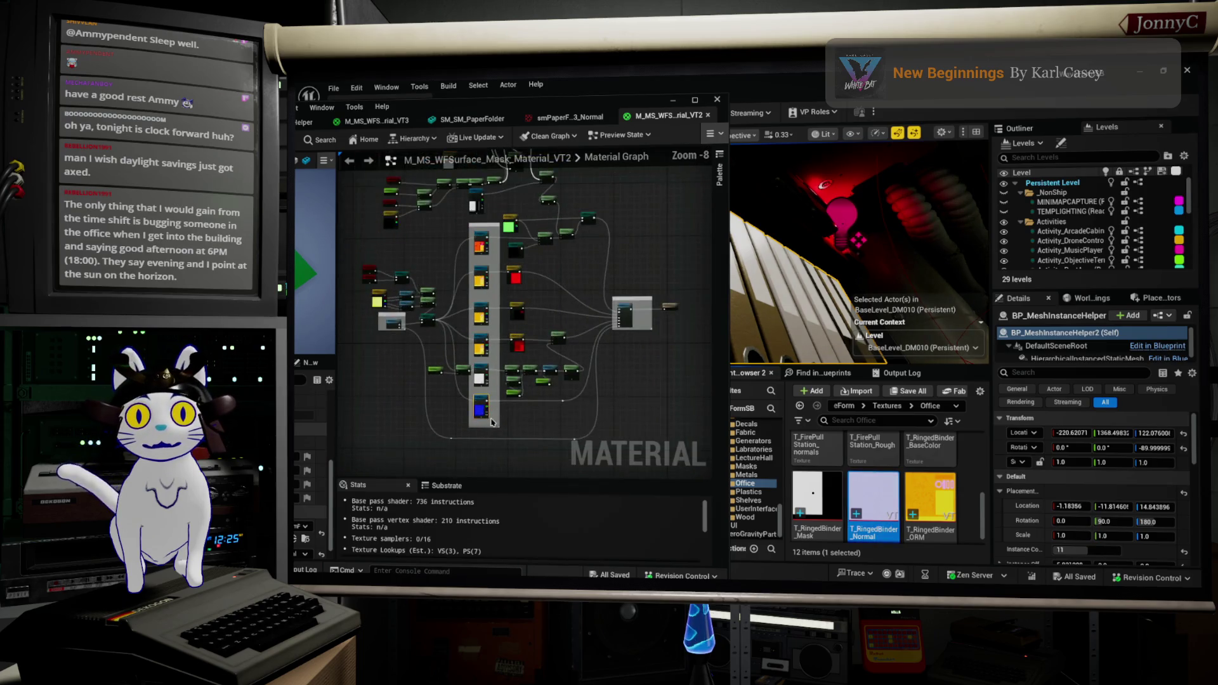
scroll(477, 436, up, 3)
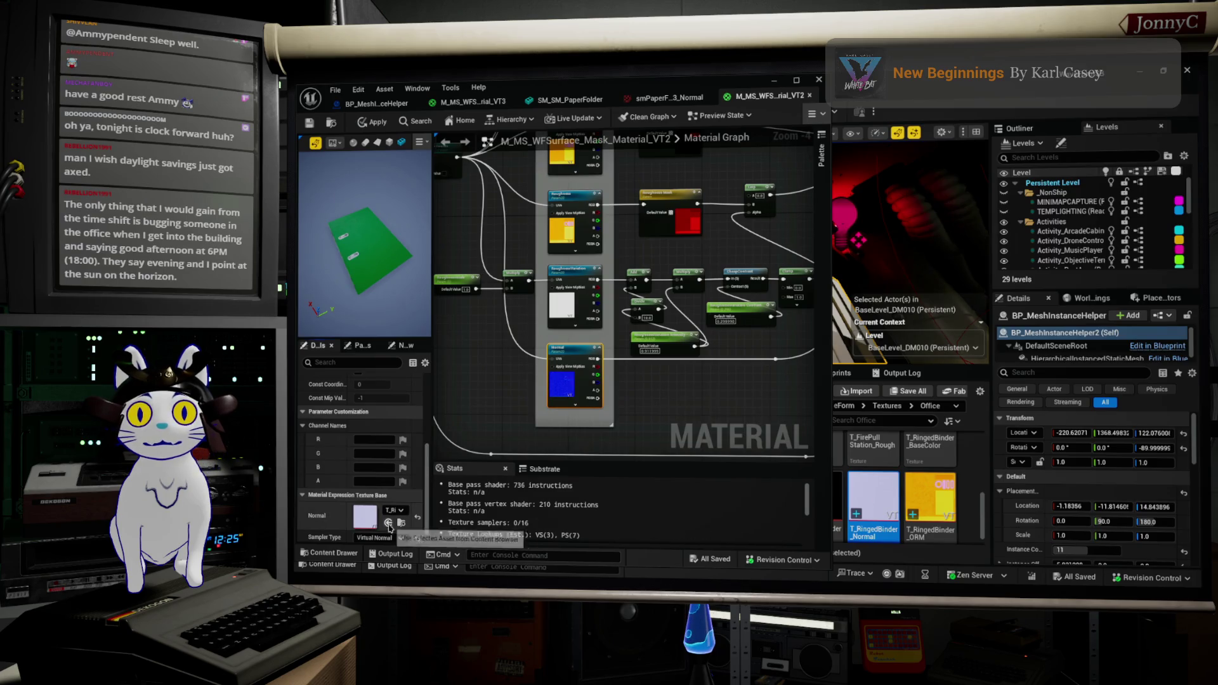
click(811, 95)
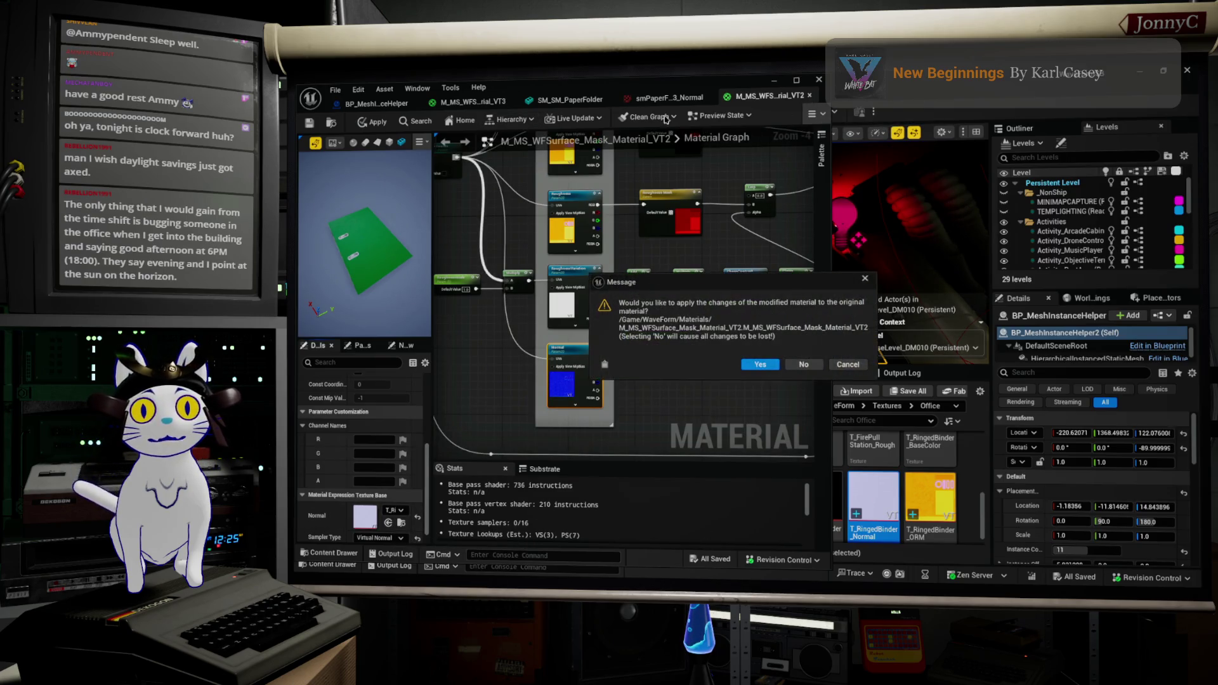
Apply the VT2 material changes and save the VT3 material
click(761, 366)
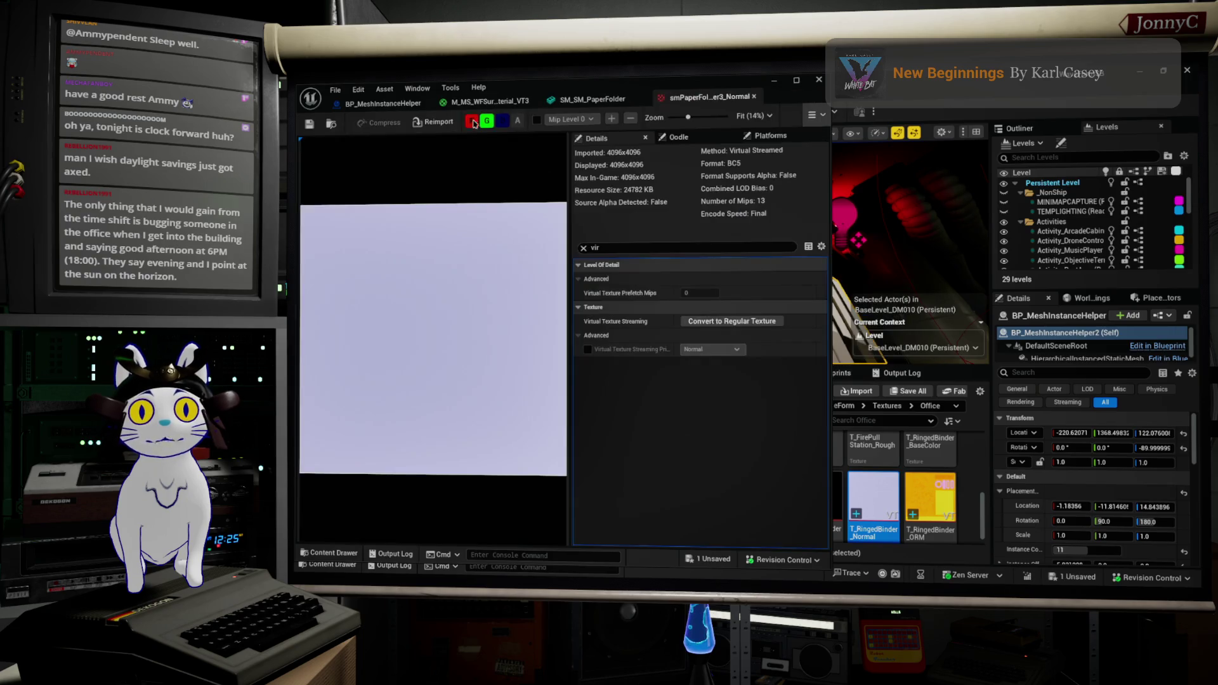
click(486, 106)
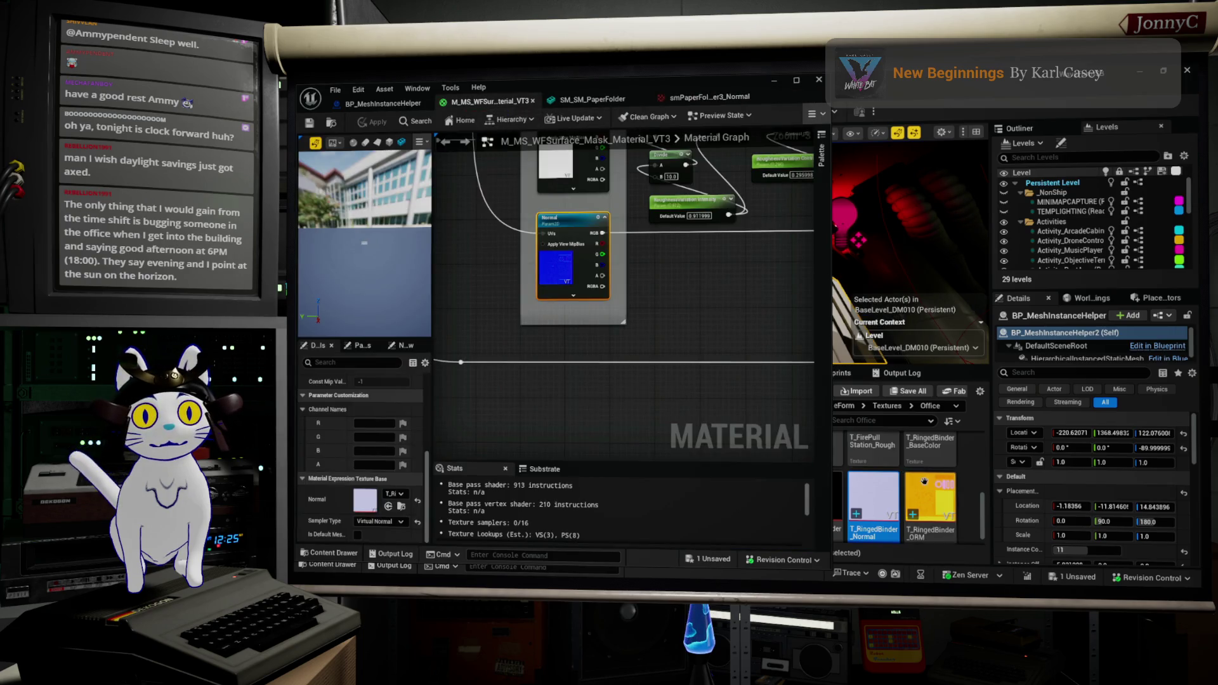
scroll(919, 476, down, 5)
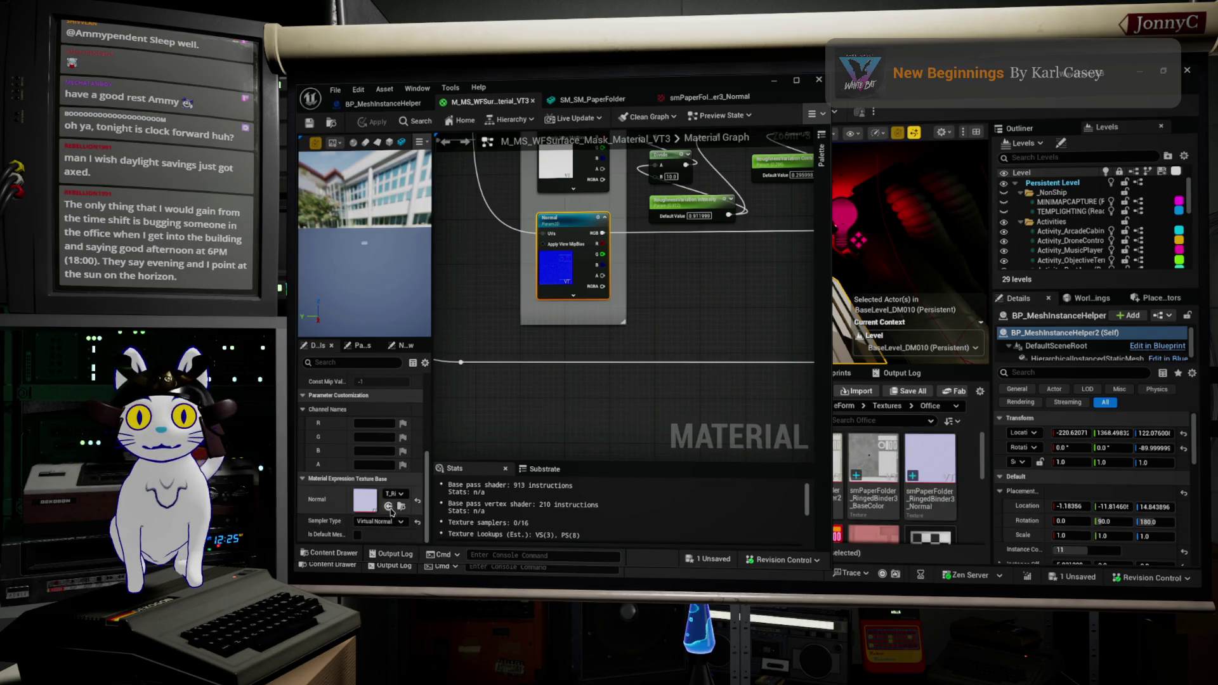
key(ctrl+s)
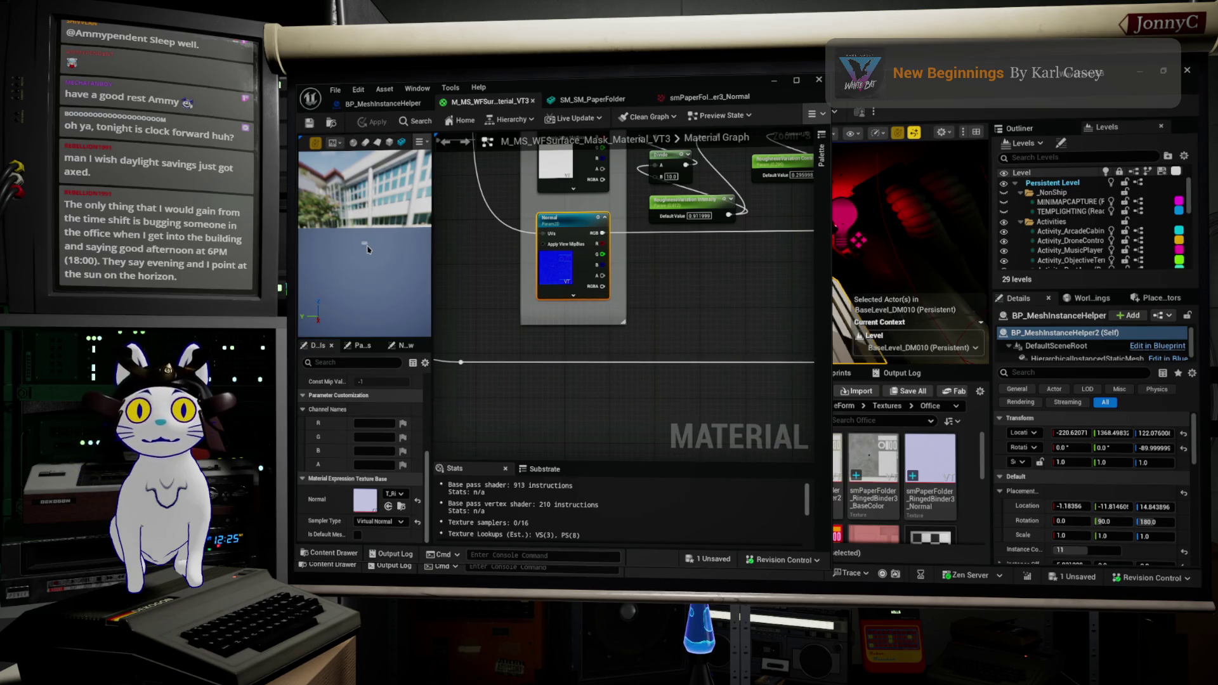
mouse_move(365, 209)
mouse_down()
mouse_move(365, 273)
mouse_move(419, 170)
mouse_up()
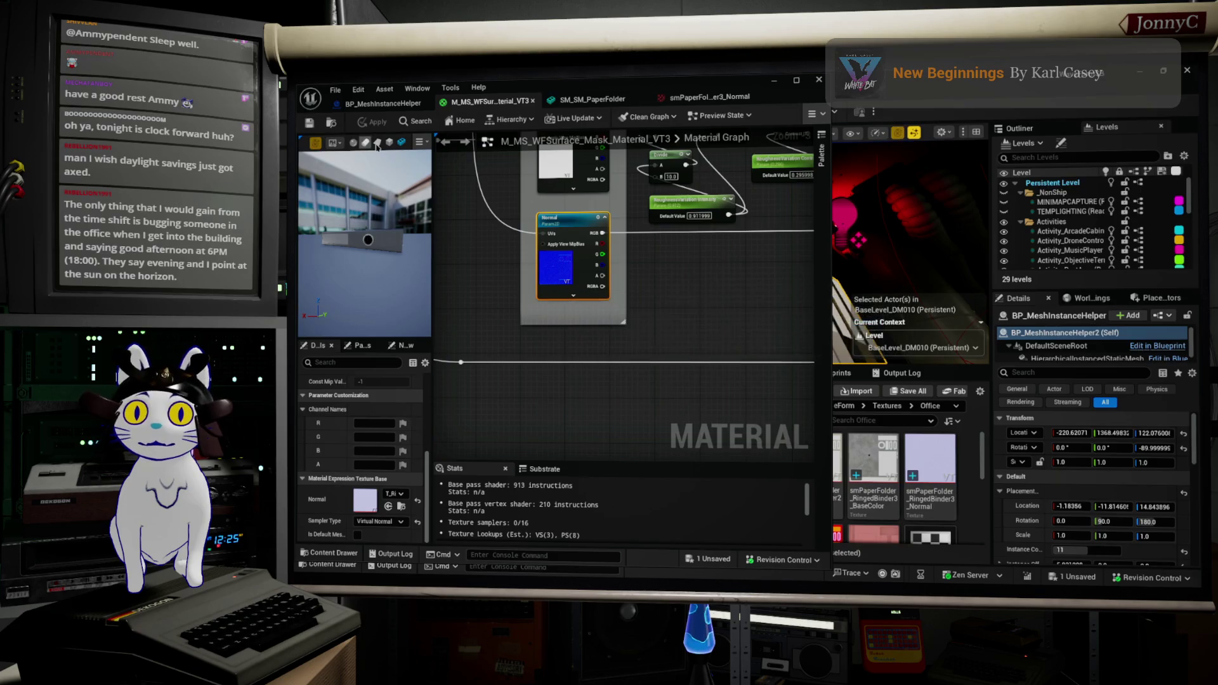
click(786, 86)
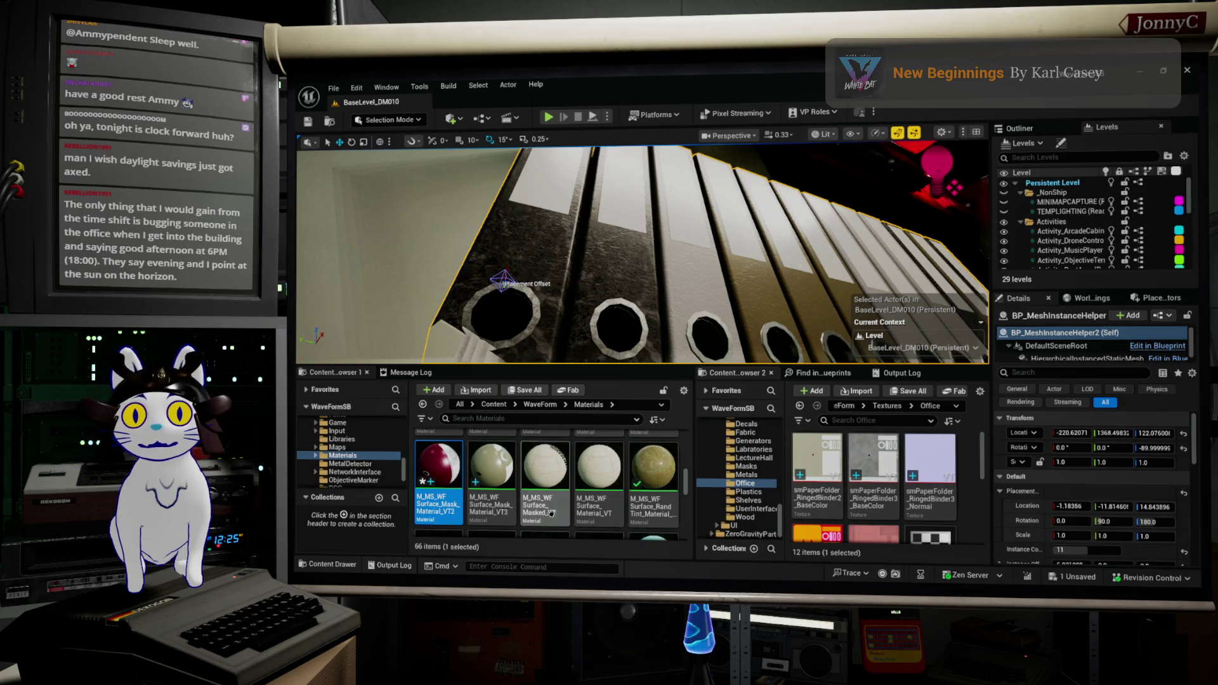
Reopen the VT3 surface mask material and arrange its editor and preview
click(496, 452)
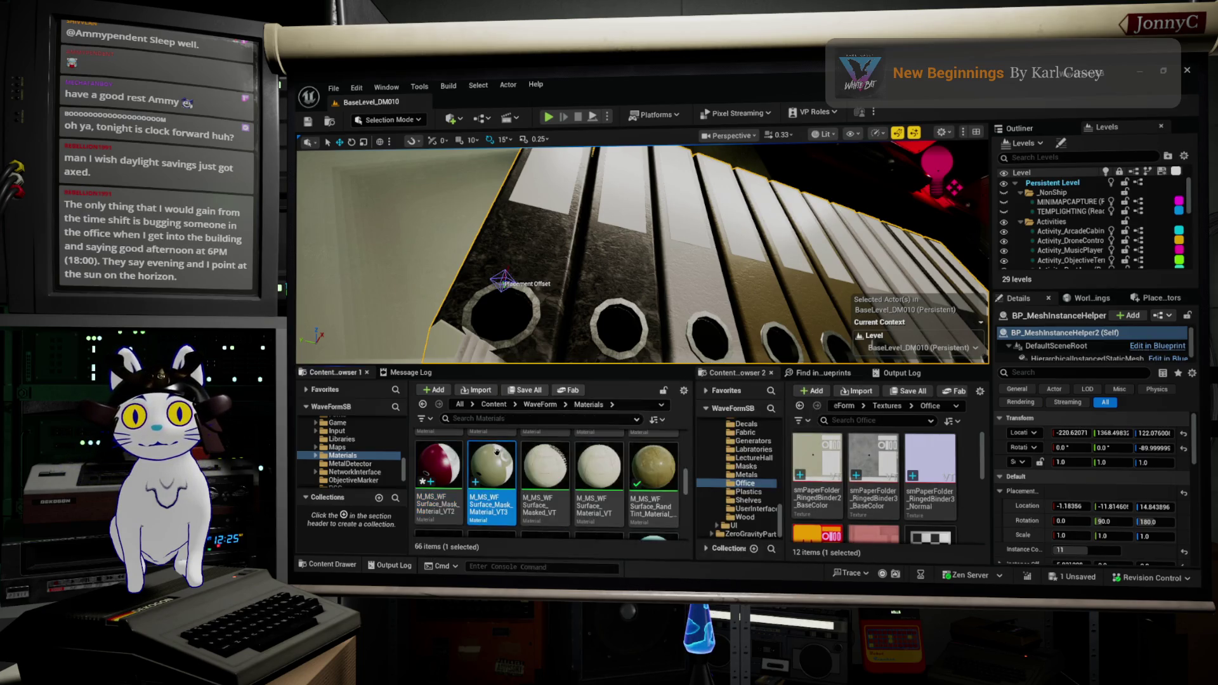
double_click(497, 452)
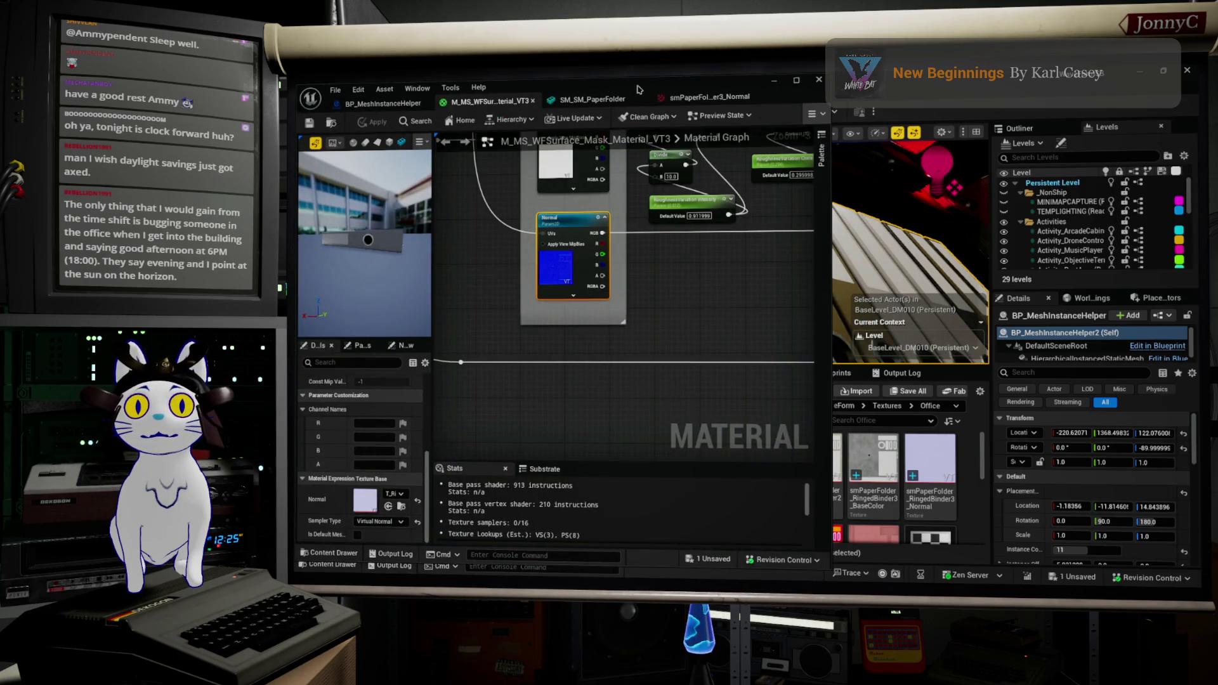
scroll(426, 239, up, 2)
mouse_move(602, 88)
mouse_down()
mouse_move(544, 134)
mouse_move(881, 101)
mouse_up()
scroll(630, 309, down, 5)
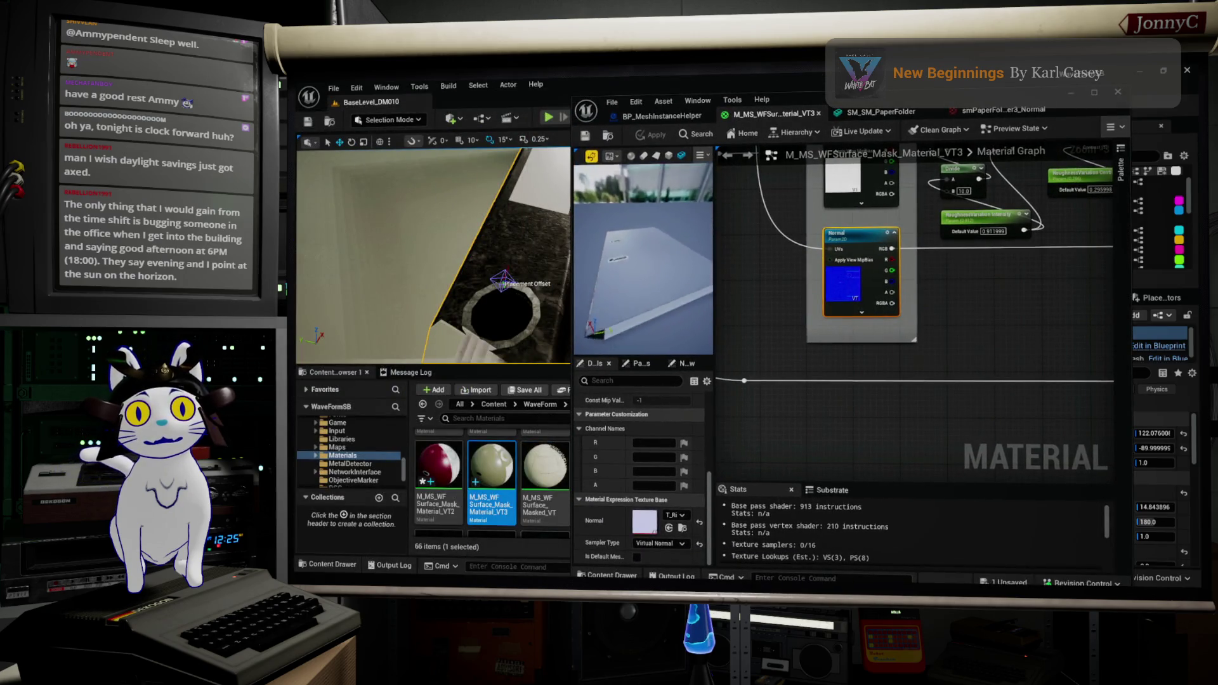
scroll(651, 260, up, 5)
scroll(650, 261, down, 5)
scroll(649, 262, up, 5)
drag(647, 264, 755, 213)
scroll(996, 297, up, 2)
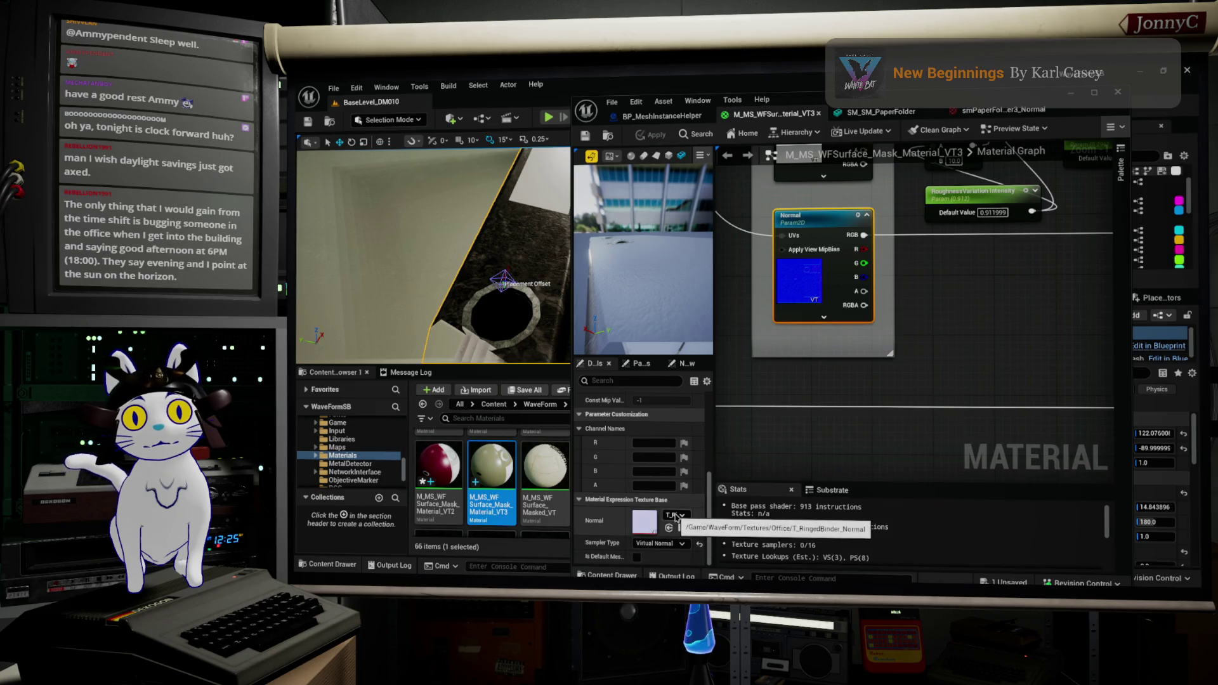
drag(823, 113, 604, 108)
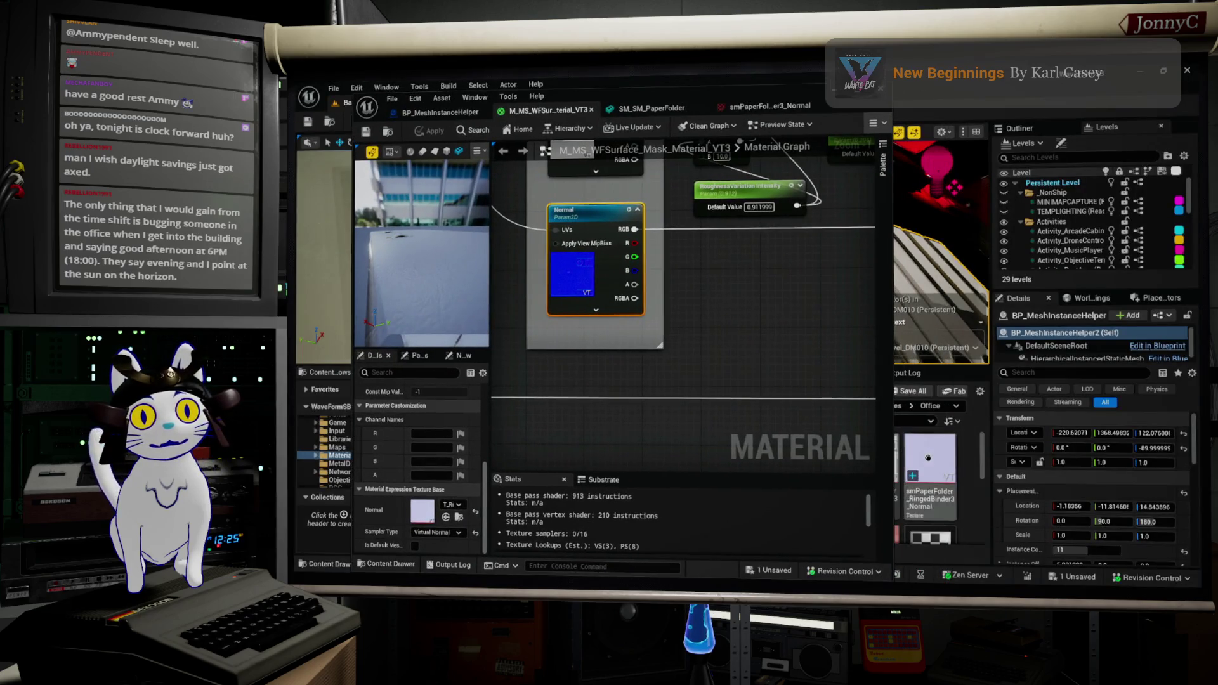
Set the VT3 material's Normal texture parameter to smPaperFolder_RingedBinder3_Normal
click(446, 518)
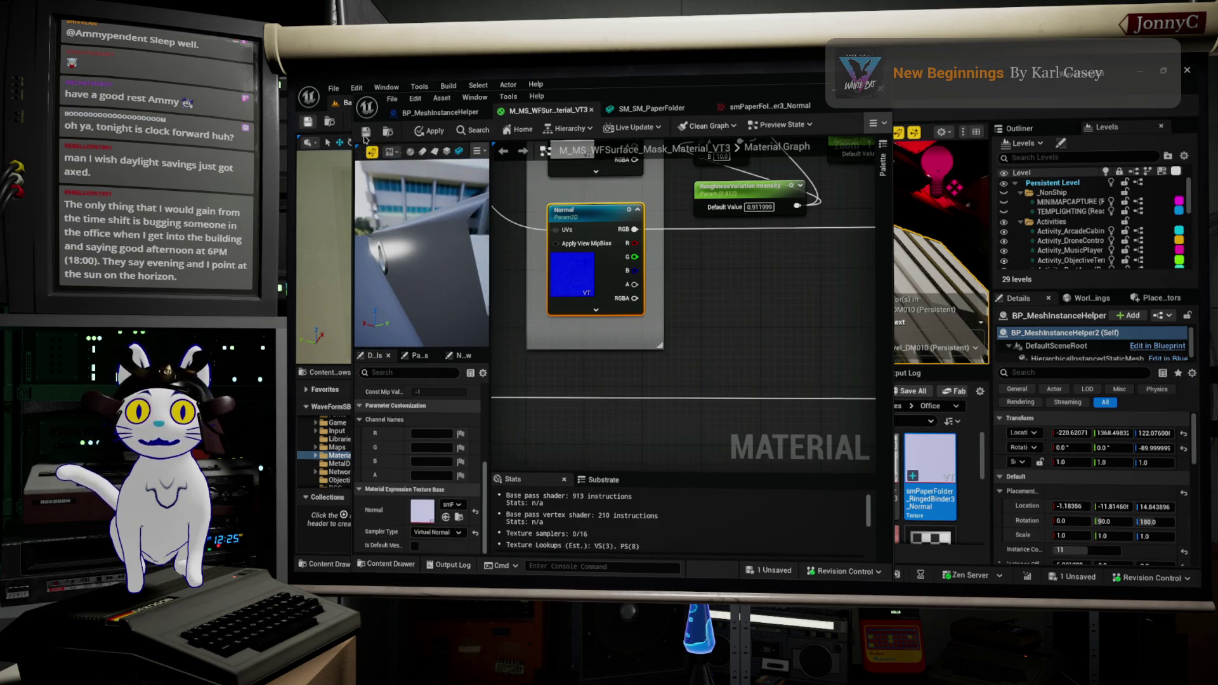
click(391, 100)
click(429, 159)
click(391, 99)
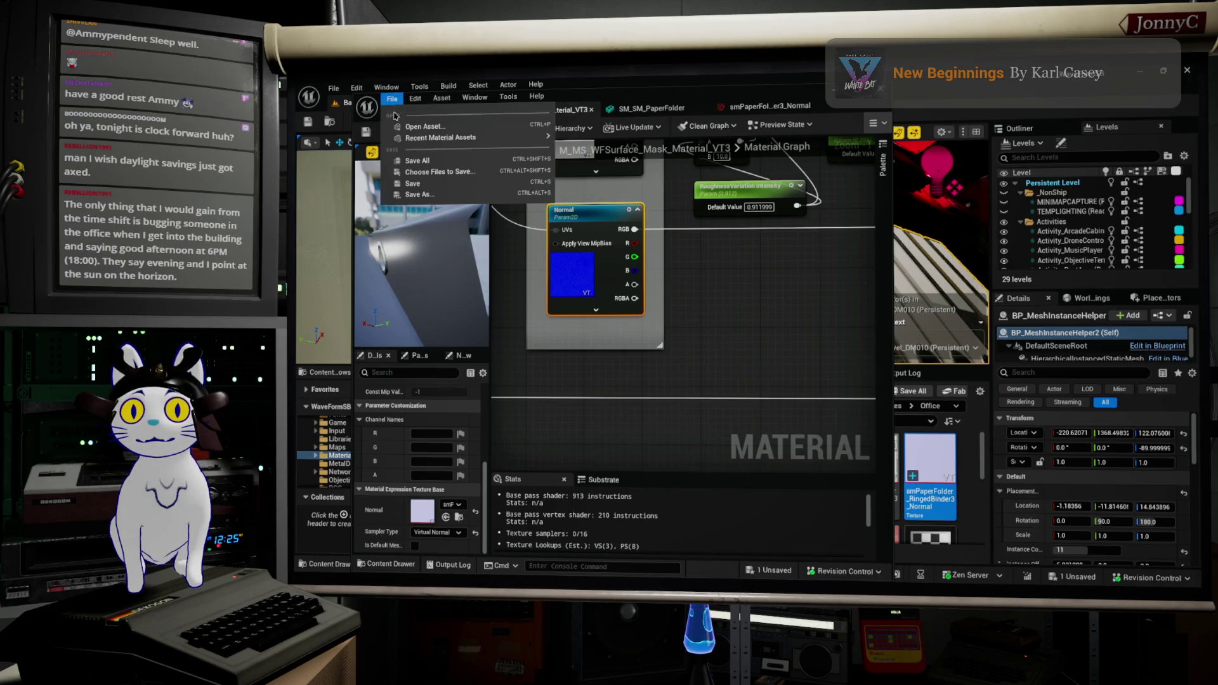
click(424, 164)
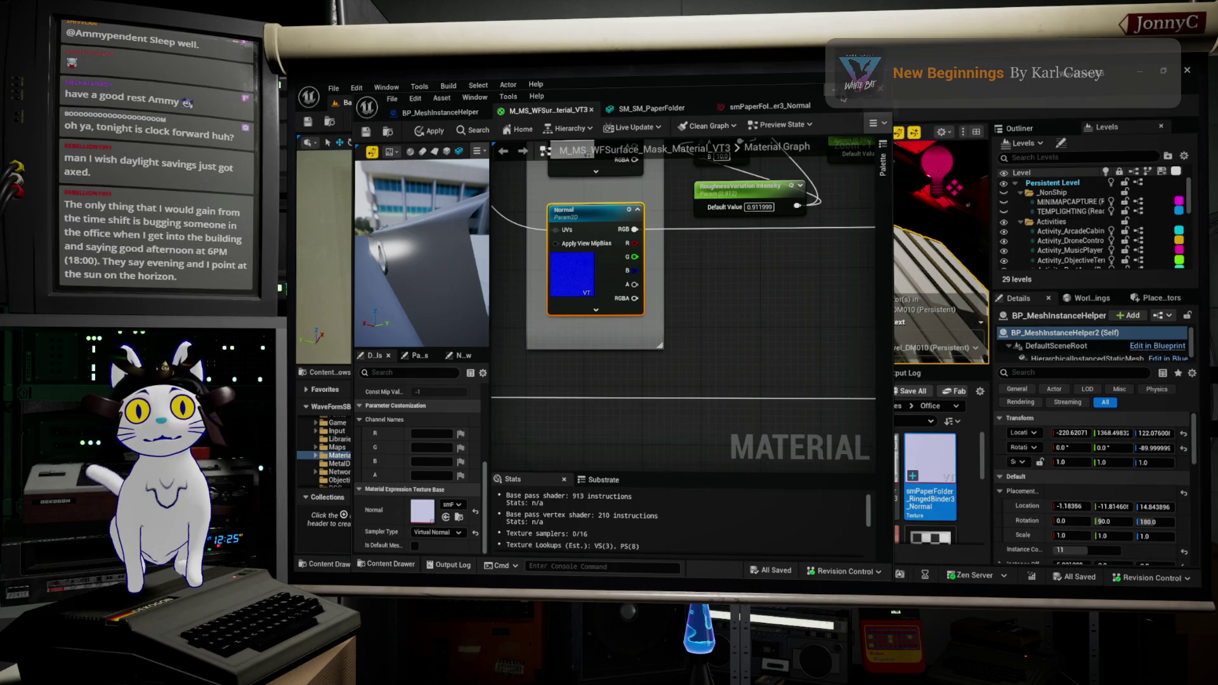
key(alt+Tab)
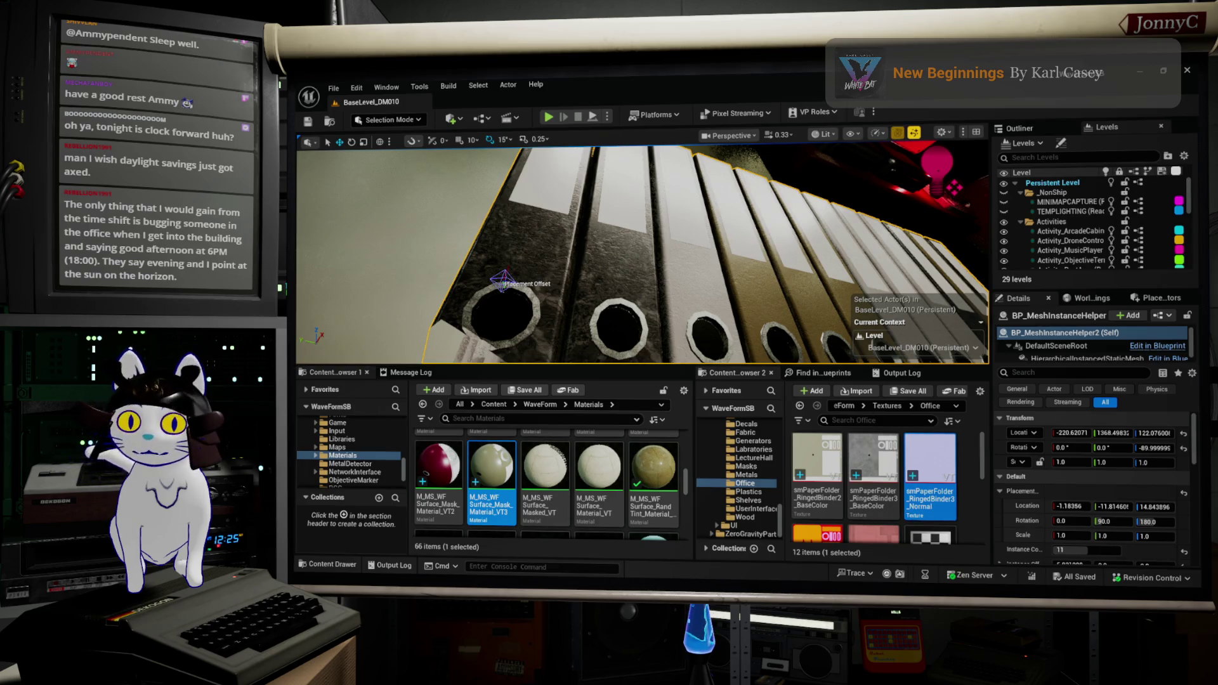
Pick the new material for BP_MeshInstanceHelper's Element 0 slot and compile the Blueprint
drag(684, 287, 675, 258)
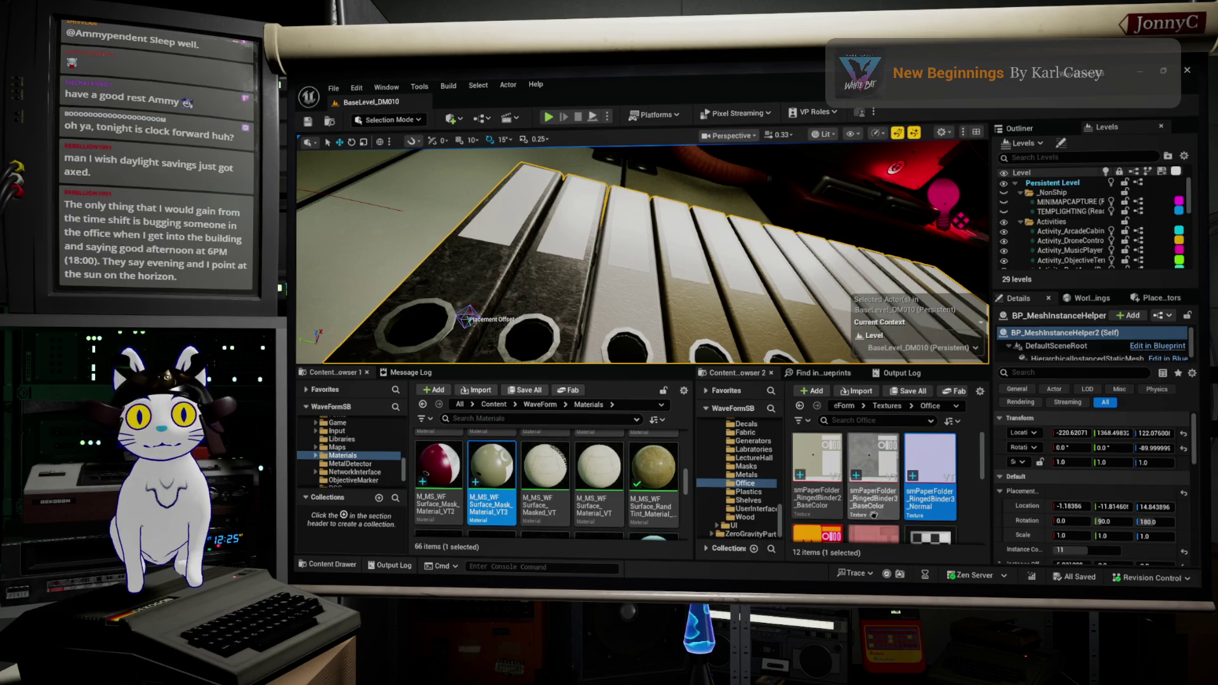
double_click(506, 461)
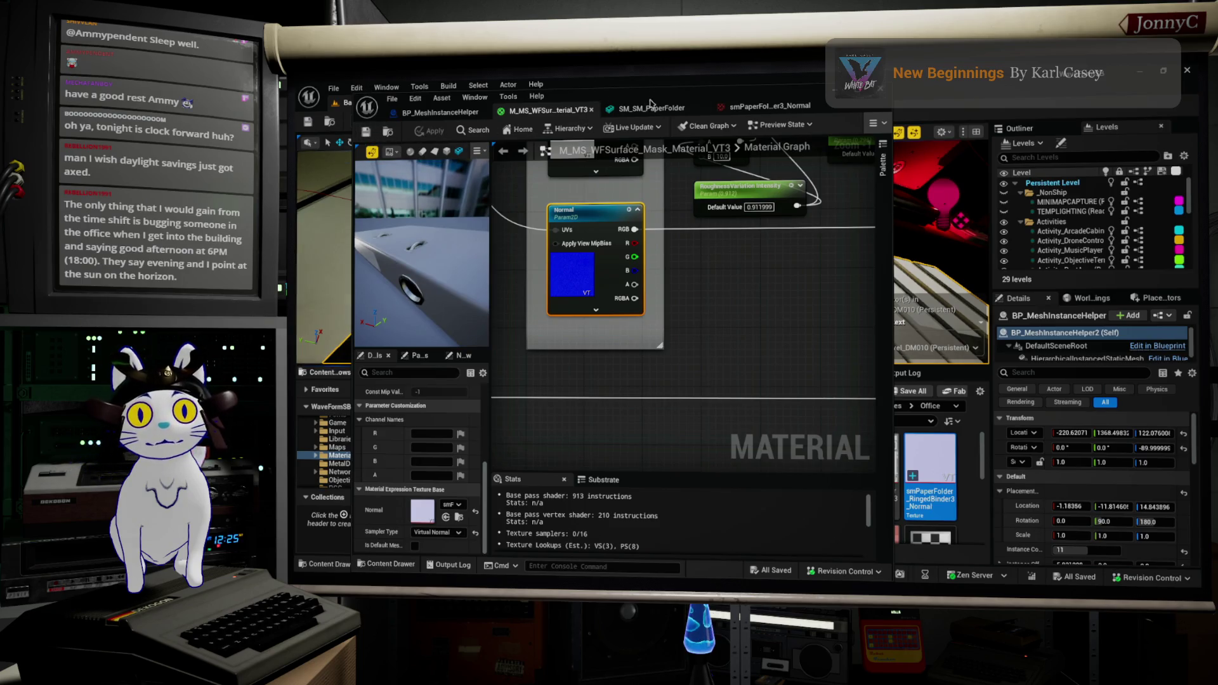
click(651, 107)
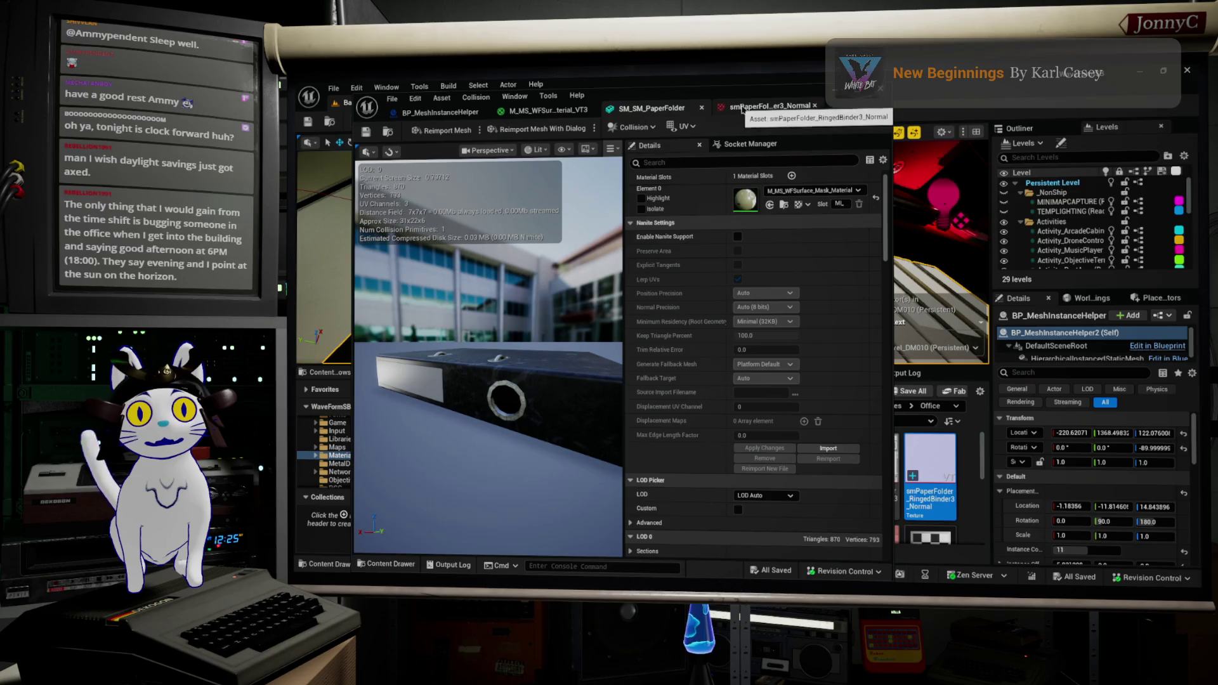
click(439, 112)
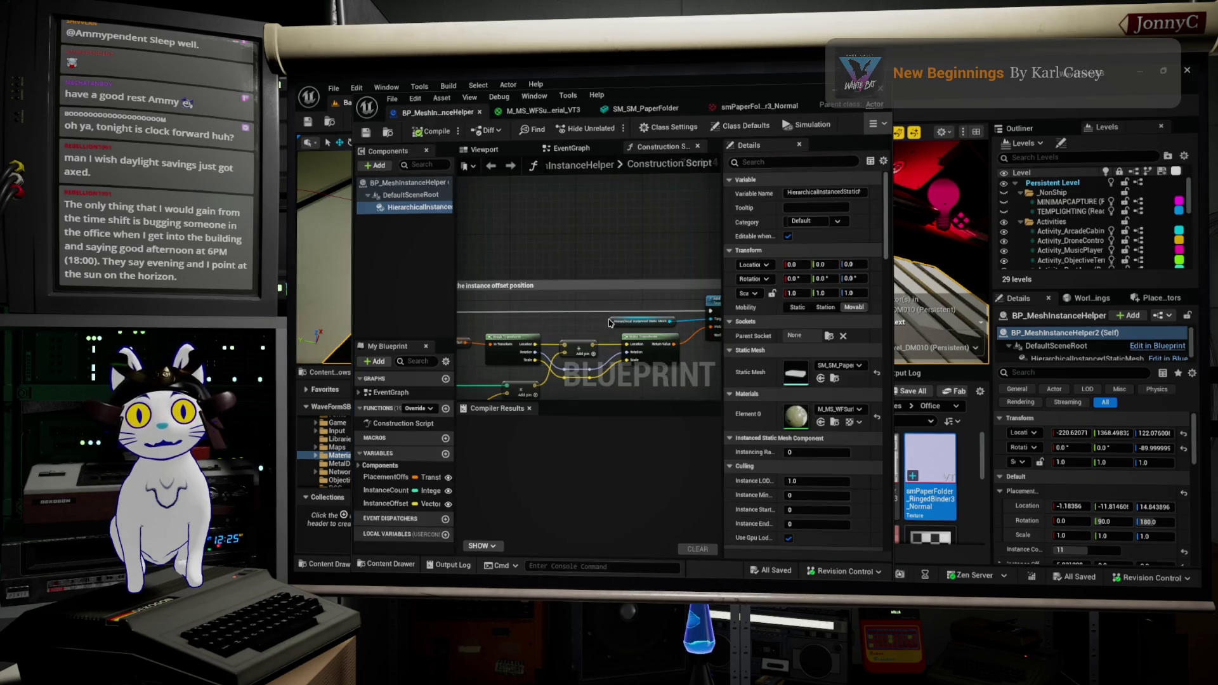
click(852, 409)
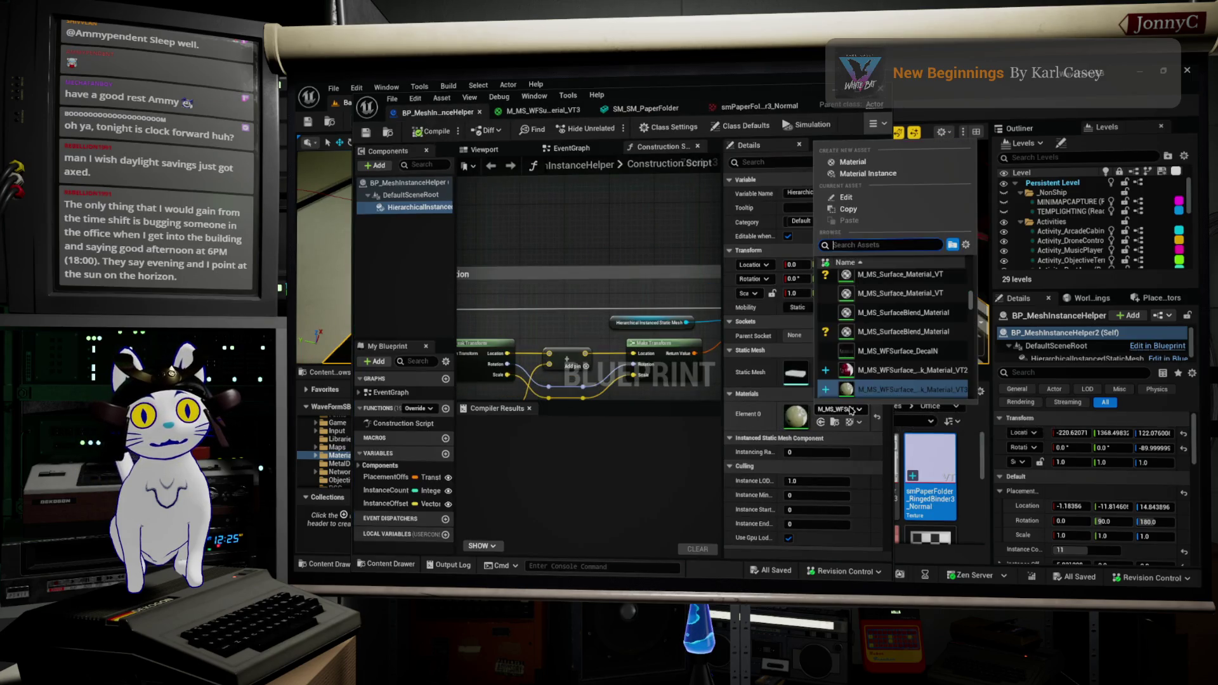
click(900, 390)
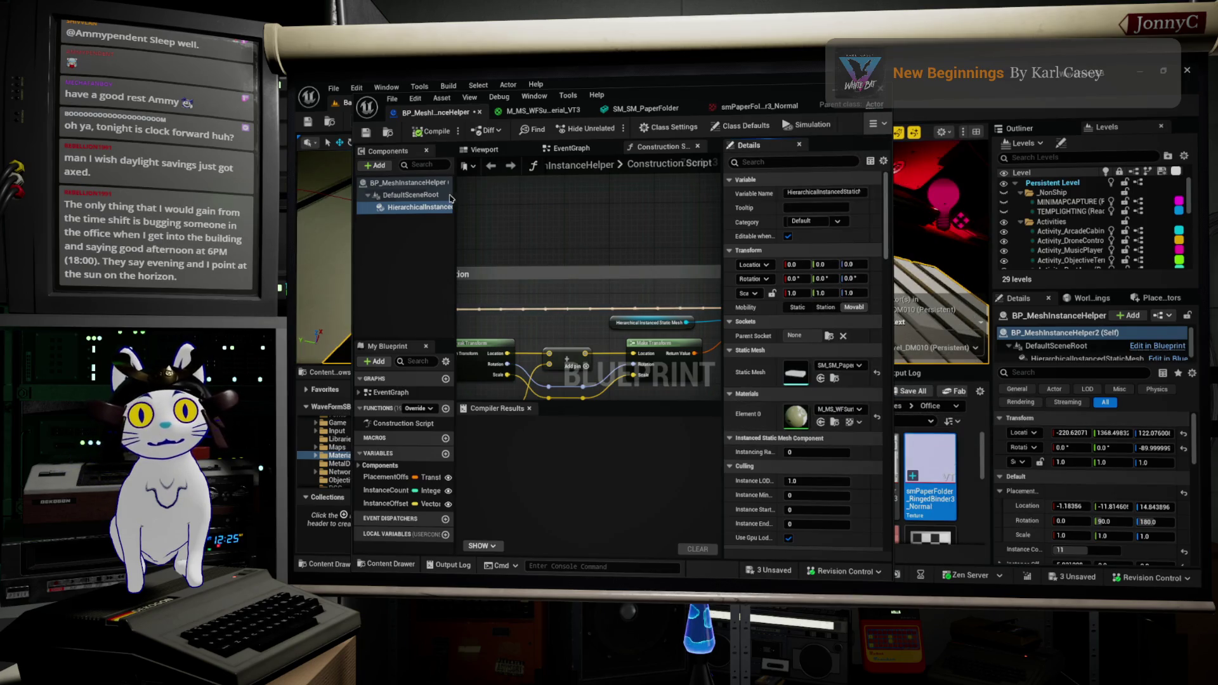
click(423, 131)
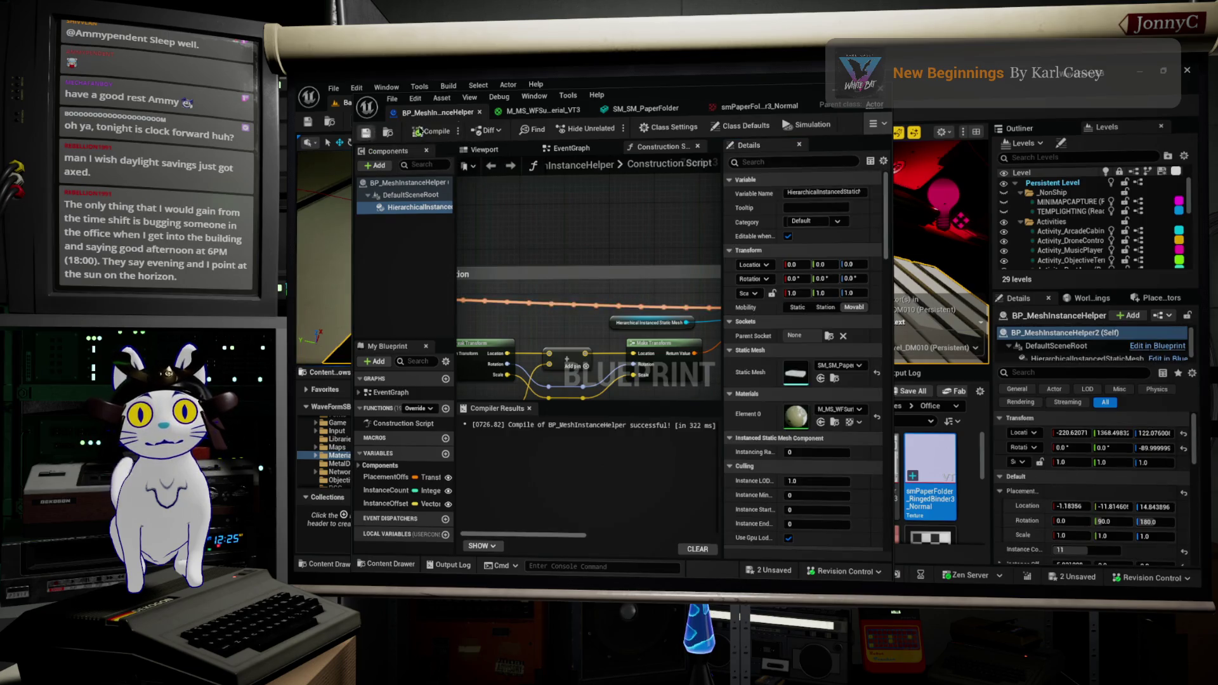
double_click(640, 100)
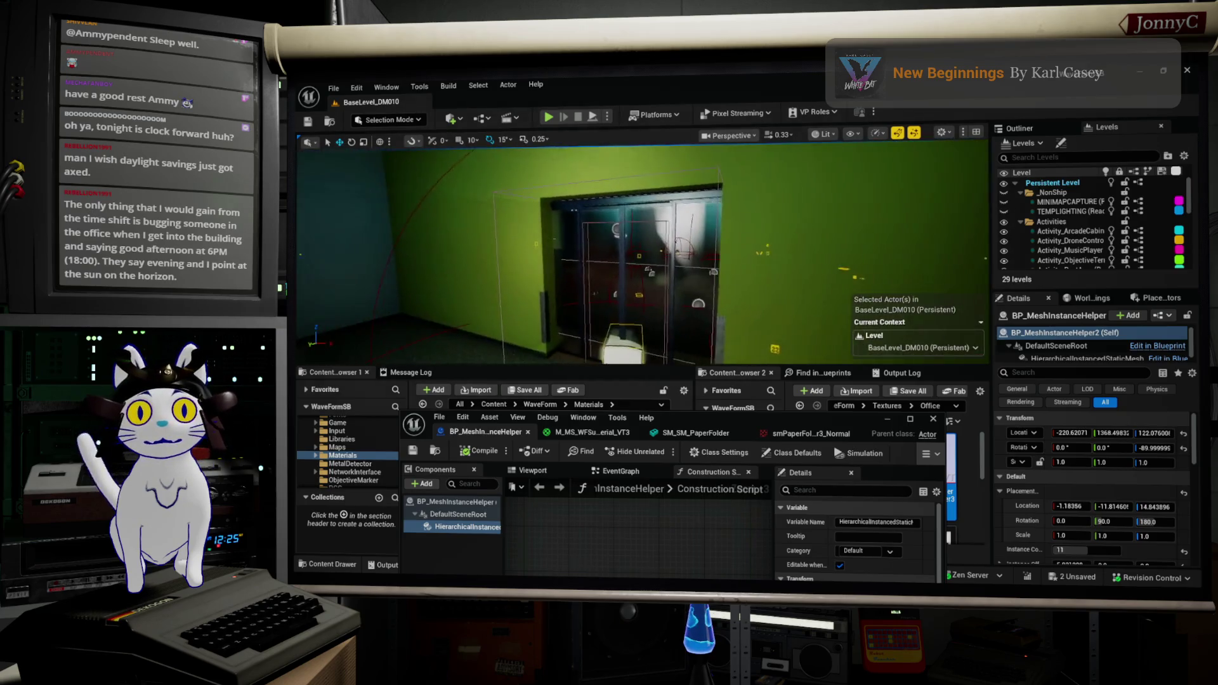
Switch the viewport to Unlit and browse to BP_MeshInstanceHelper in the Environment Blueprint folder
click(822, 134)
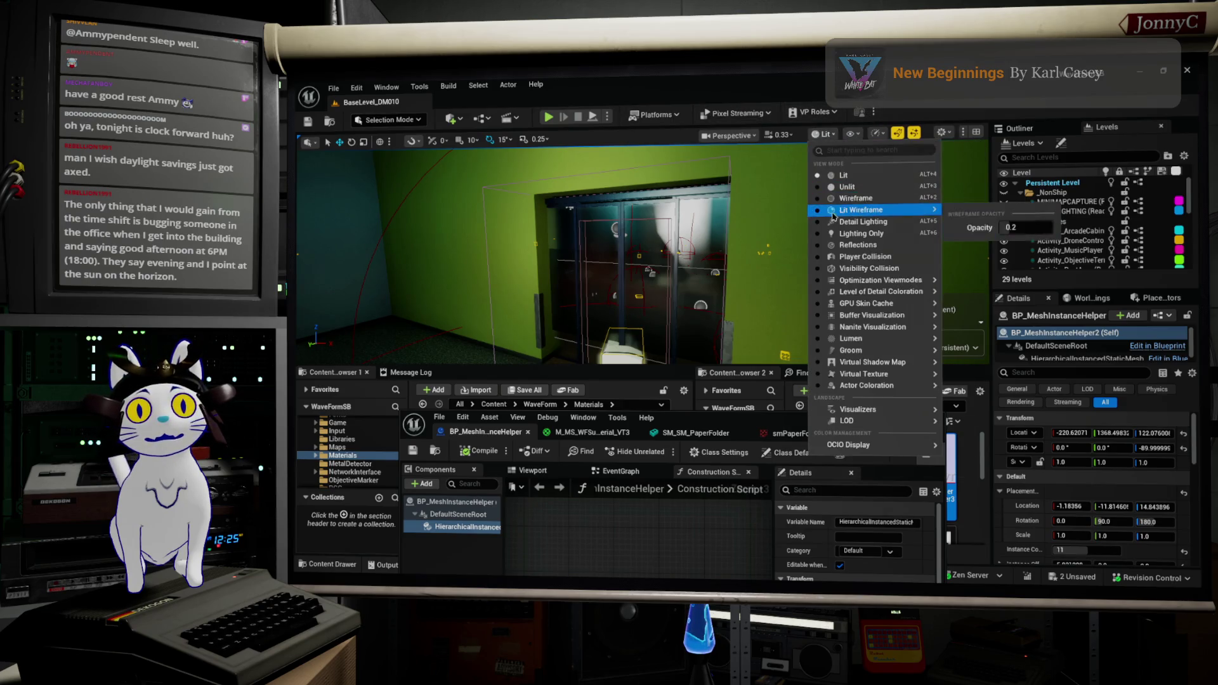
click(838, 180)
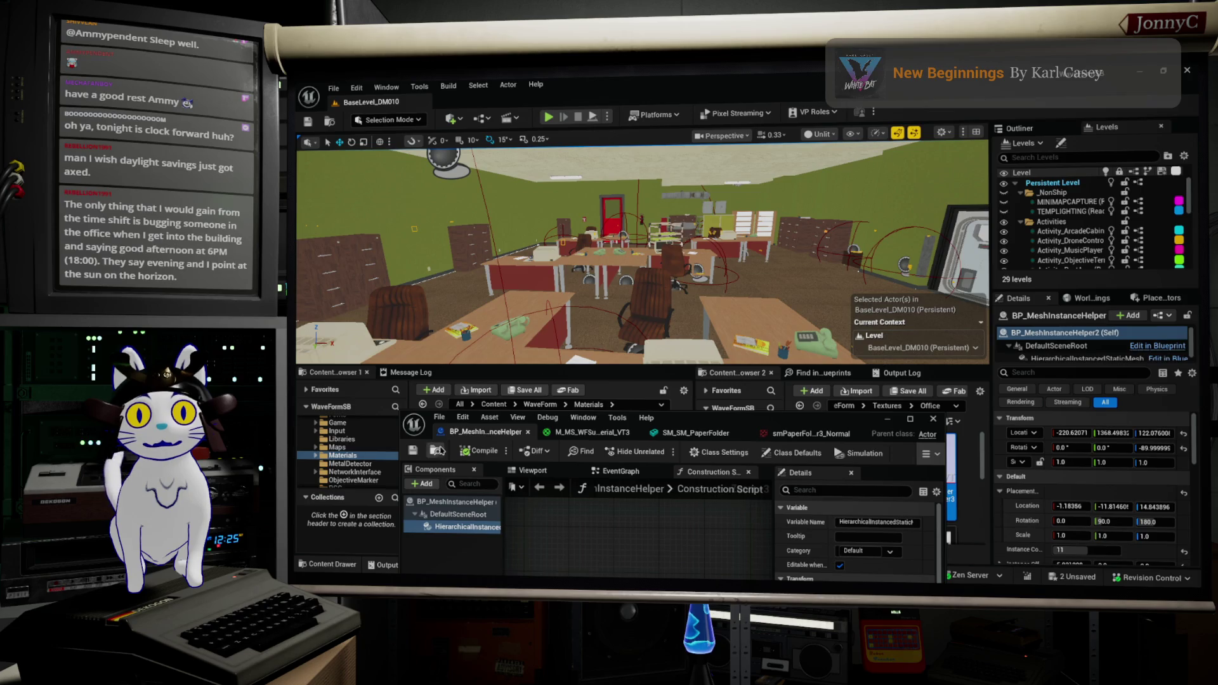
click(438, 450)
click(889, 422)
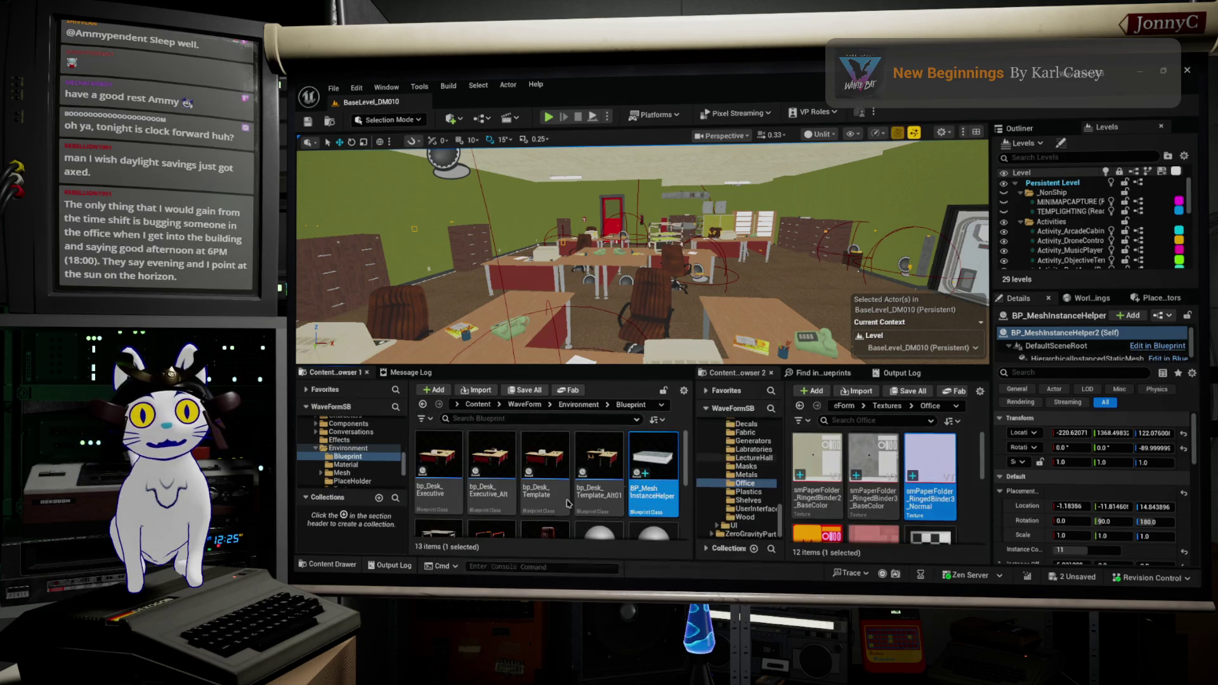
Delete the SM_BooksB stacks and the upper-shelf books from the bookcase
mouse_move(634, 266)
mouse_down()
mouse_move(571, 292)
mouse_move(549, 330)
mouse_move(506, 303)
mouse_up()
click(717, 298)
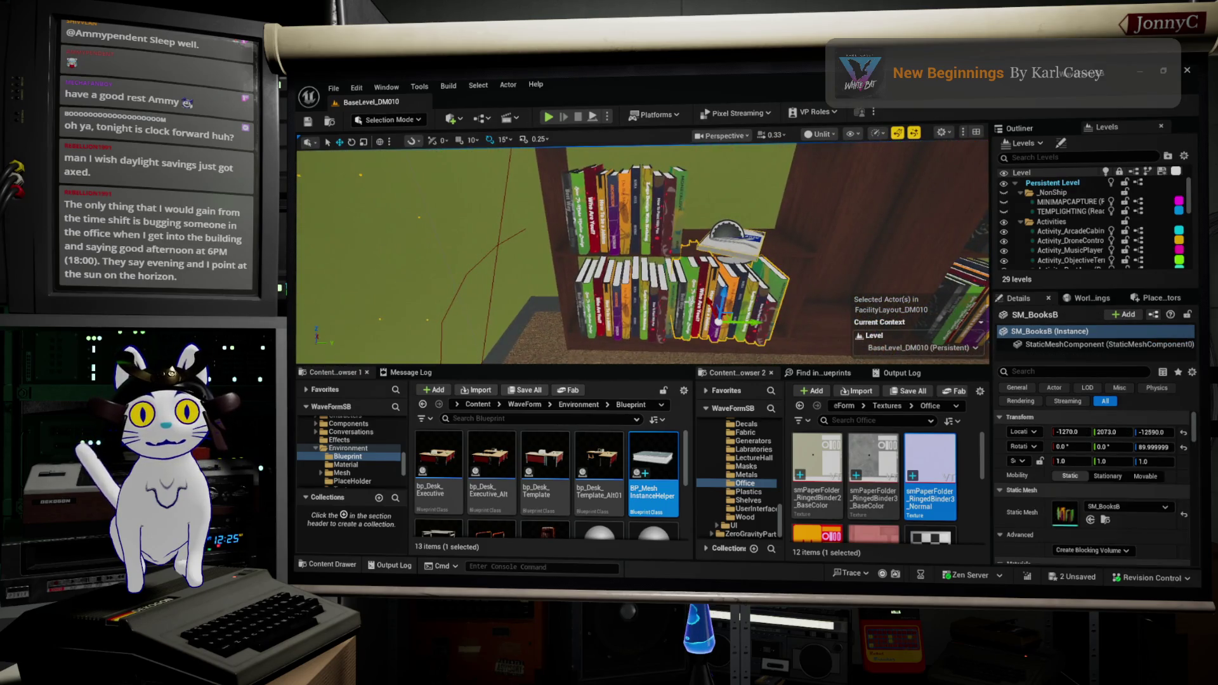
ctrl+click(622, 307)
drag(664, 215, 652, 161)
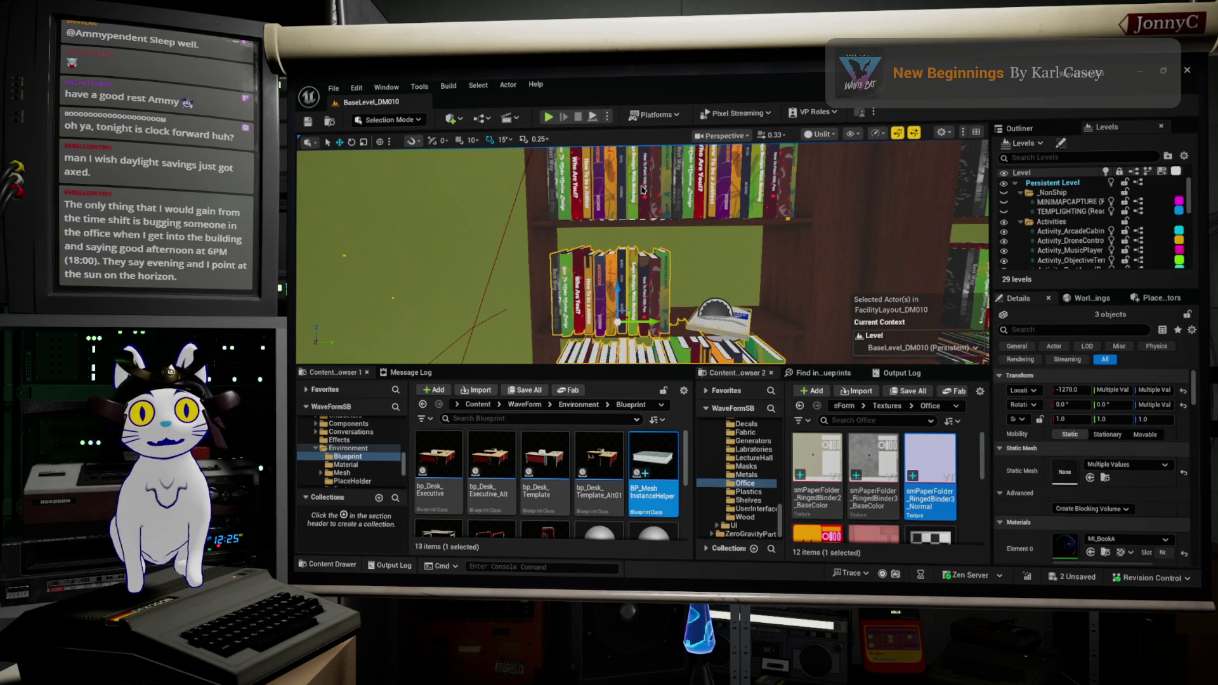
ctrl+click(736, 175)
key(f)
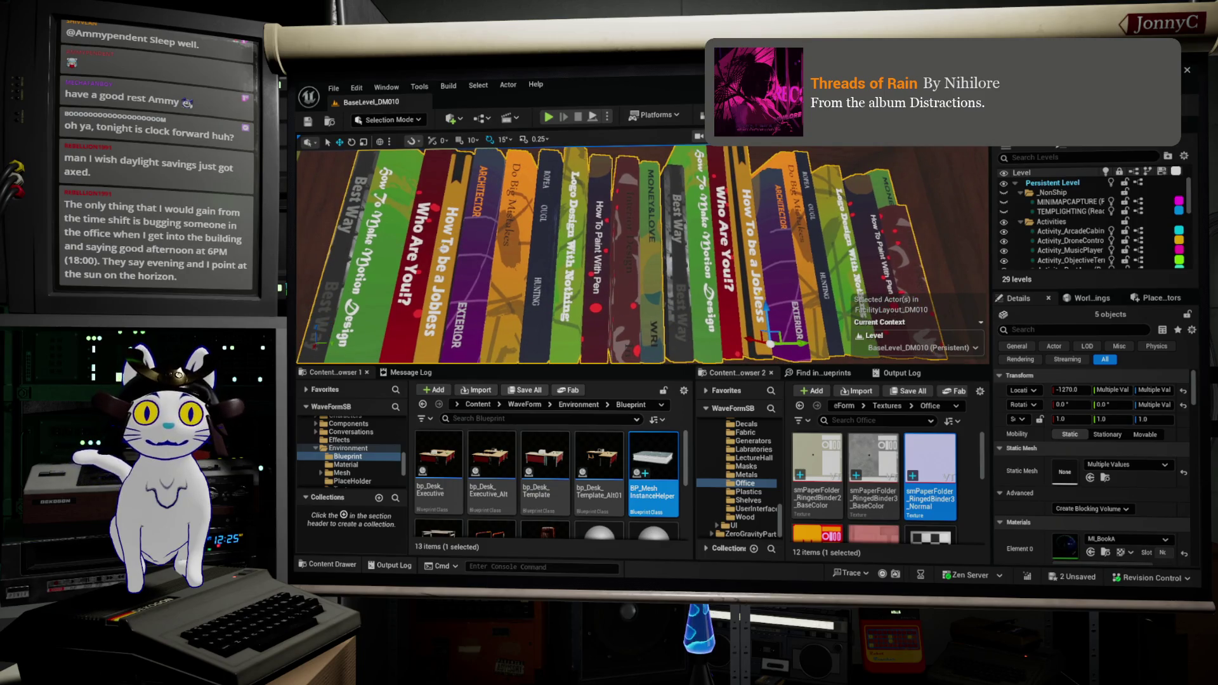
drag(444, 314, 451, 267)
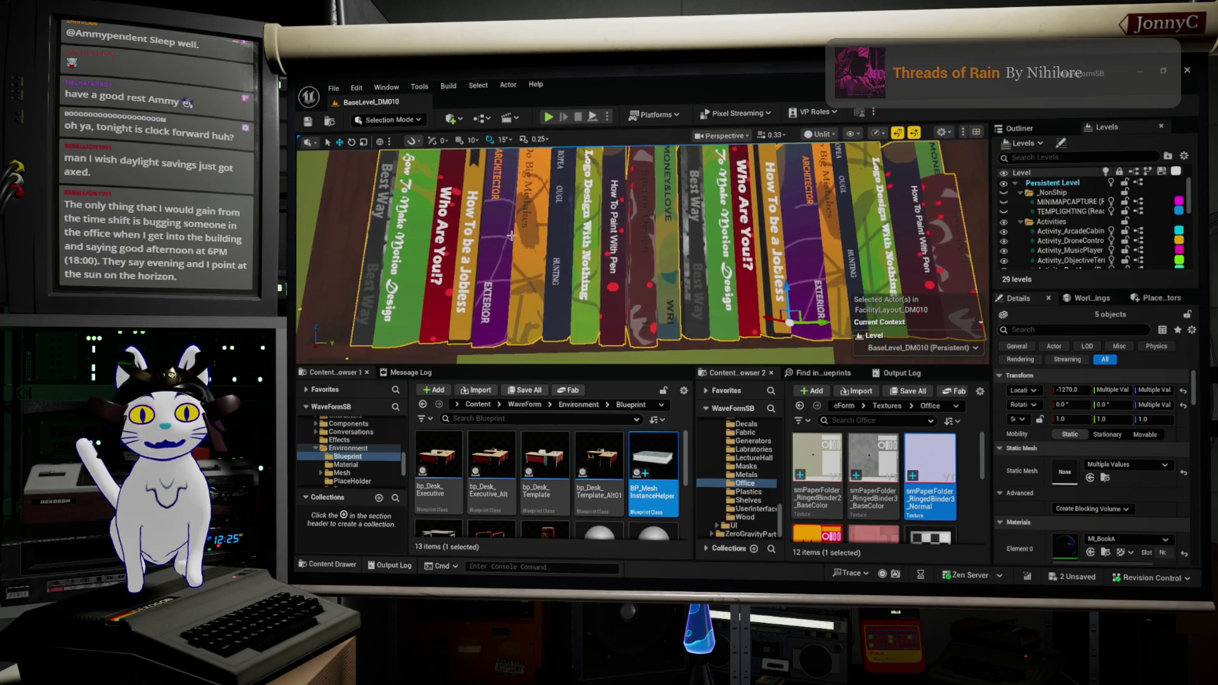
key(Delete)
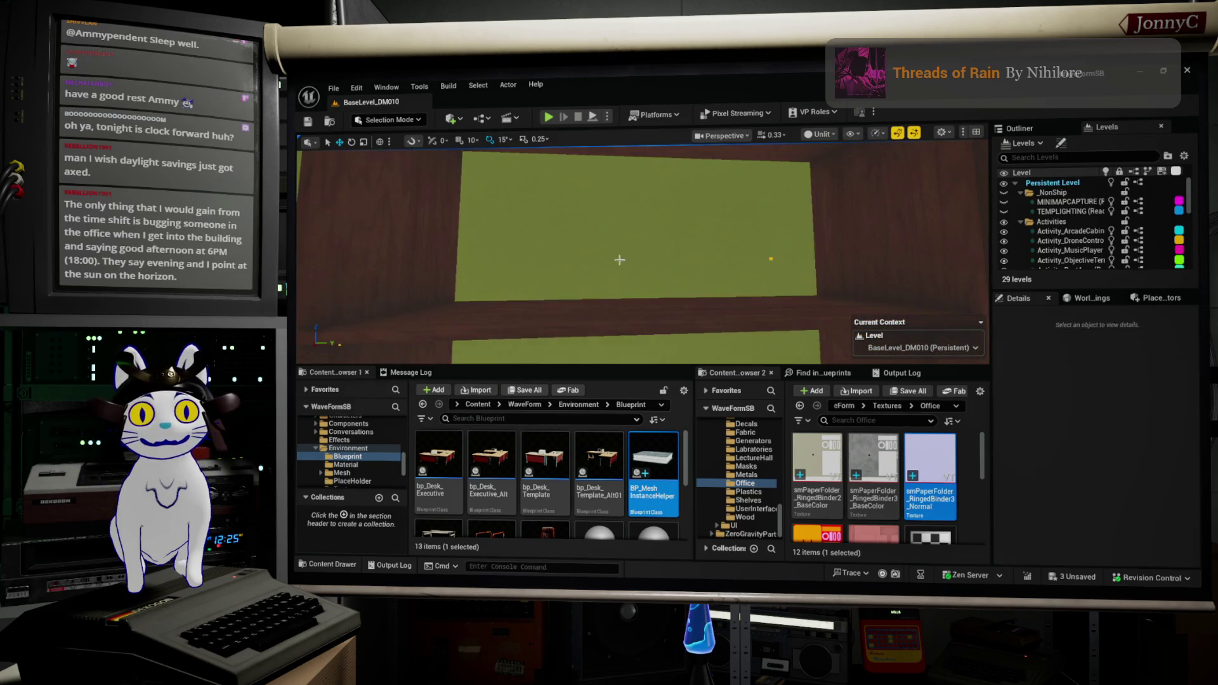
Delete the book rows from the left bookshelf's shelves
drag(546, 254, 598, 233)
click(619, 190)
ctrl+click(685, 190)
ctrl+click(590, 264)
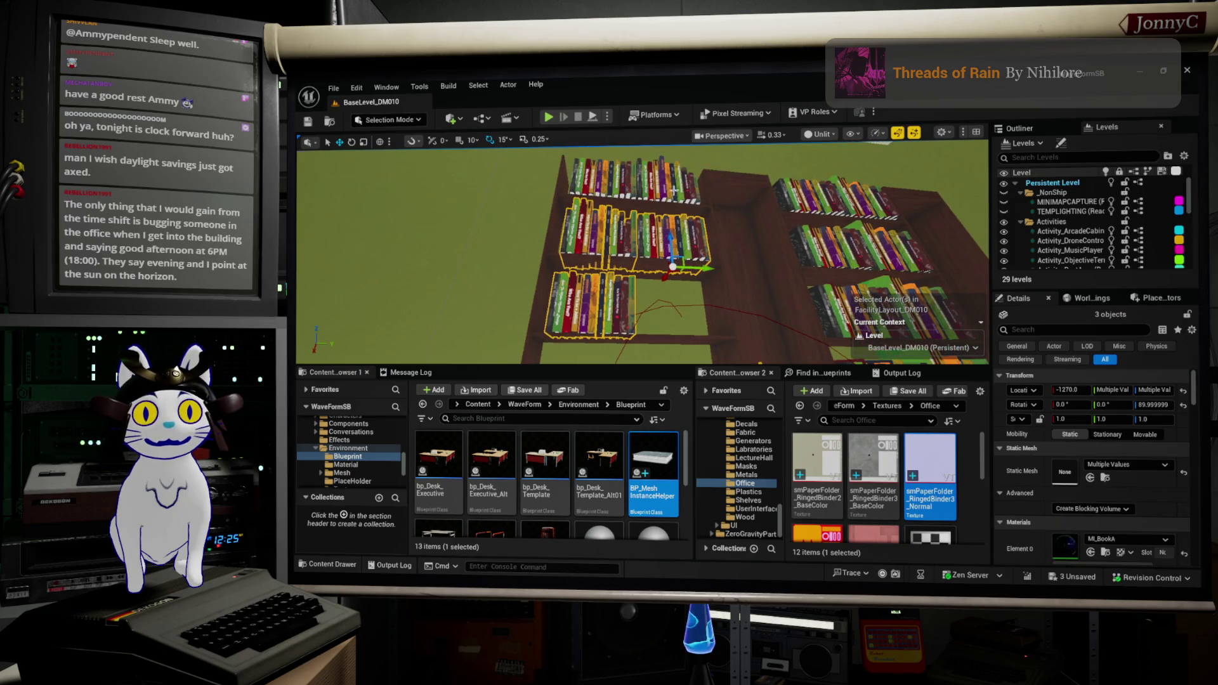
ctrl+click(608, 191)
click(663, 204)
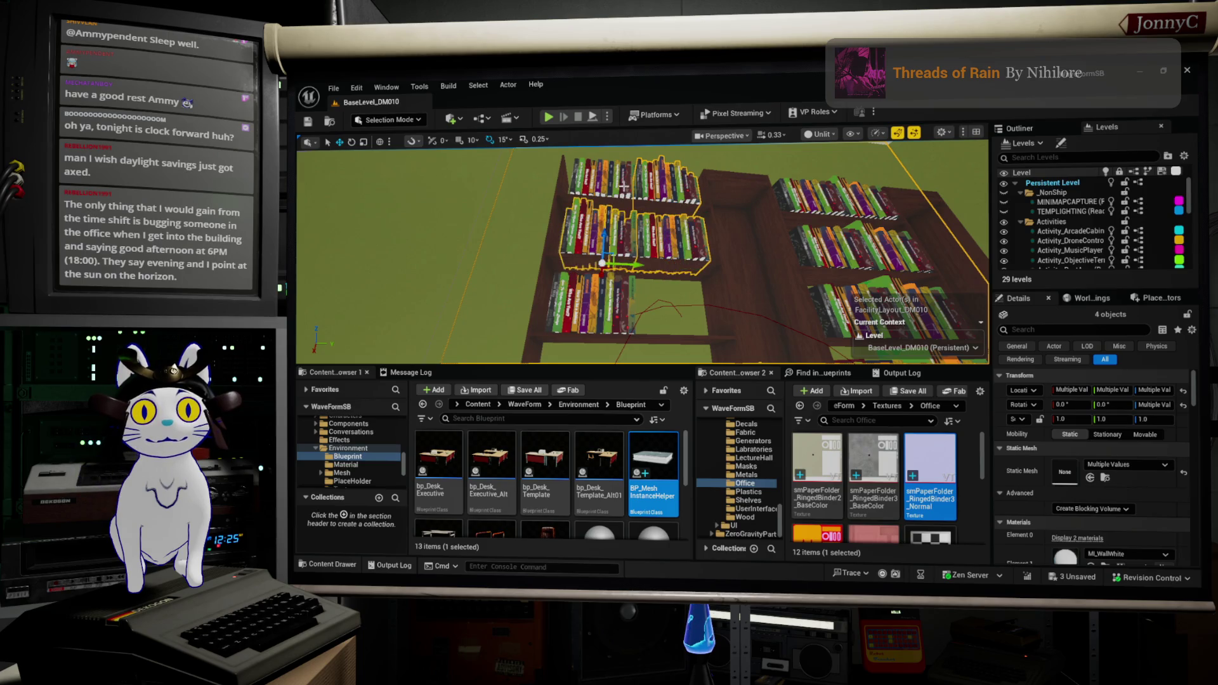
click(623, 187)
ctrl+click(654, 199)
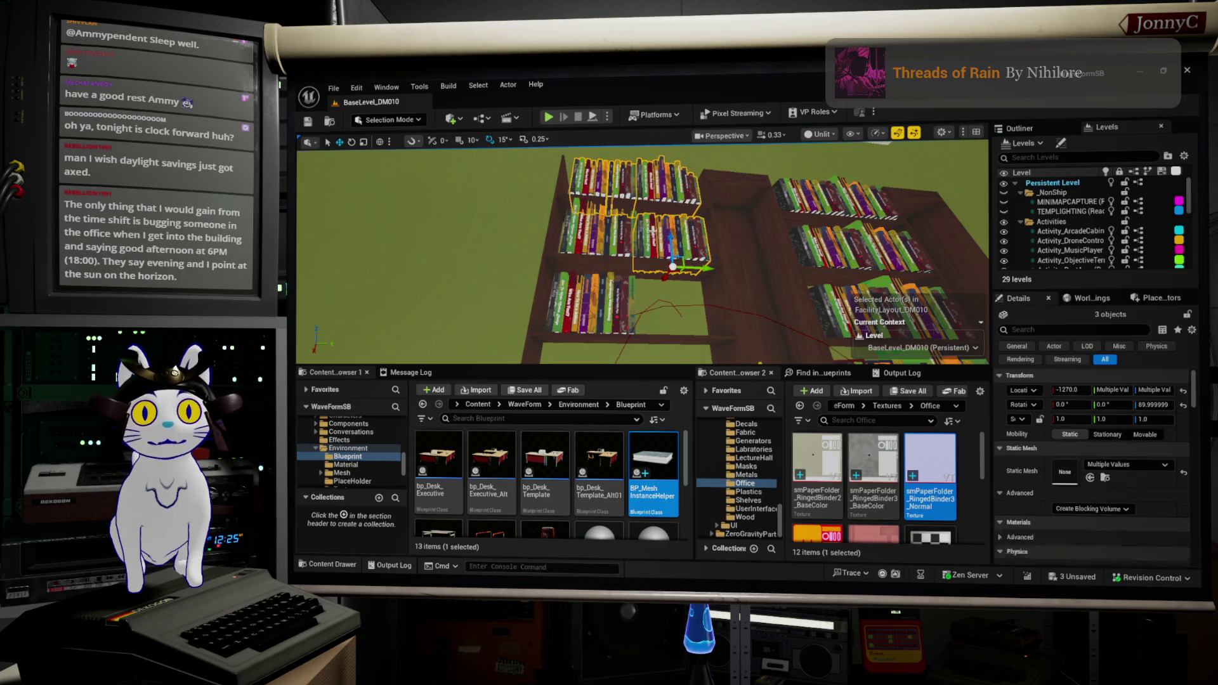
ctrl+click(603, 247)
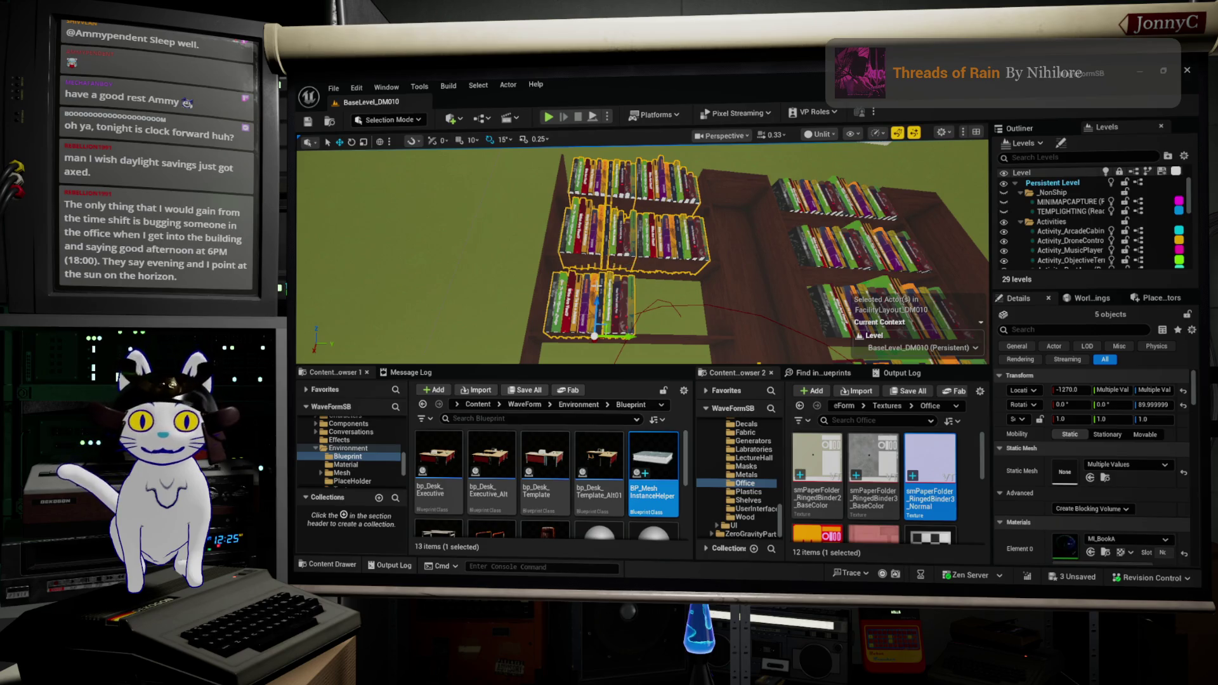
key(Delete)
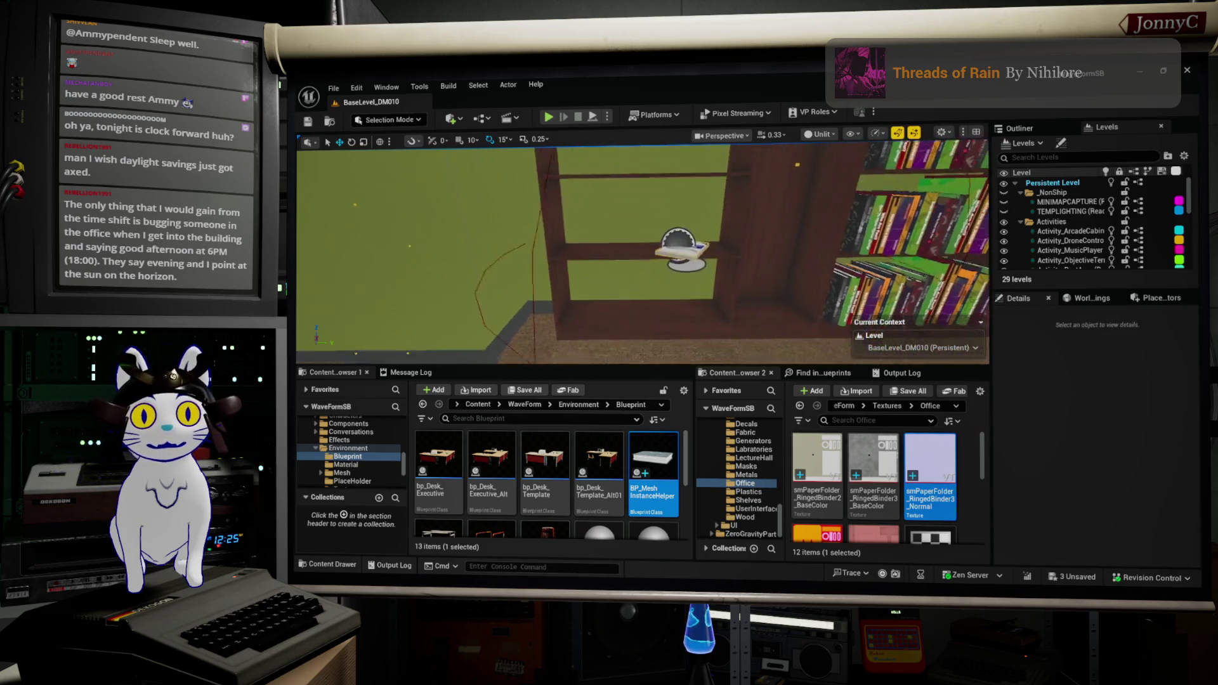
click(680, 254)
Place BP_MeshInstanceHelper on the shelf with Placement Rotation Y 90 and Instance Offset Y 5.5
mouse_move(680, 261)
mouse_down()
mouse_move(680, 244)
mouse_move(664, 241)
mouse_move(671, 202)
mouse_up()
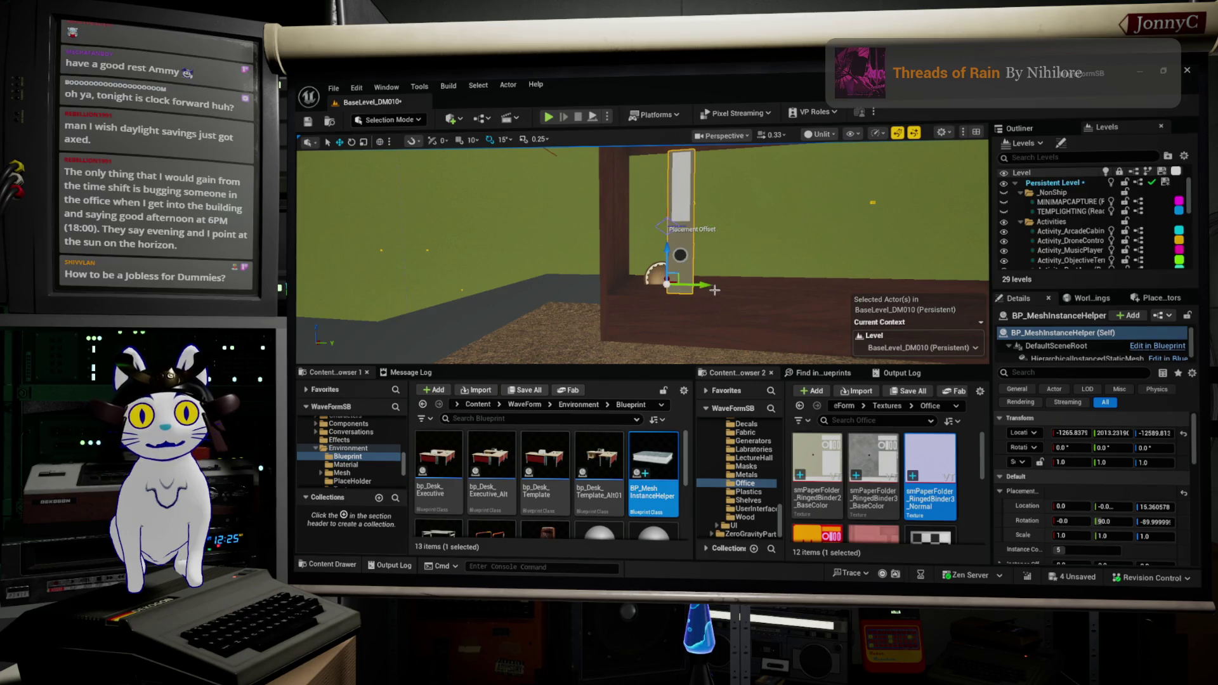
drag(700, 285, 649, 280)
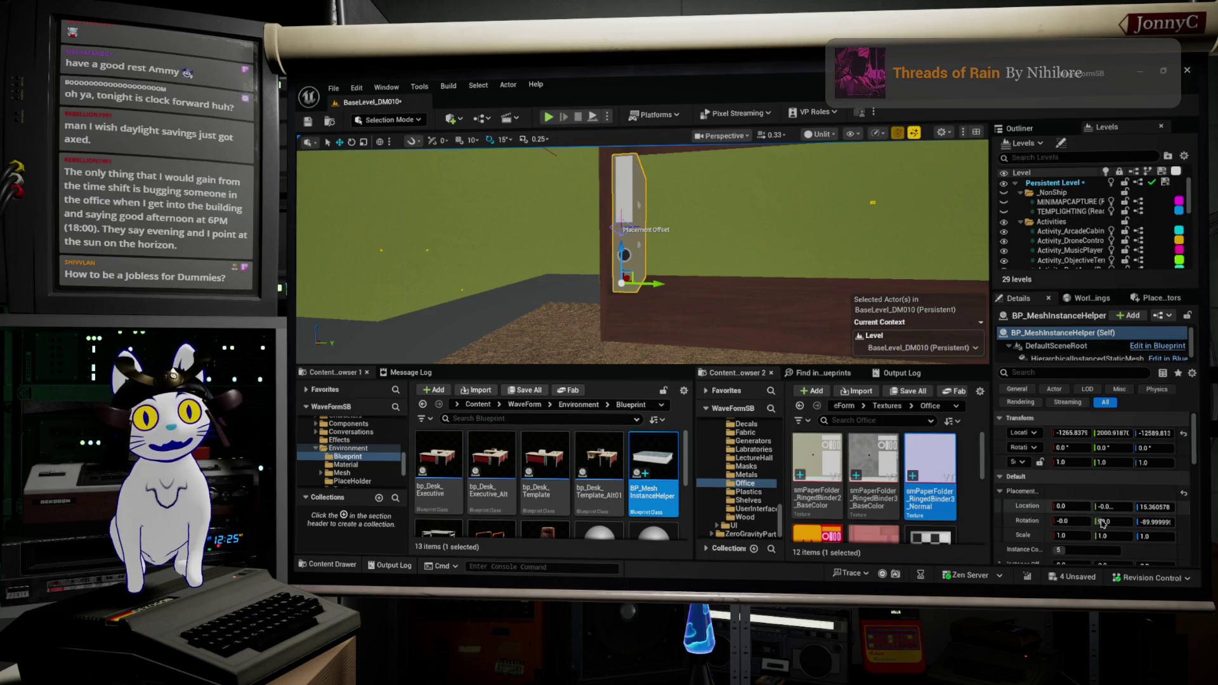
text(90)
key(Return)
scroll(1083, 525, down, 1)
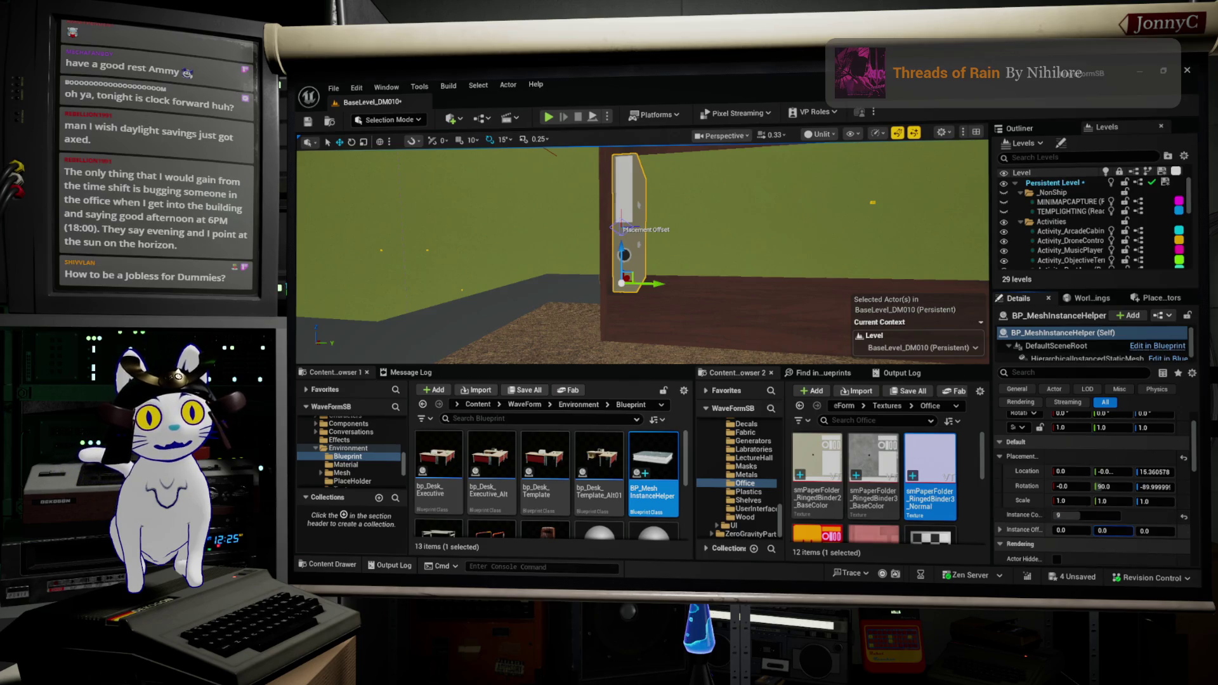
mouse_move(1113, 531)
mouse_down()
mouse_move(1136, 531)
mouse_move(1121, 530)
mouse_up()
scroll(642, 254, up, 5)
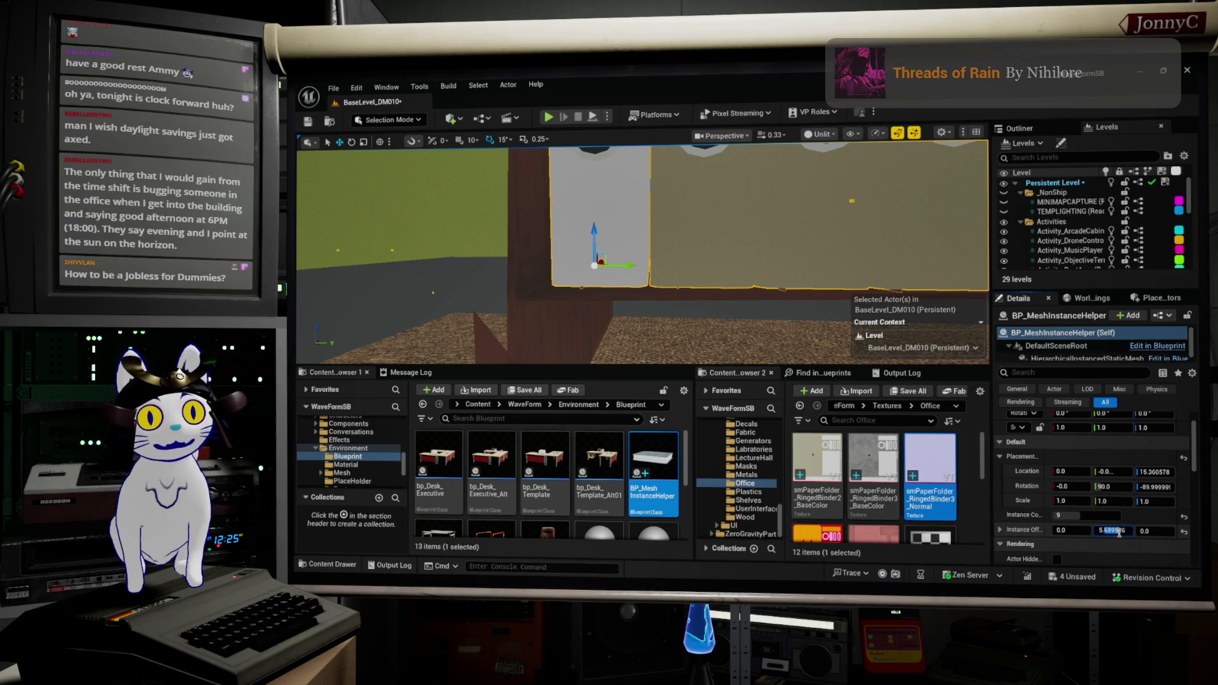
text(5.5)
click(1105, 502)
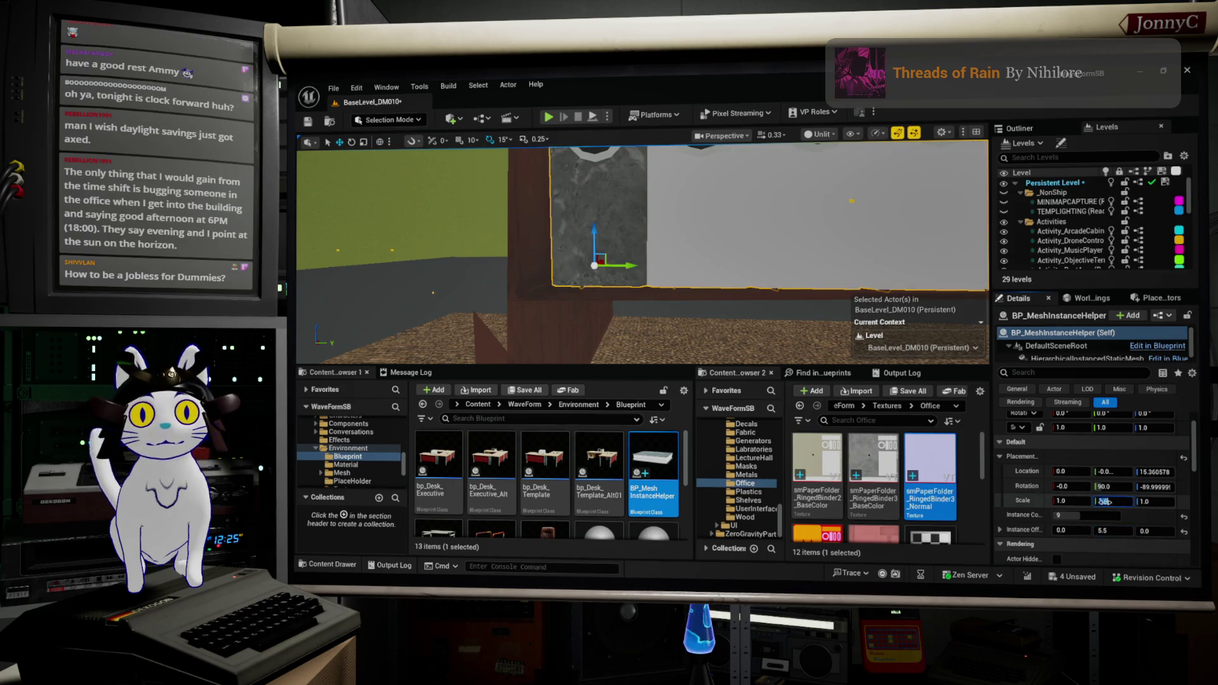
scroll(642, 254, up, 8)
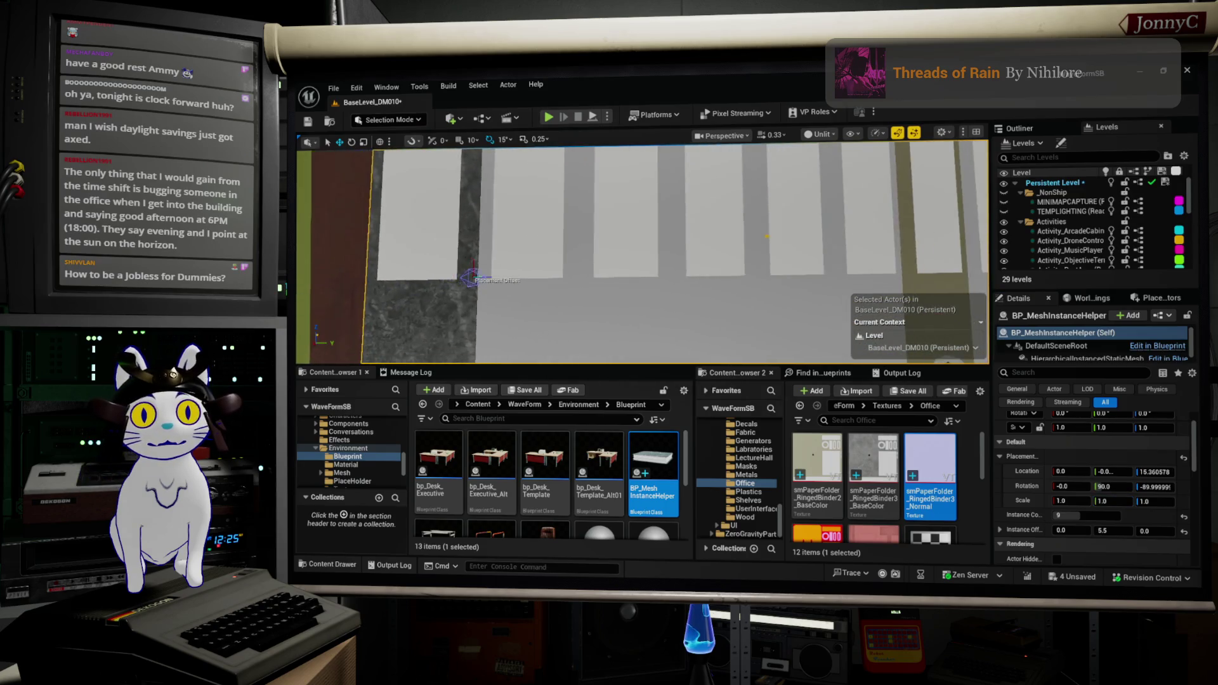
scroll(642, 254, down, 10)
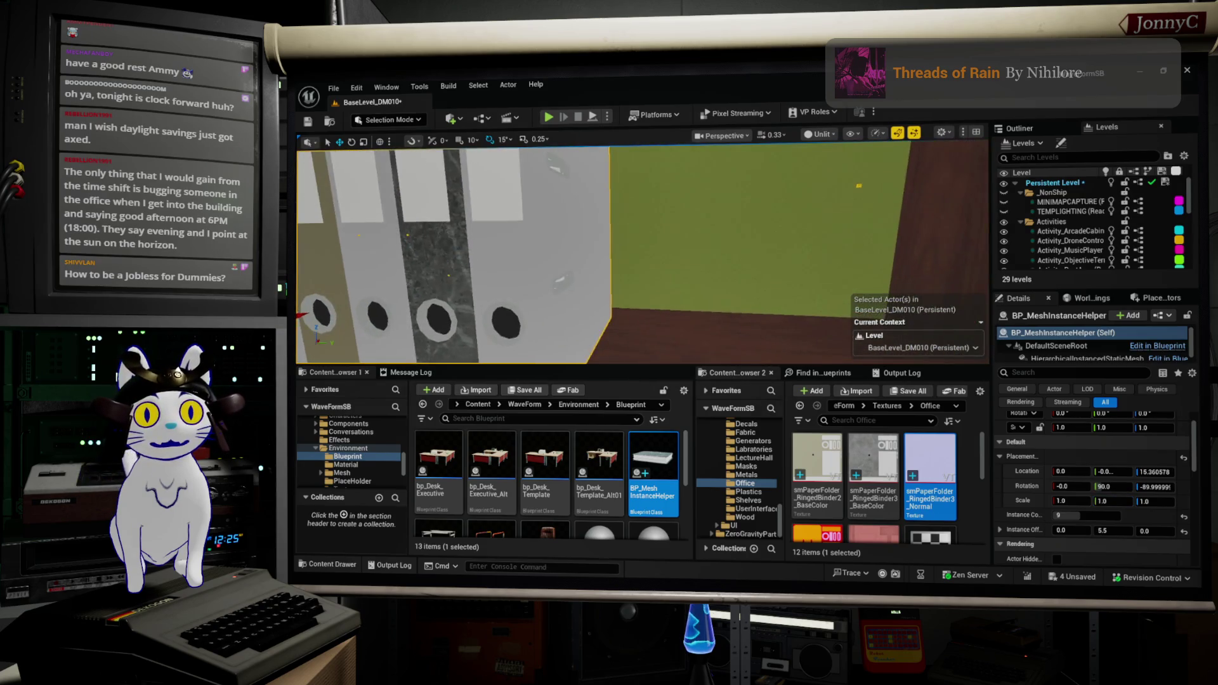
Set the row to 17 binders and copy it onto the shelf above with 8
drag(642, 254, 571, 257)
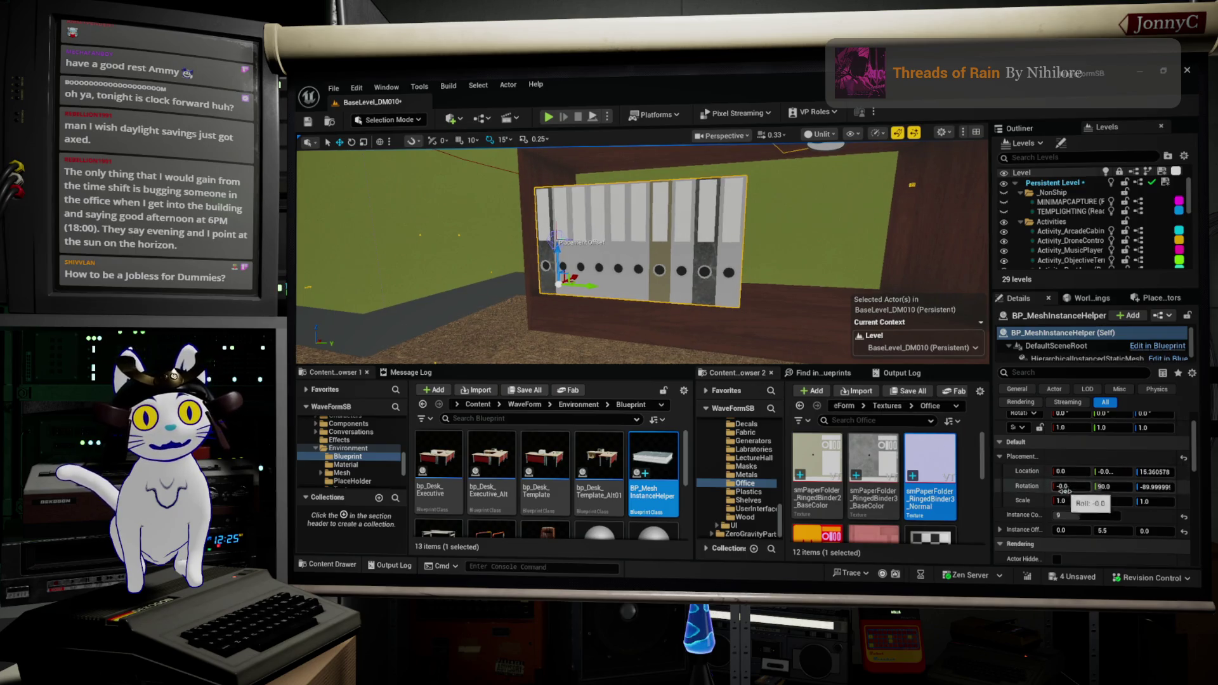
drag(1090, 517, 1107, 517)
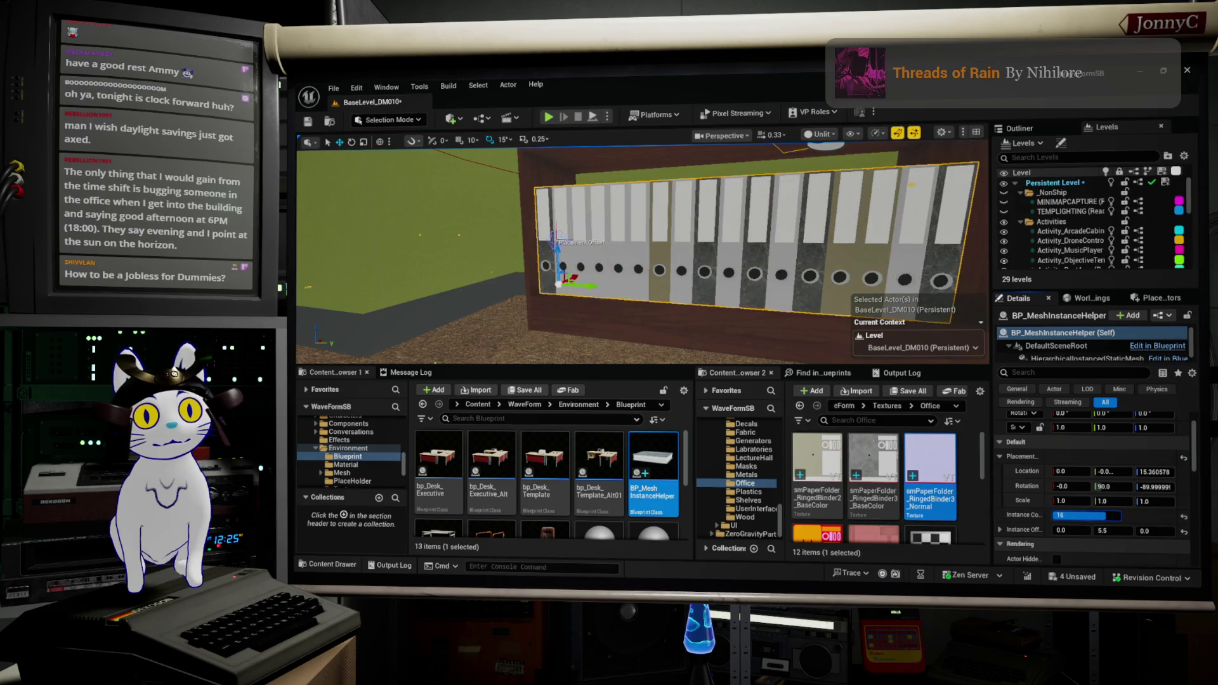
key(Right)
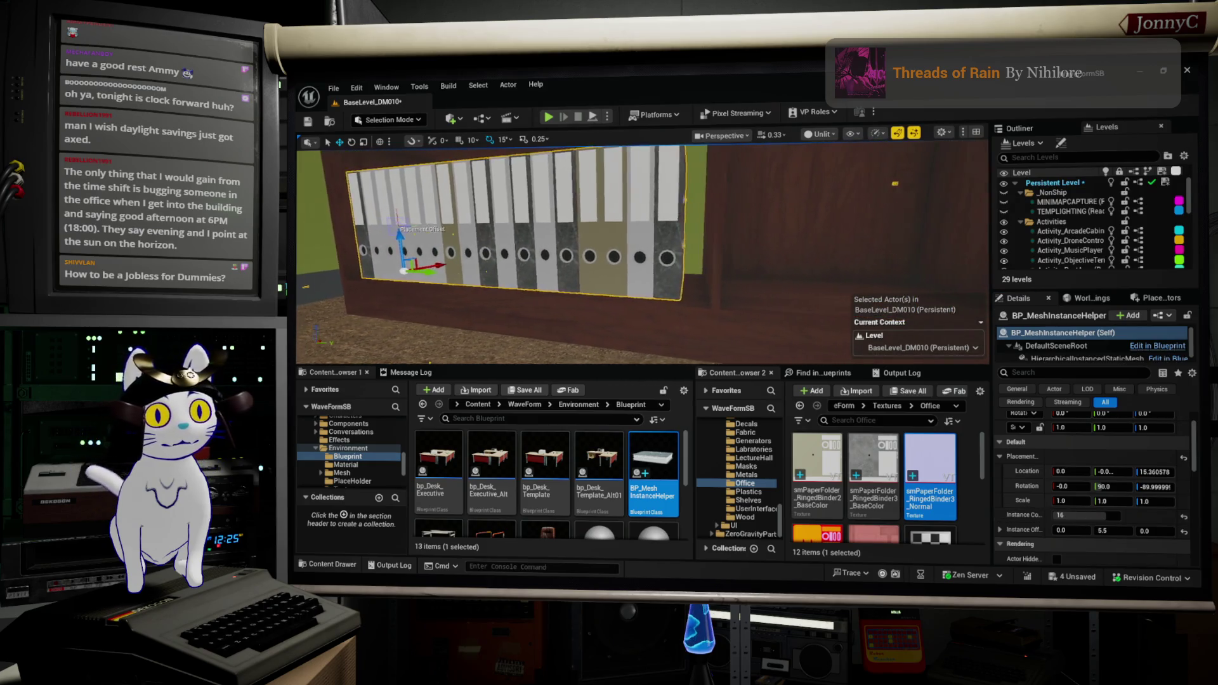
drag(1089, 517, 1092, 517)
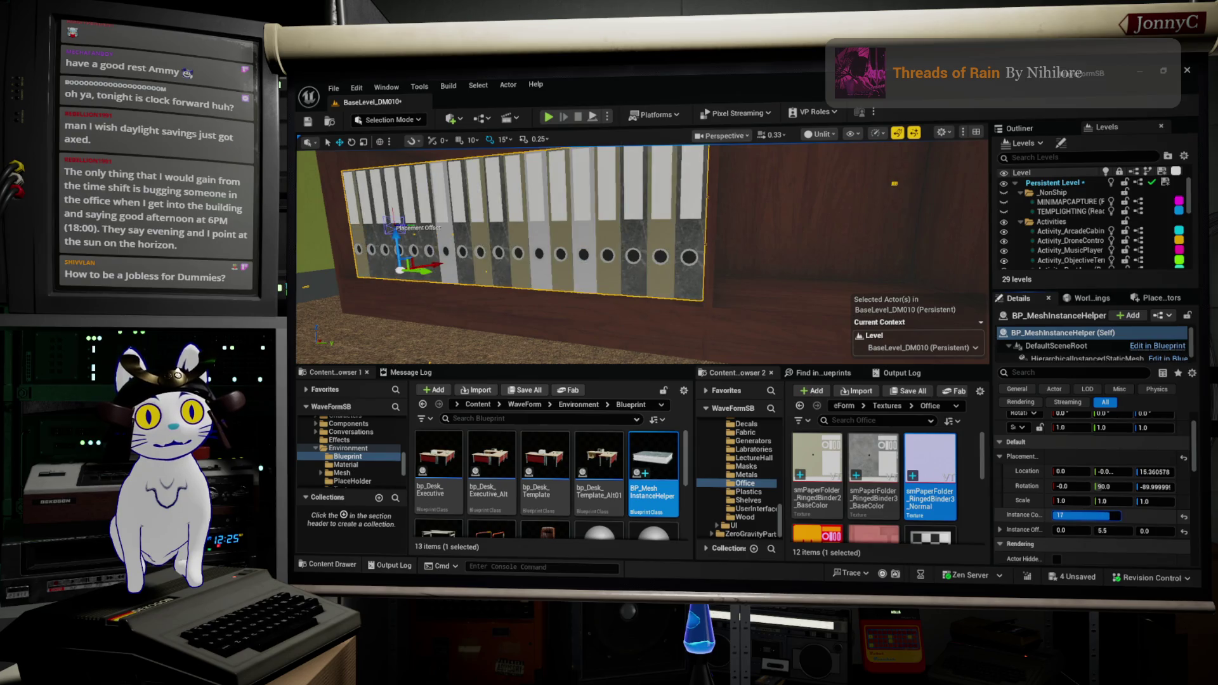
scroll(714, 256, down, 10)
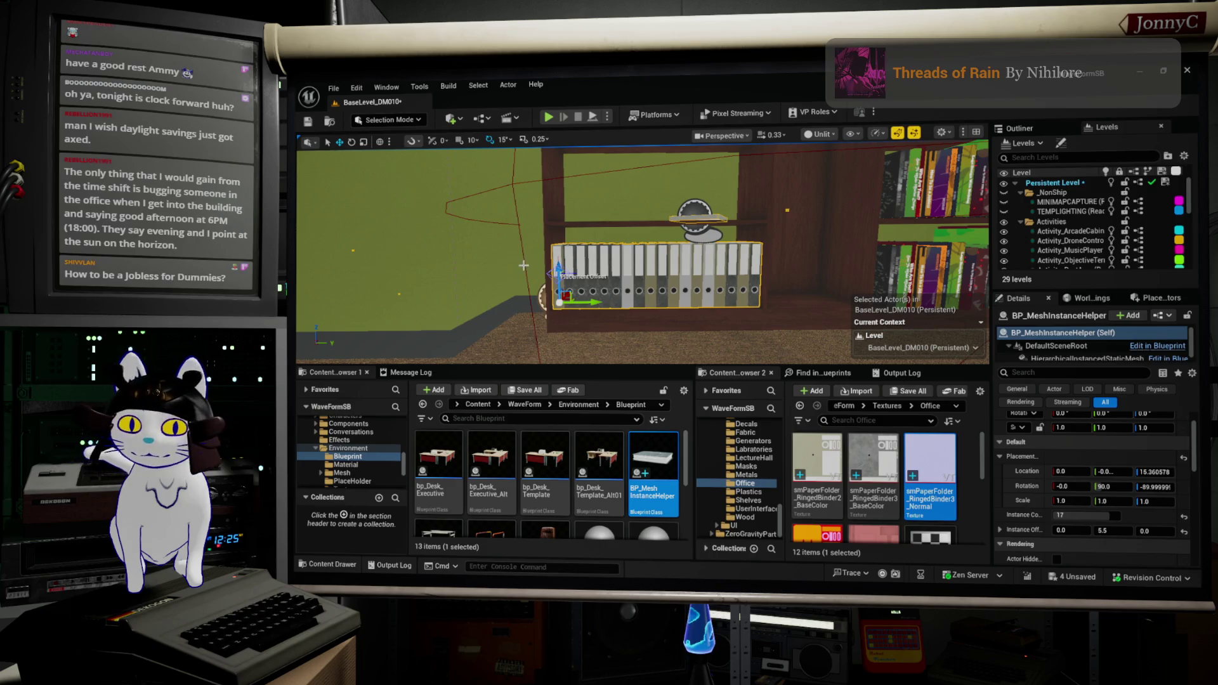
drag(558, 272, 547, 189)
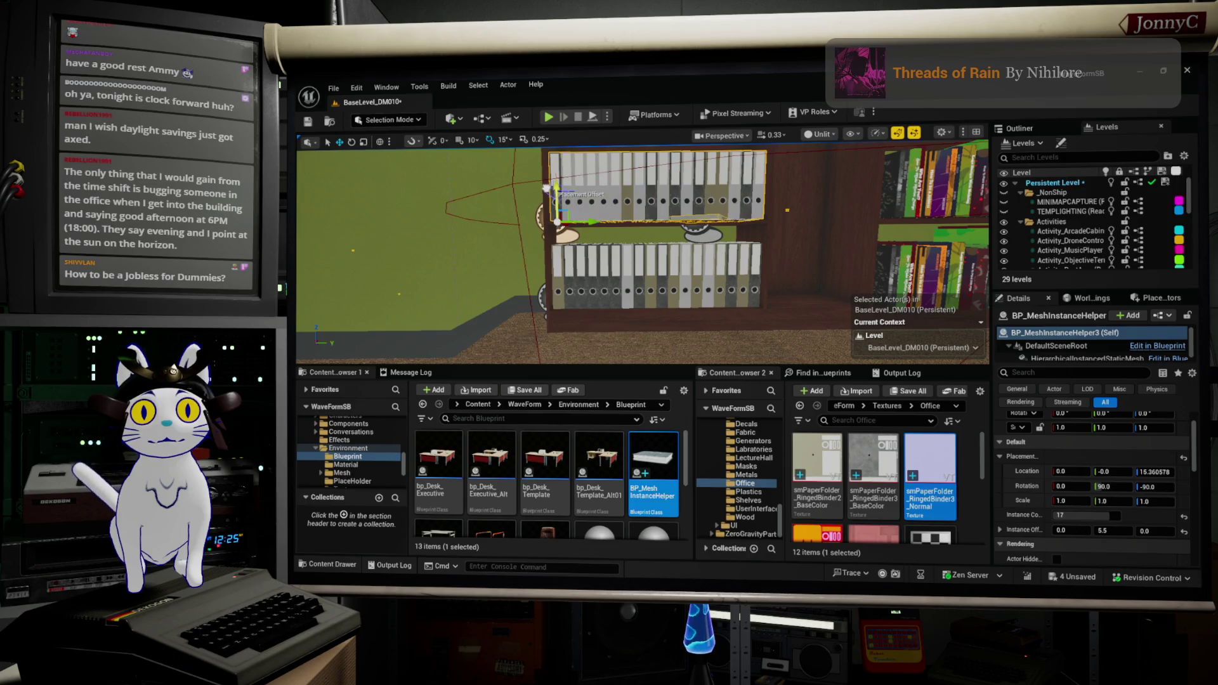
drag(1078, 515, 1048, 515)
key(f)
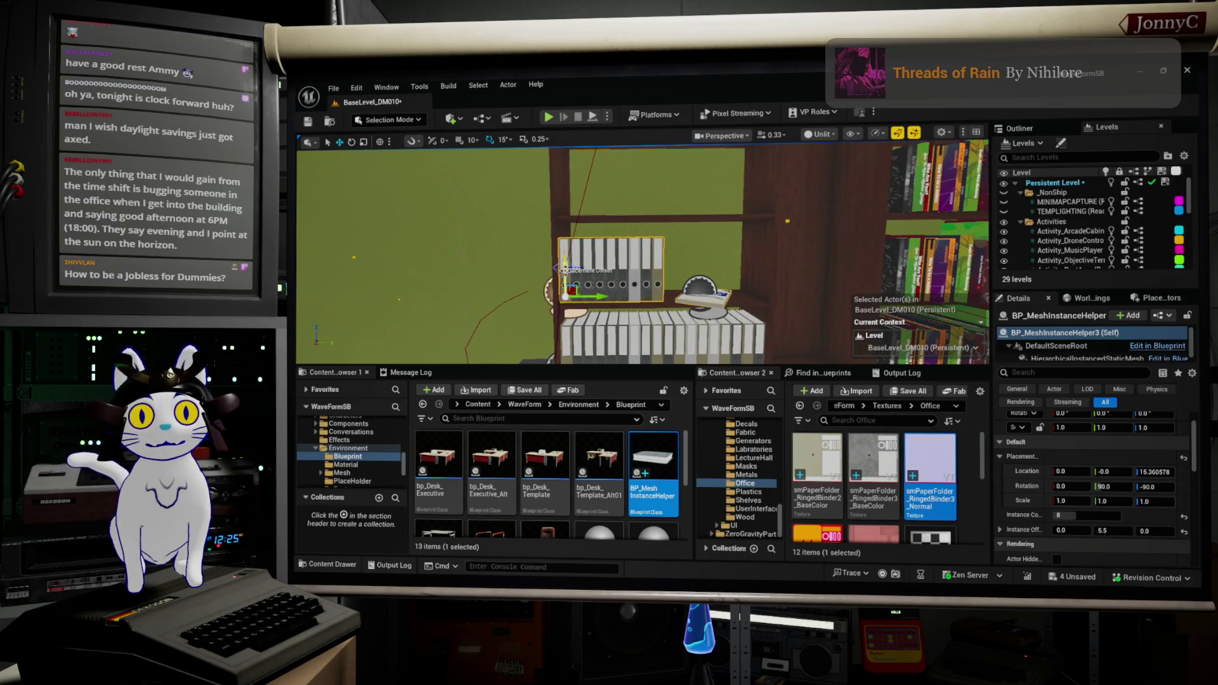
key(super+Down)
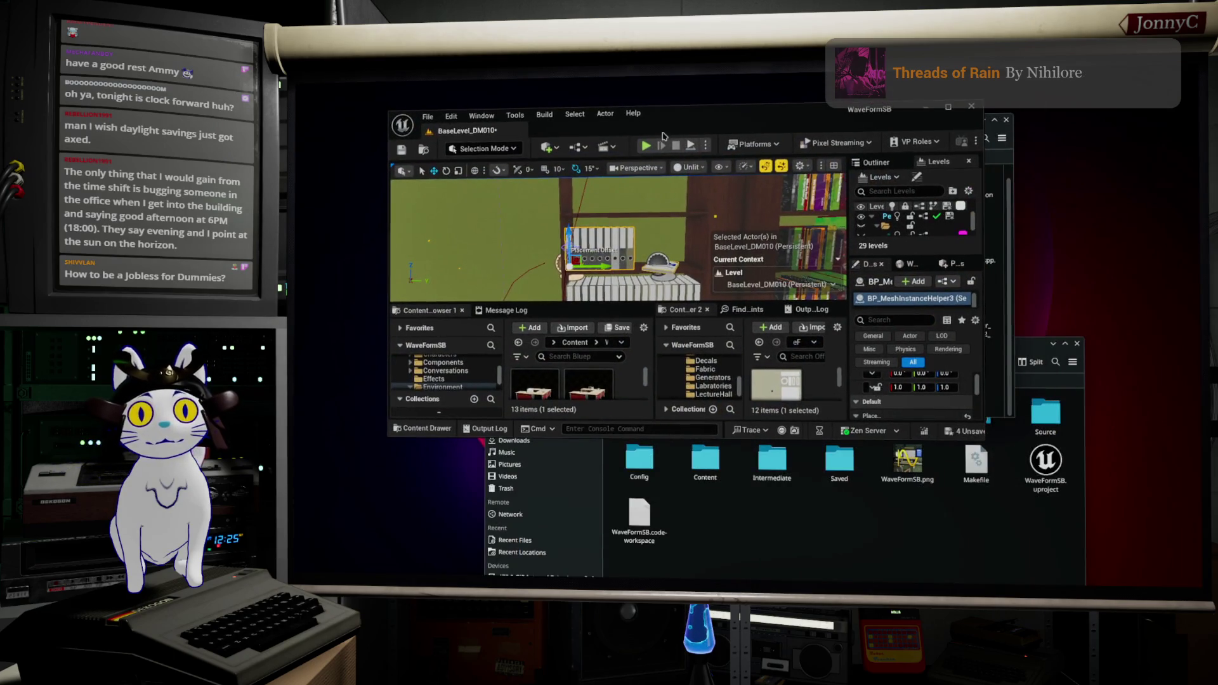
Raise the top binder row slightly, extend it to 17 binders, and duplicate it onto the shelf above
double_click(690, 126)
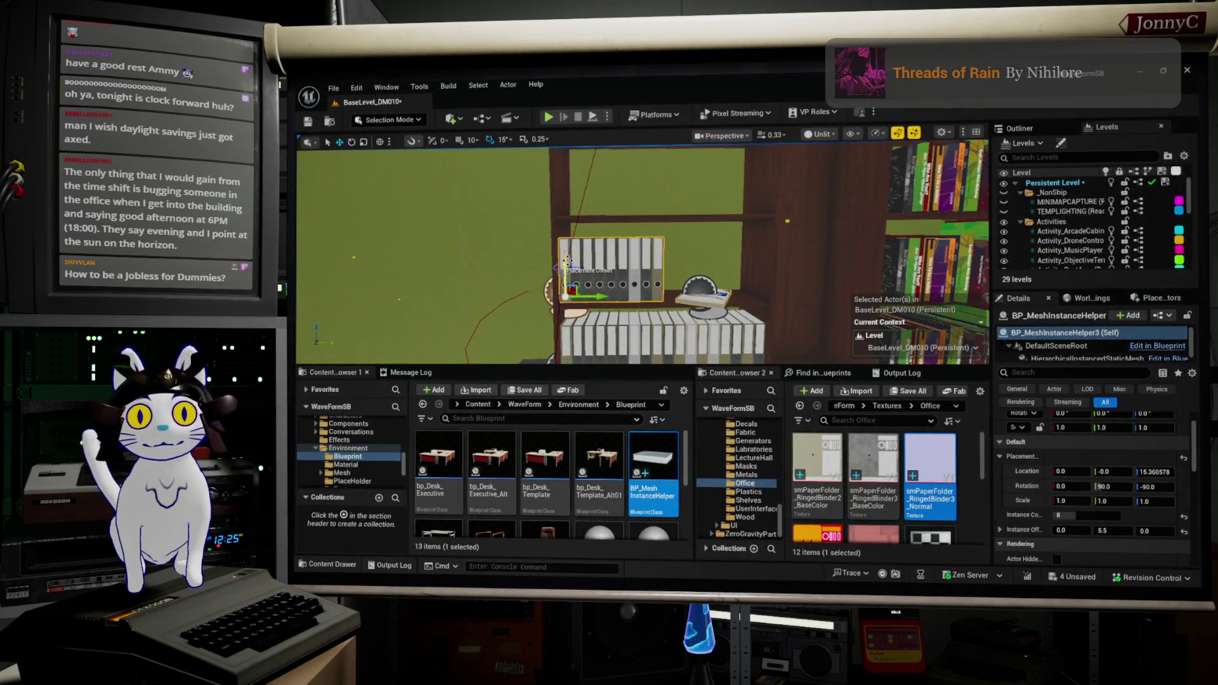
mouse_move(568, 260)
mouse_down()
mouse_move(574, 222)
mouse_move(578, 254)
mouse_move(568, 253)
mouse_move(578, 177)
mouse_up()
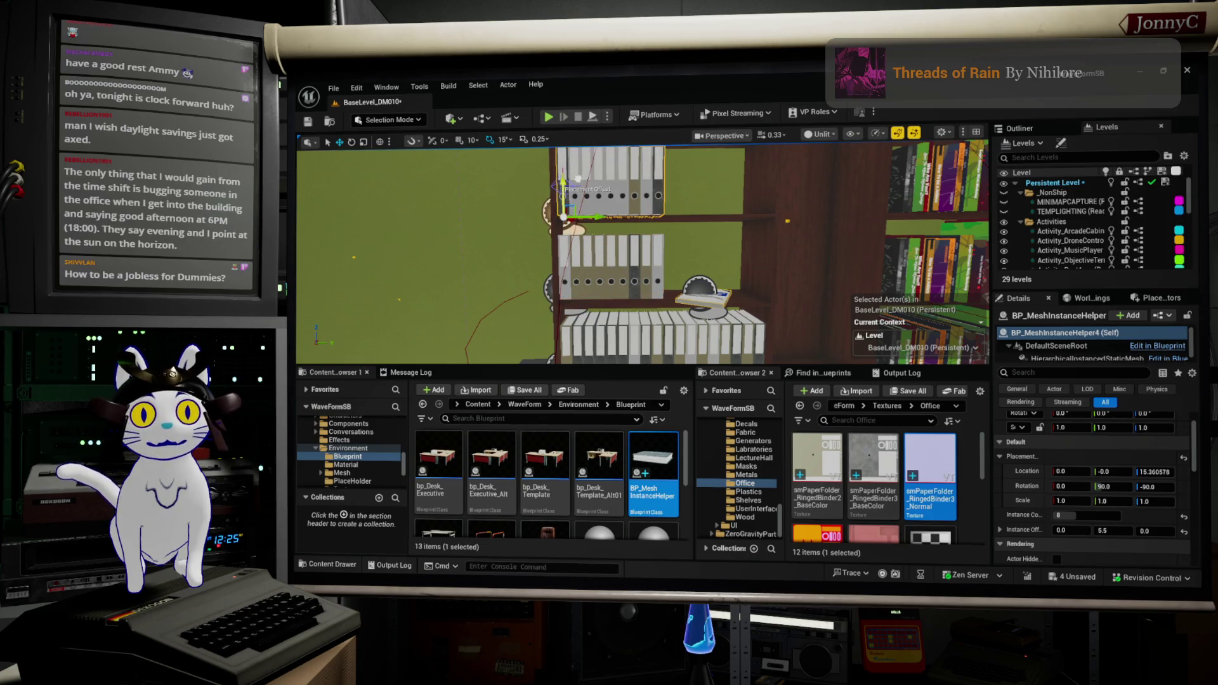
drag(1107, 510, 1120, 510)
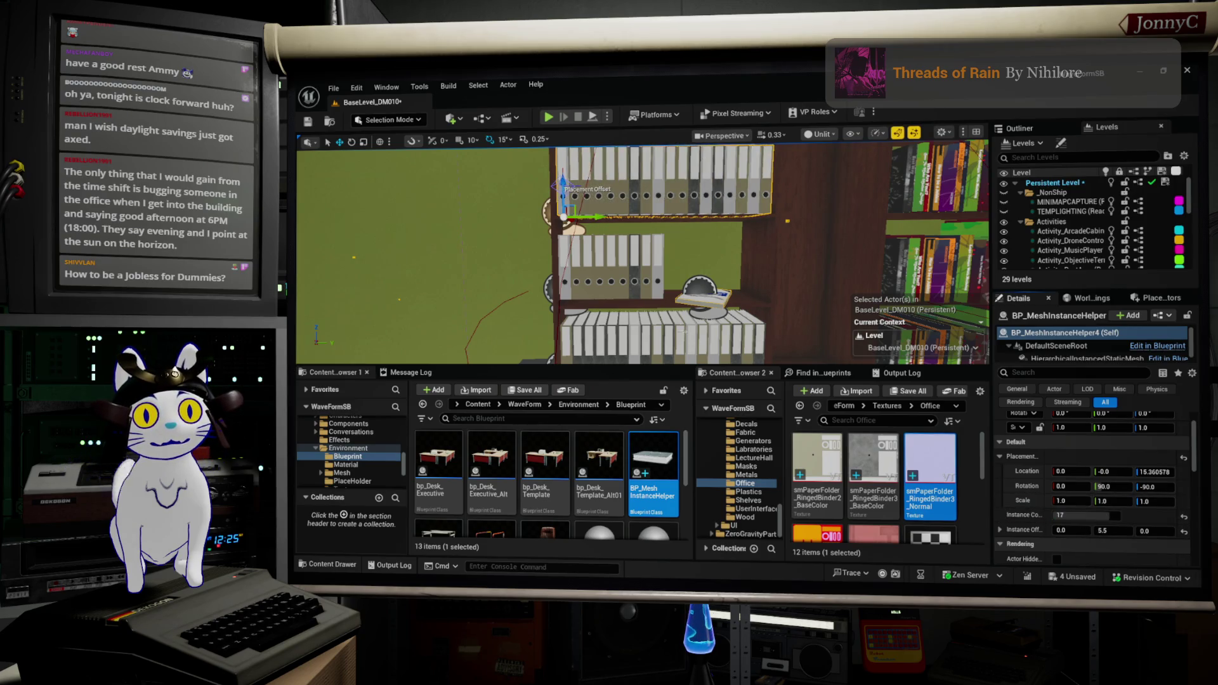
key(Page_Up)
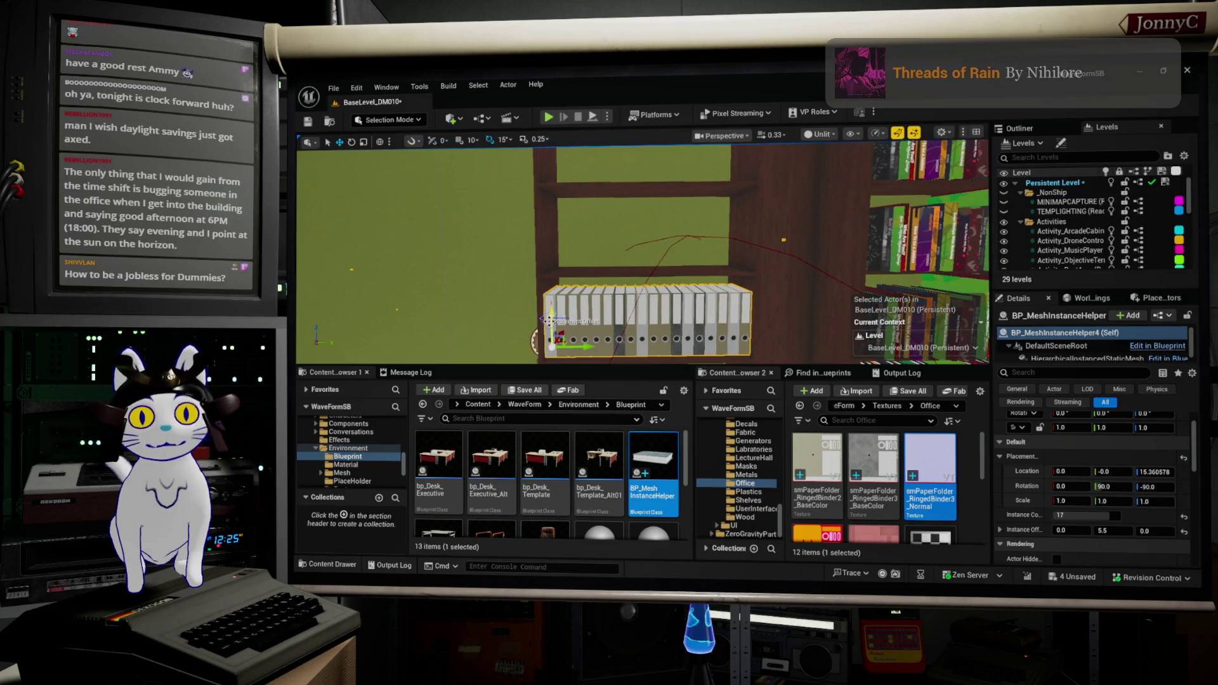
drag(553, 318, 568, 239)
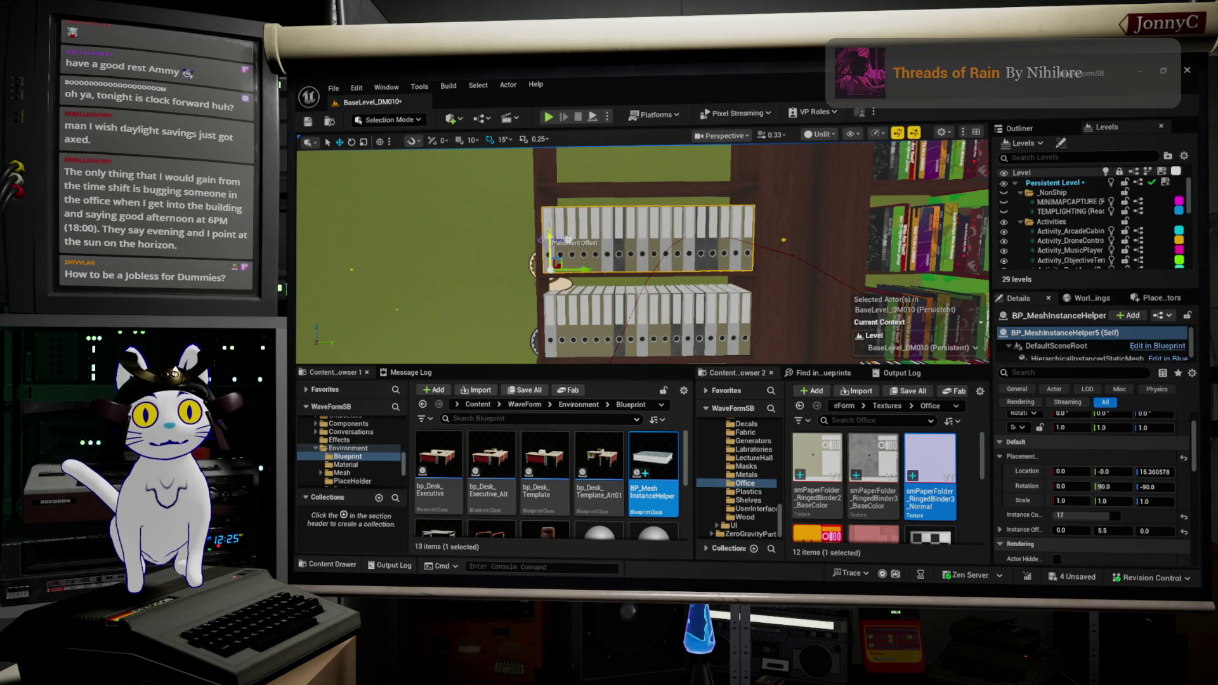
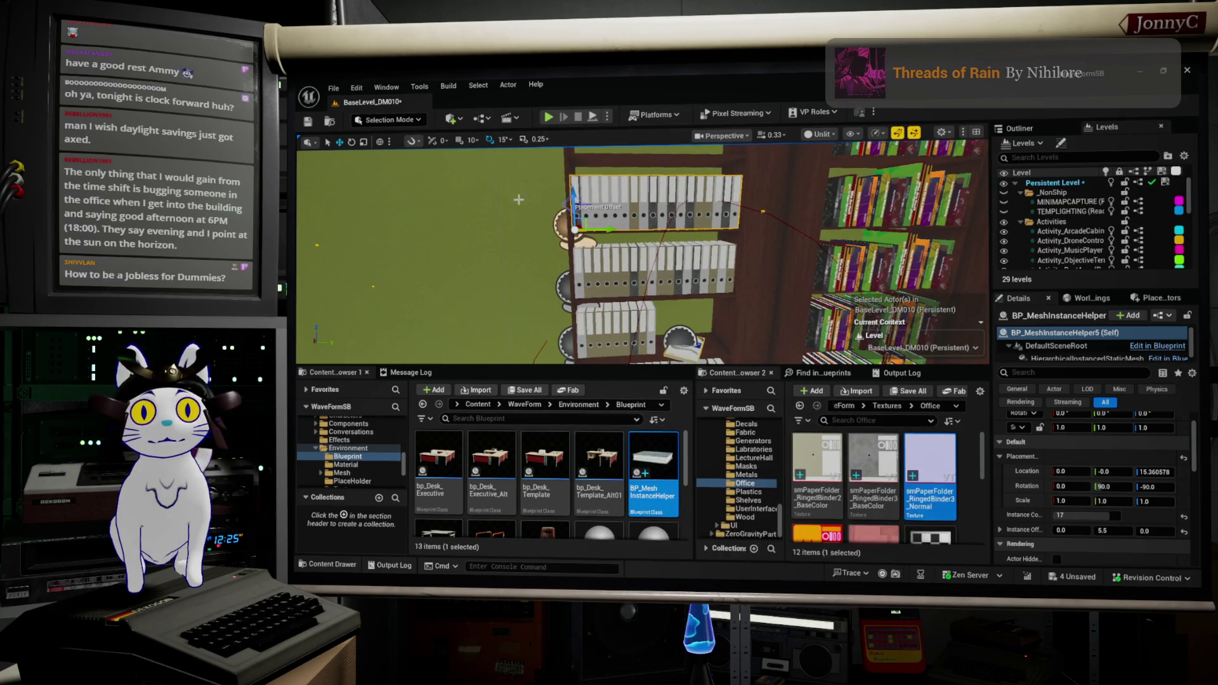
Copy the binder row onto two higher bookshelf shelves, then orbit toward the metal shelving units
drag(591, 222, 590, 214)
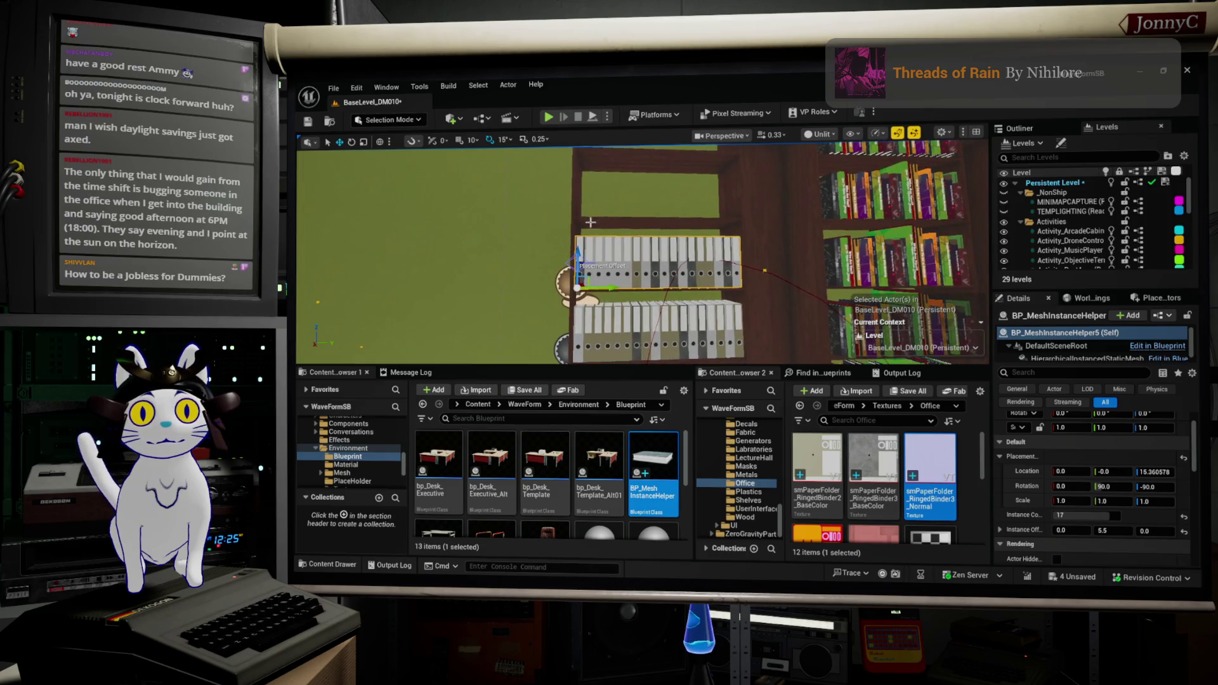
mouse_move(579, 257)
mouse_down()
mouse_move(591, 189)
mouse_move(641, 178)
mouse_up()
click(530, 251)
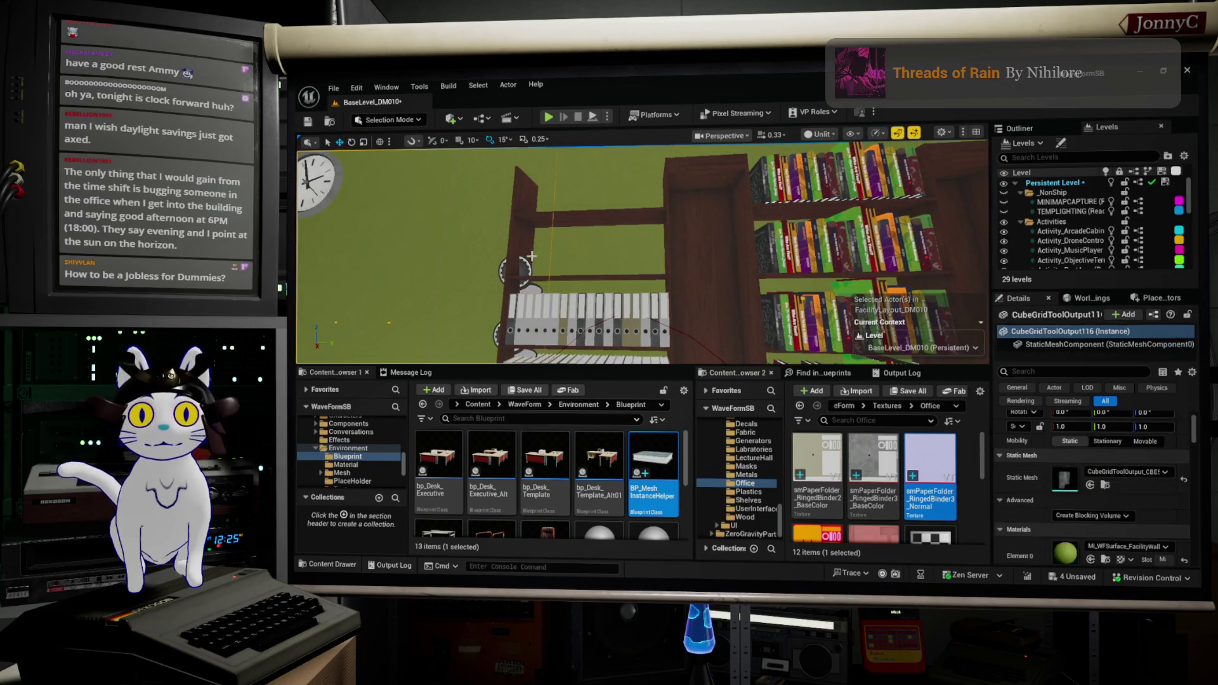
key(ctrl+z)
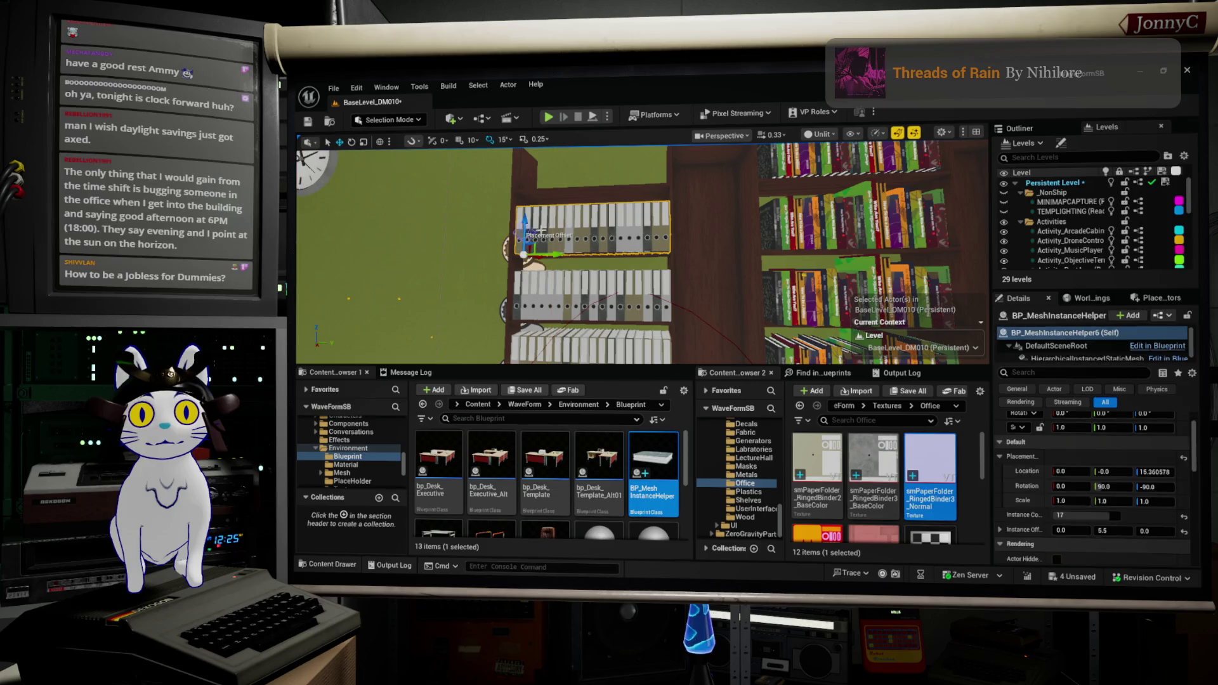
drag(524, 229, 524, 164)
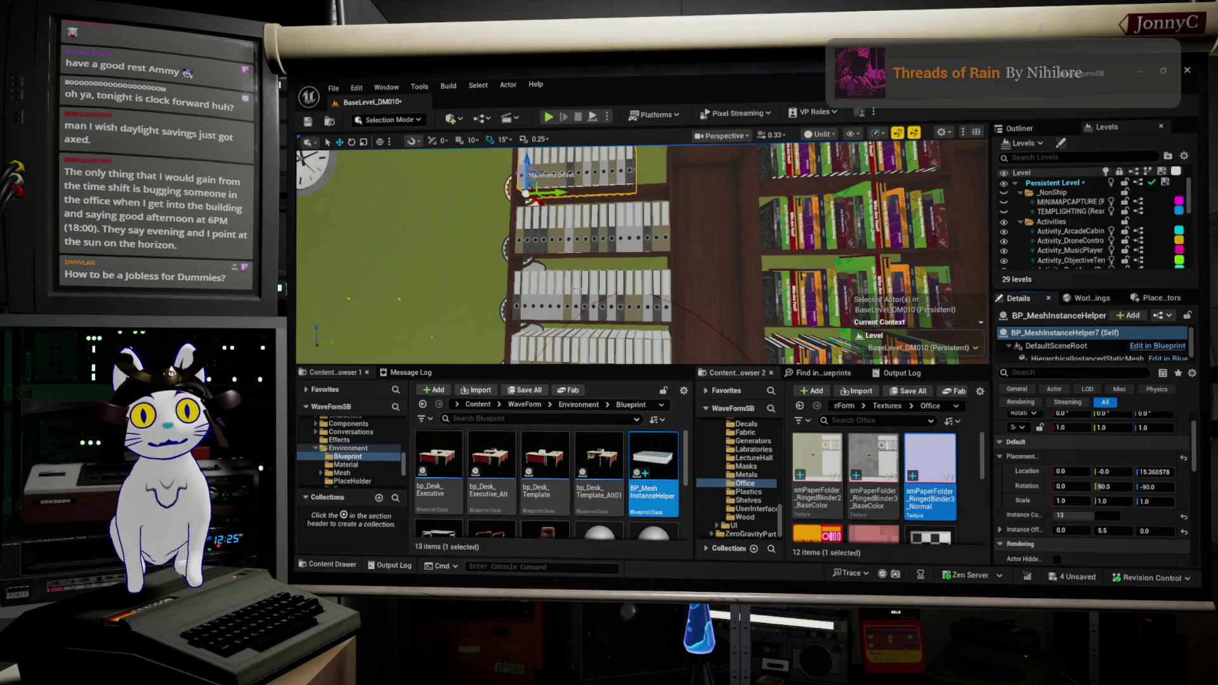
mouse_move(650, 266)
mouse_down()
mouse_move(565, 191)
mouse_move(523, 190)
mouse_up()
drag(761, 339, 743, 339)
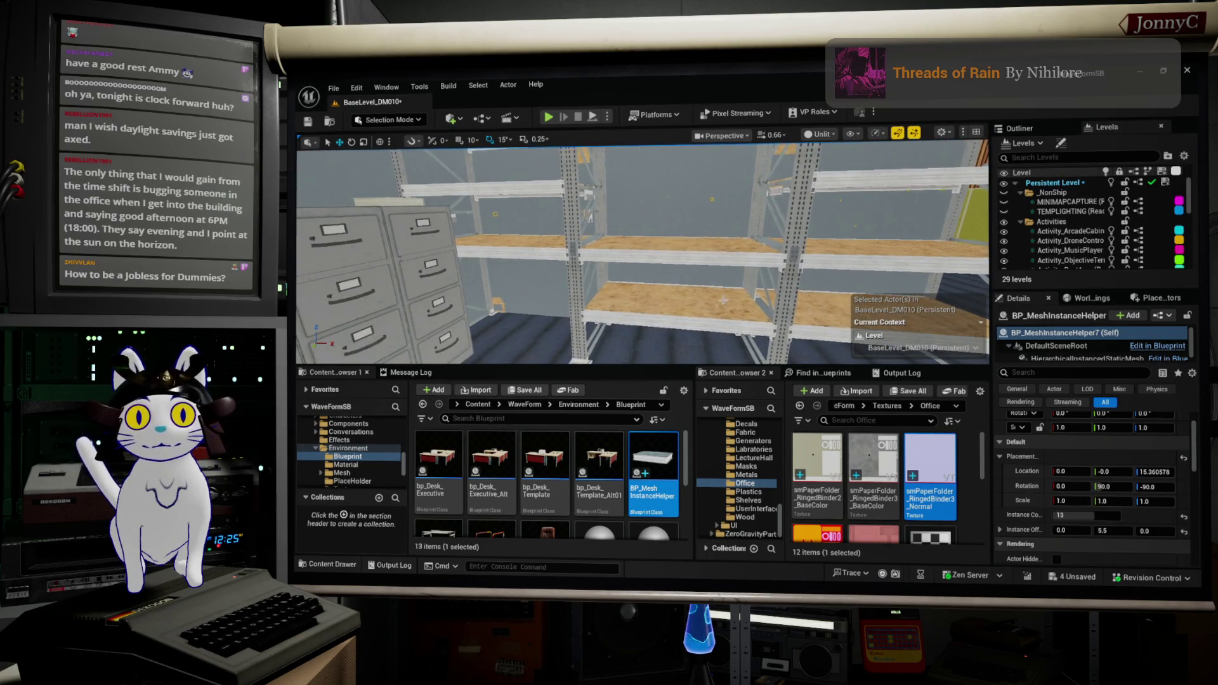
Paste the binder row onto the metal storage shelf and frame it in view
right_click(619, 307)
mouse_move(748, 407)
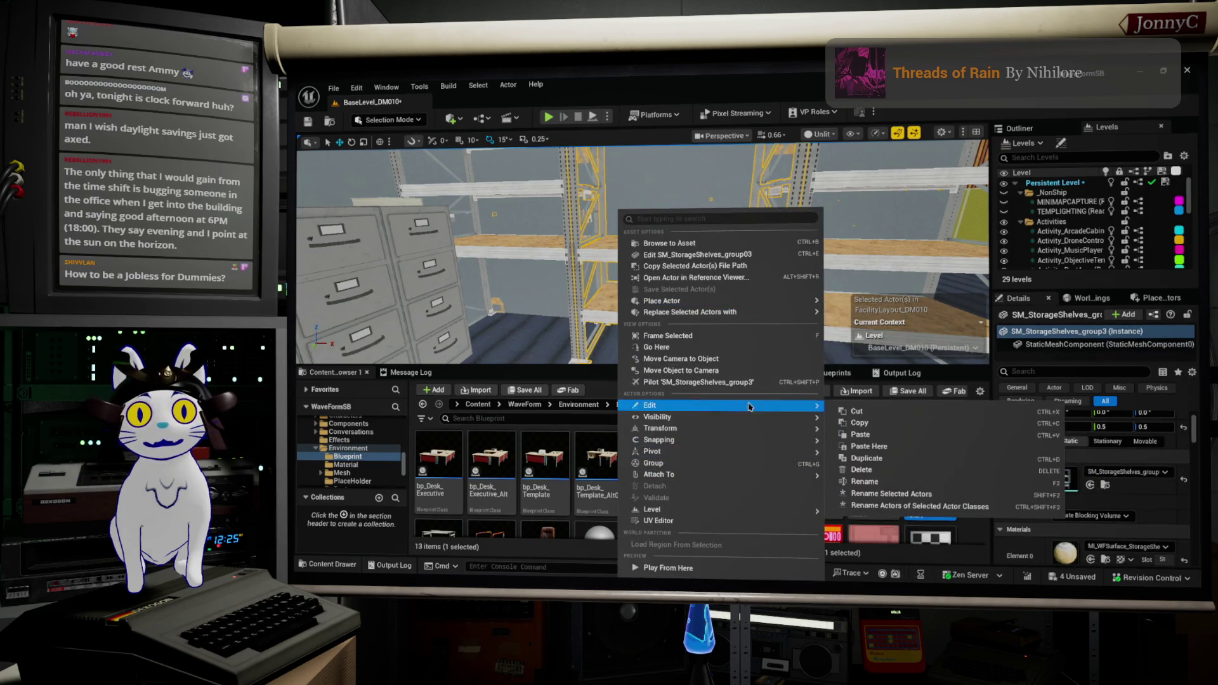
click(869, 446)
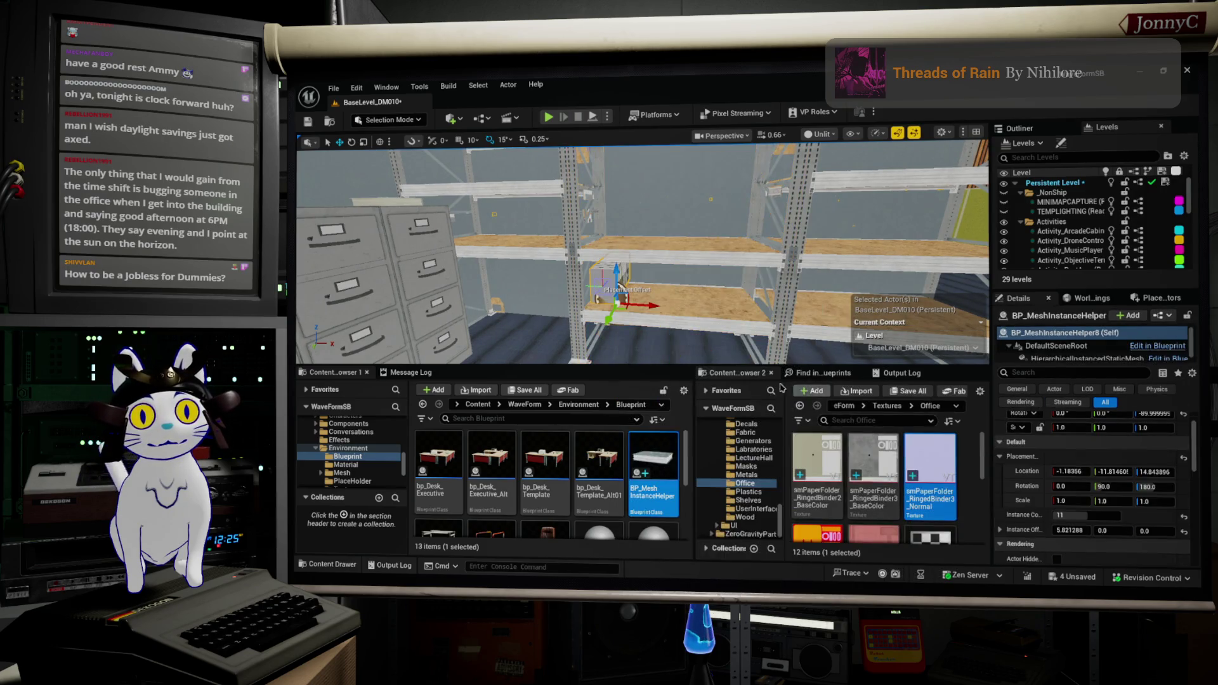
key(f)
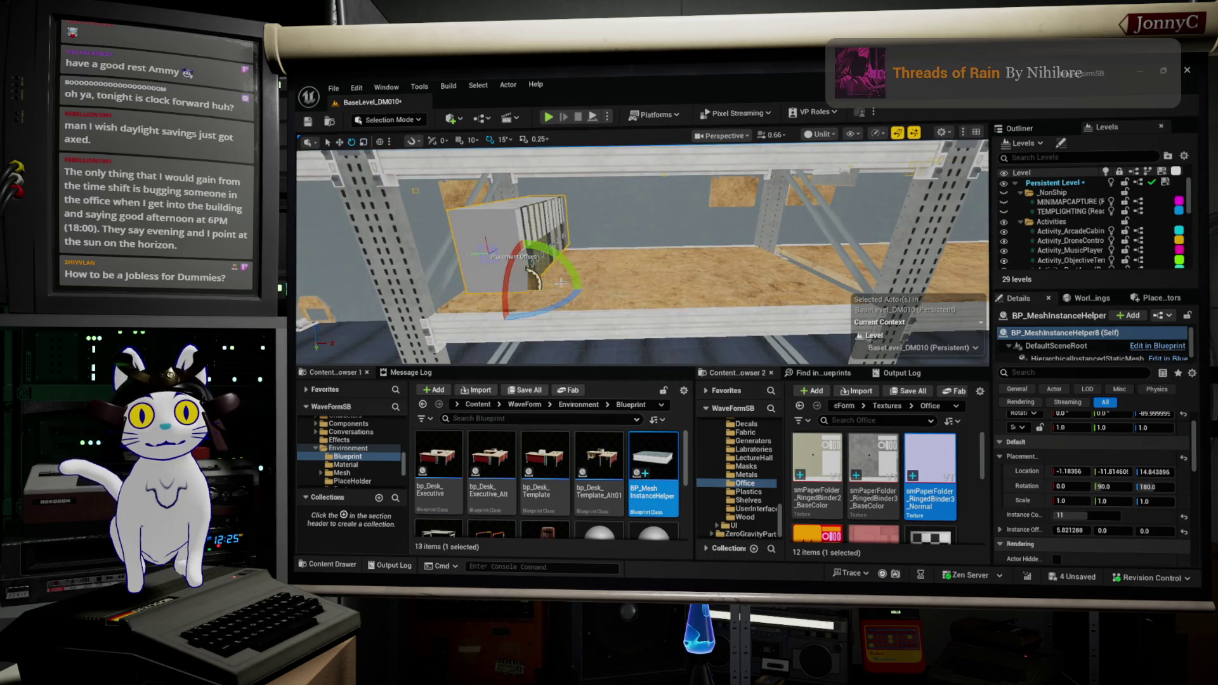
Rotate the binder row 90°, slide it left along the shelf, and scale it up slightly
drag(562, 312, 508, 330)
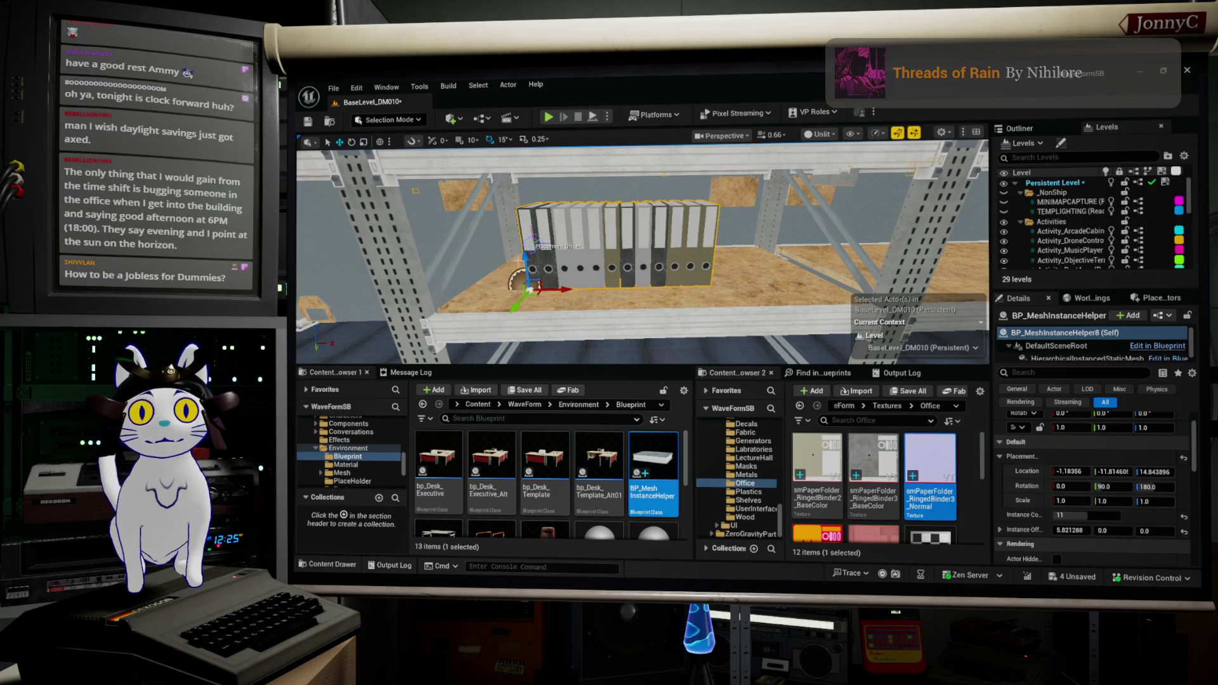
mouse_move(553, 290)
mouse_down()
mouse_move(512, 294)
mouse_move(451, 328)
mouse_up()
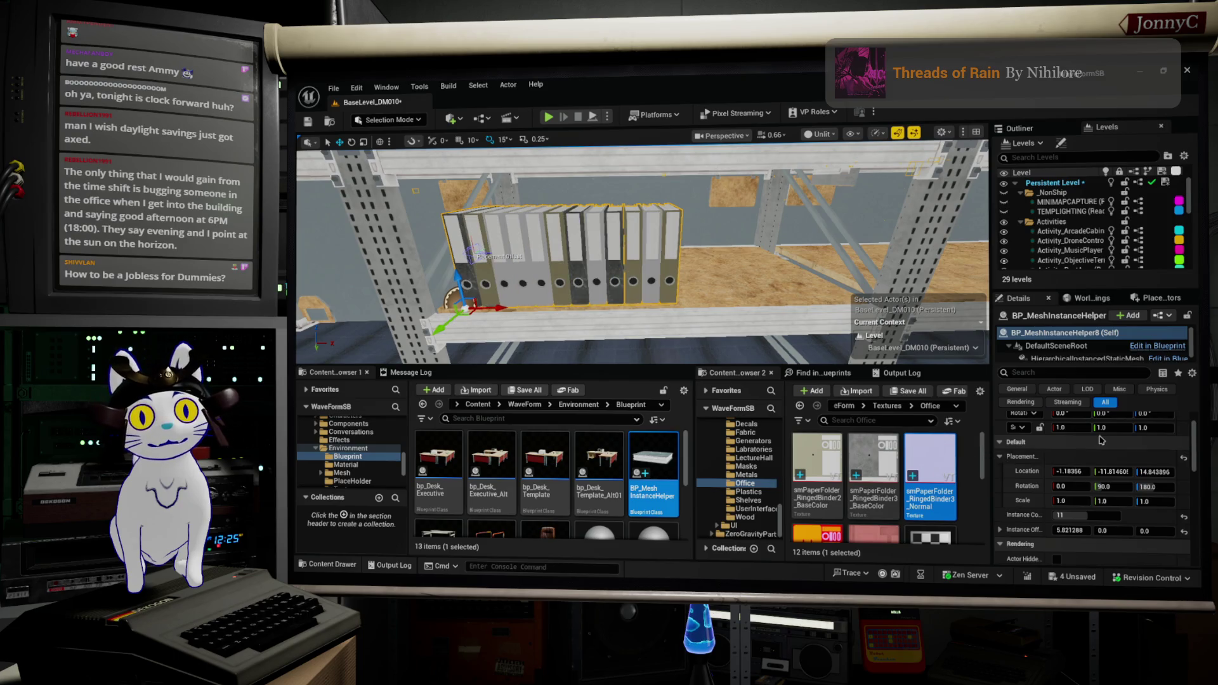
key(r)
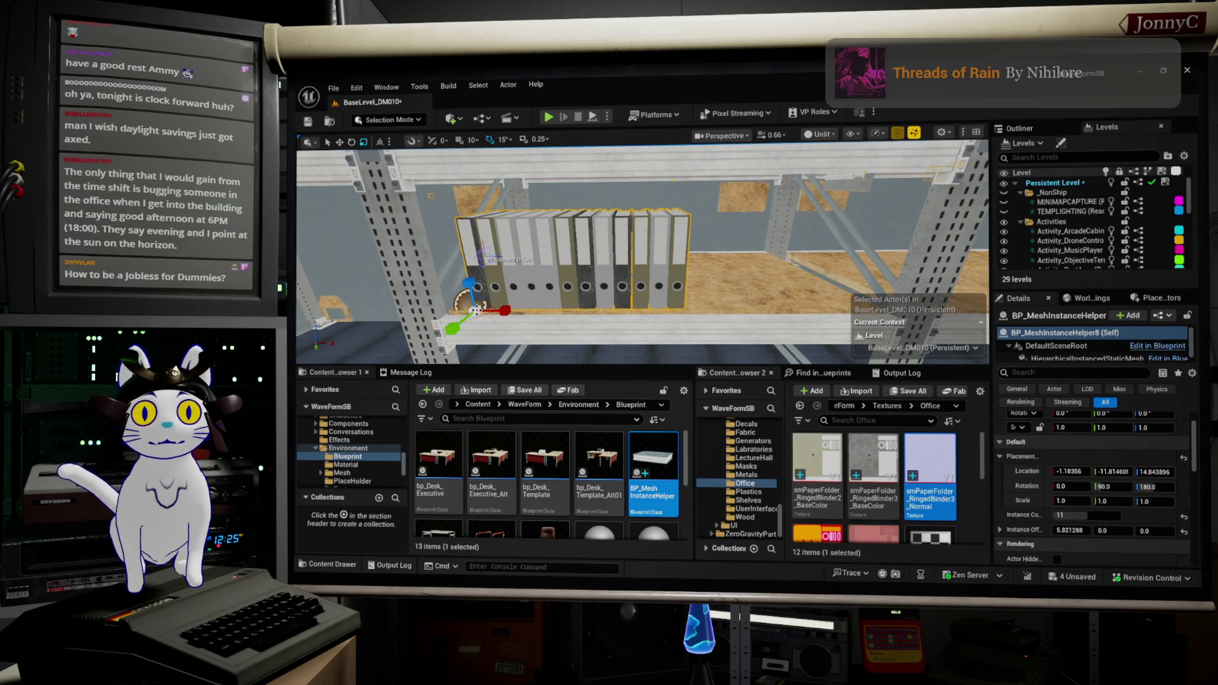
drag(474, 309, 481, 305)
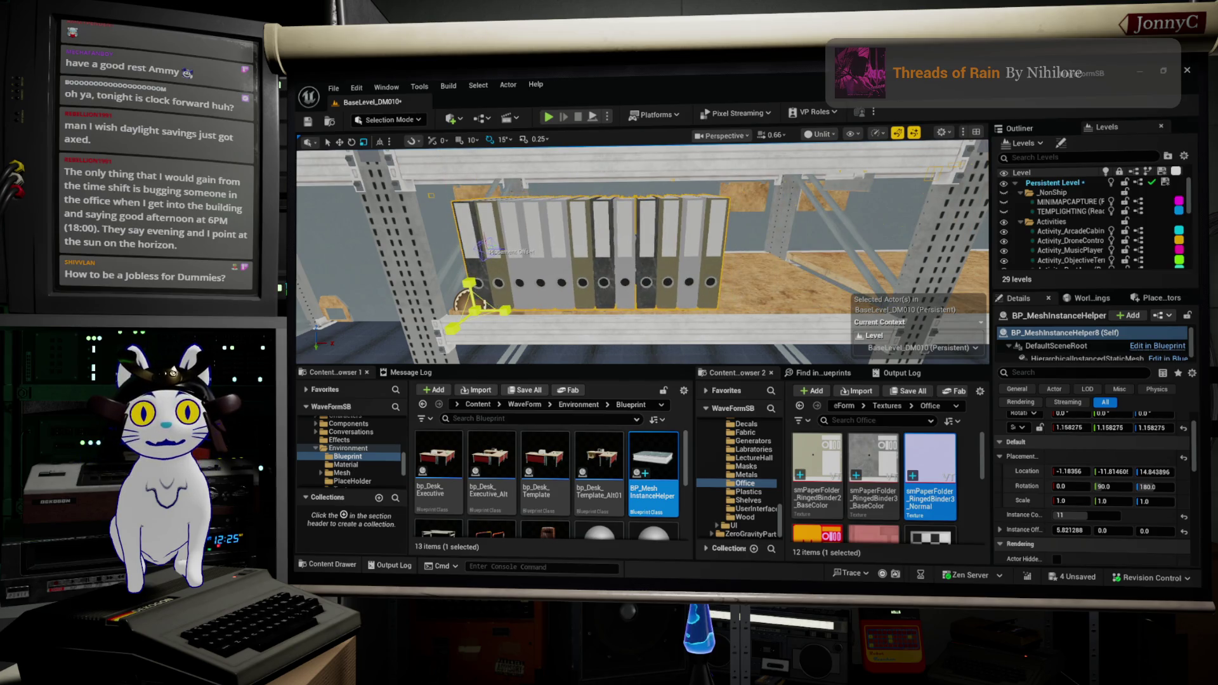
key(f)
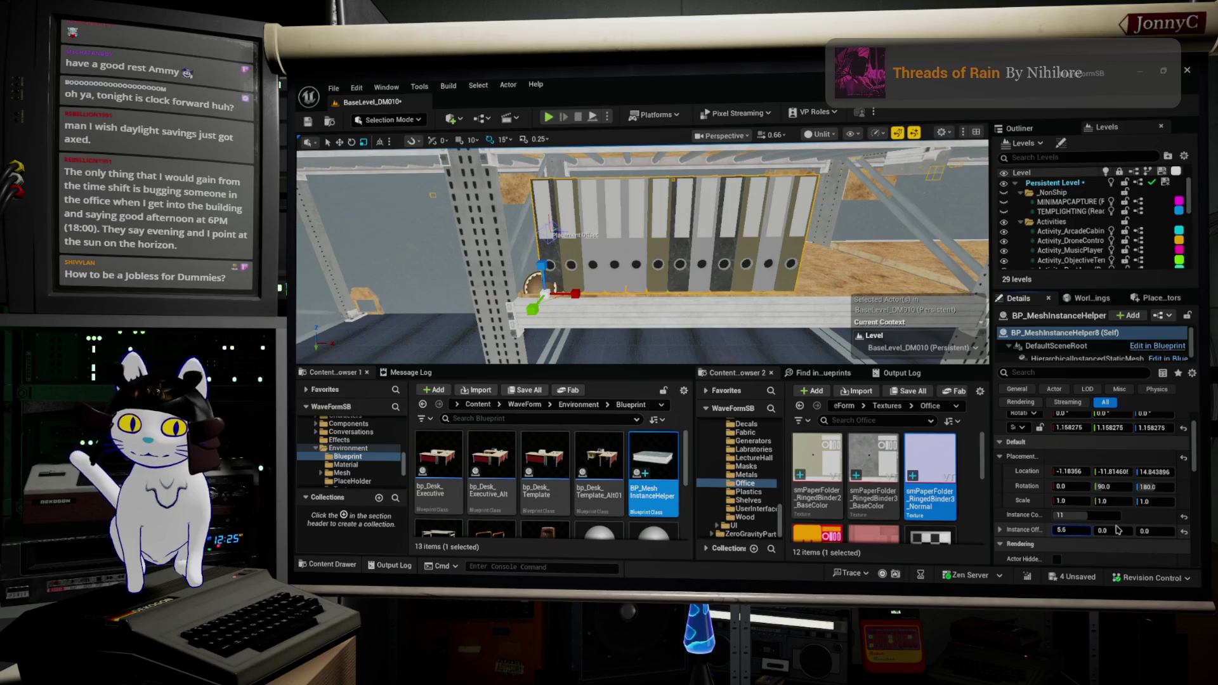
mouse_move(641, 267)
mouse_down()
mouse_move(641, 314)
mouse_move(592, 286)
mouse_move(650, 225)
mouse_up()
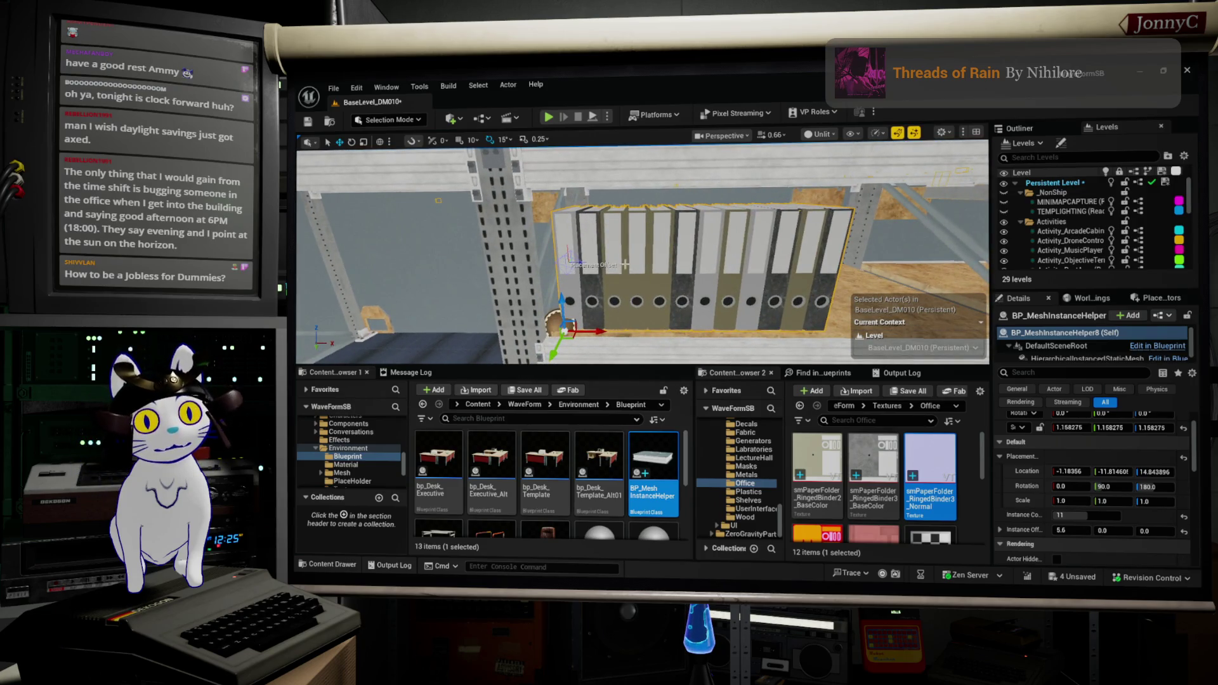
drag(764, 289, 666, 259)
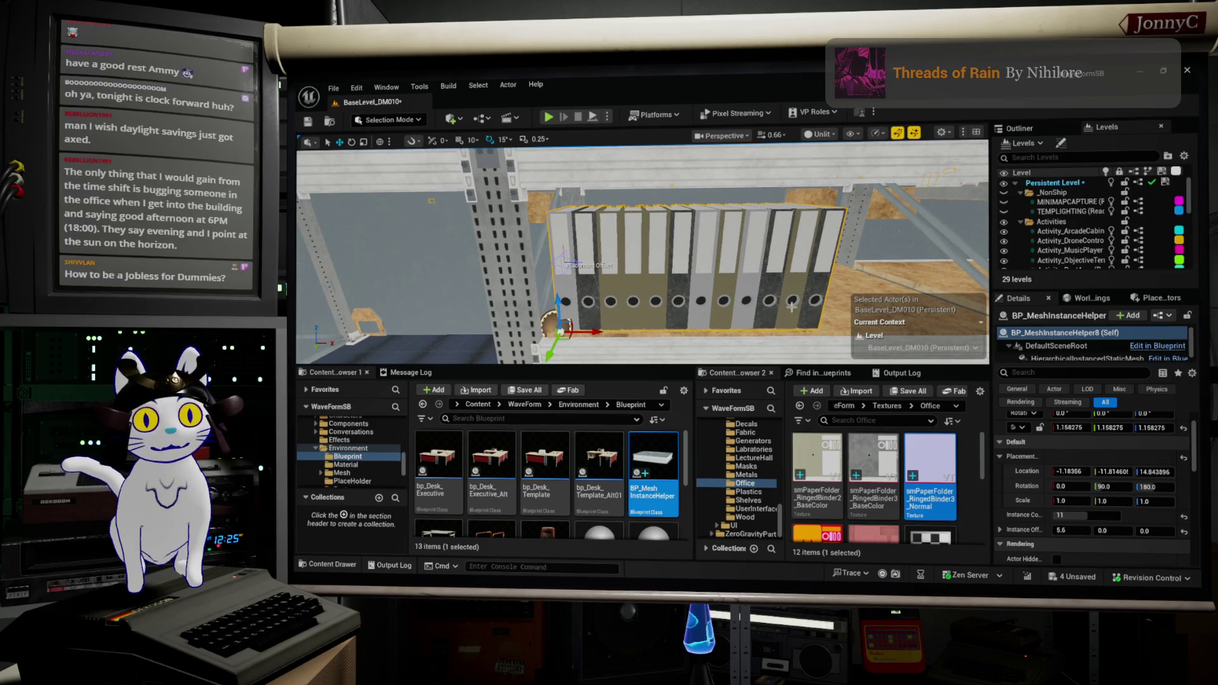
mouse_move(687, 275)
mouse_down()
mouse_move(740, 272)
mouse_move(712, 309)
mouse_up()
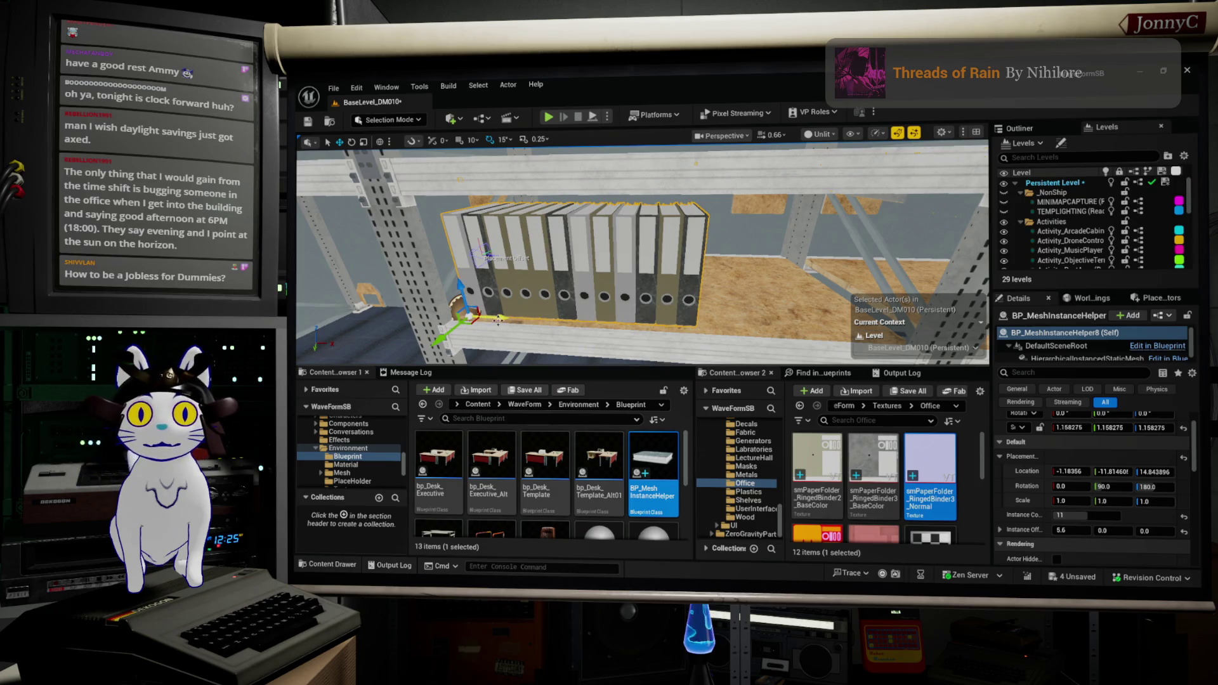
Raise the binder Instance Count from 11 to 20, nudge the row left, and open the helper's blueprint
drag(1077, 519, 1097, 518)
mouse_move(682, 281)
mouse_down()
mouse_move(667, 278)
mouse_move(700, 247)
mouse_up()
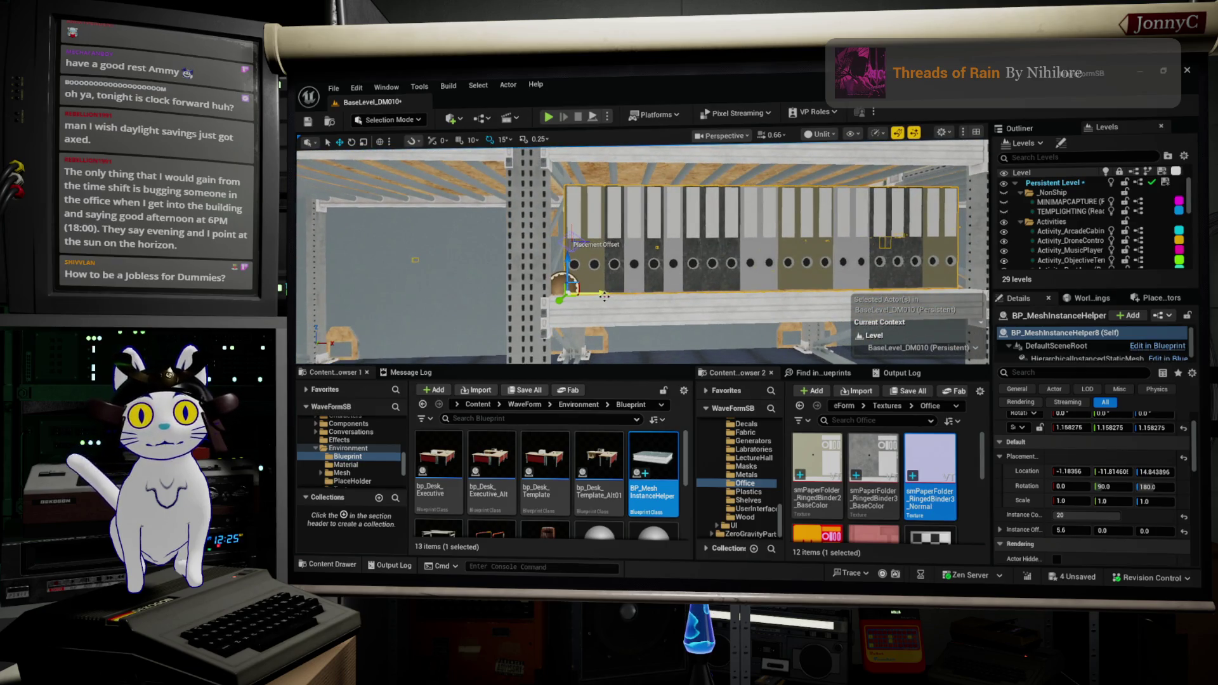
drag(604, 297, 598, 294)
drag(751, 223, 749, 209)
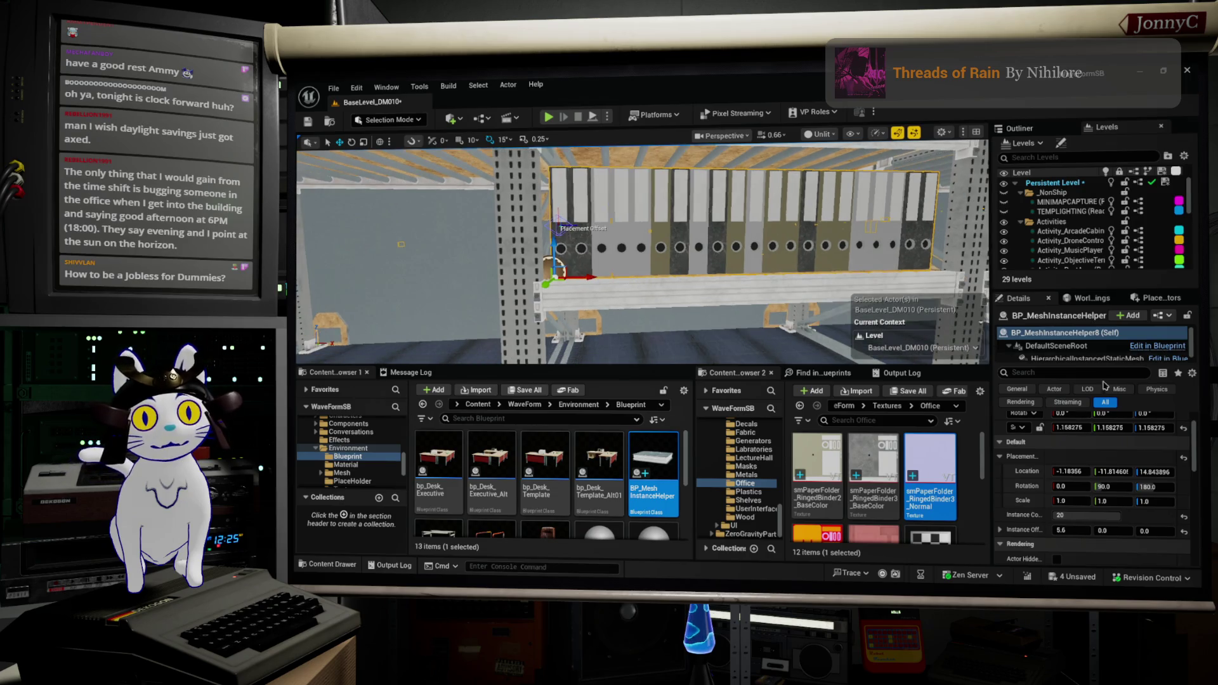
click(1166, 316)
click(1152, 348)
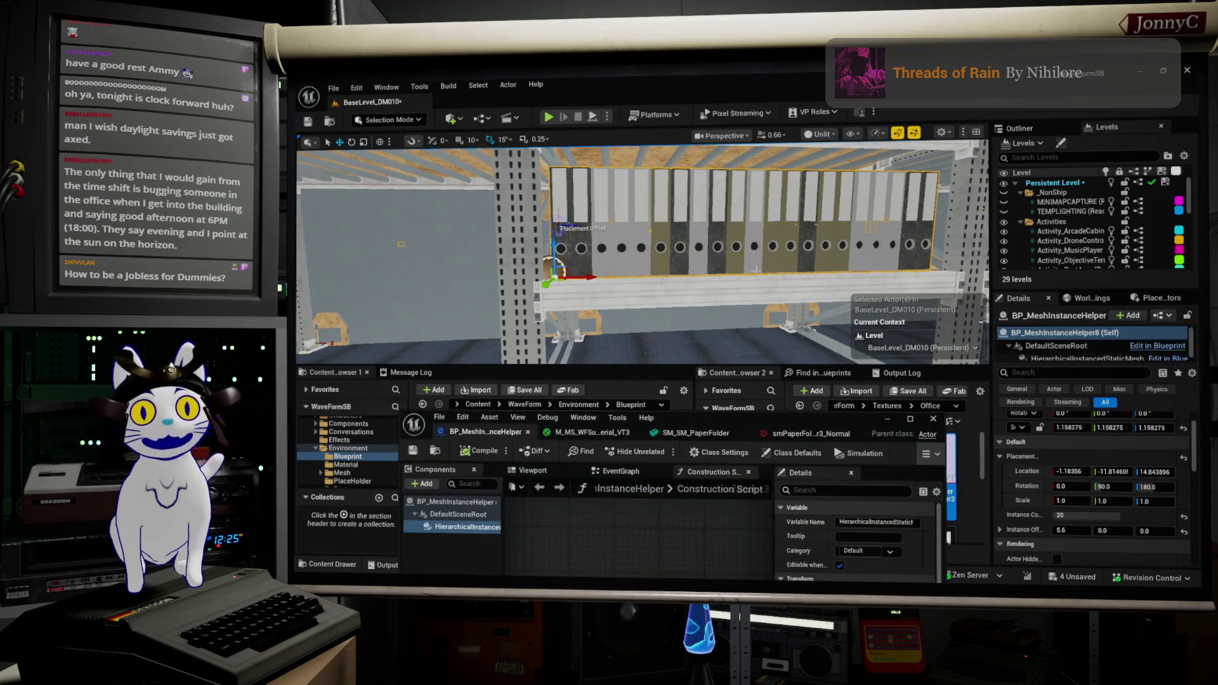
Maximize the blueprint editor and add a Set Static Mesh node from the instanced mesh component
double_click(828, 427)
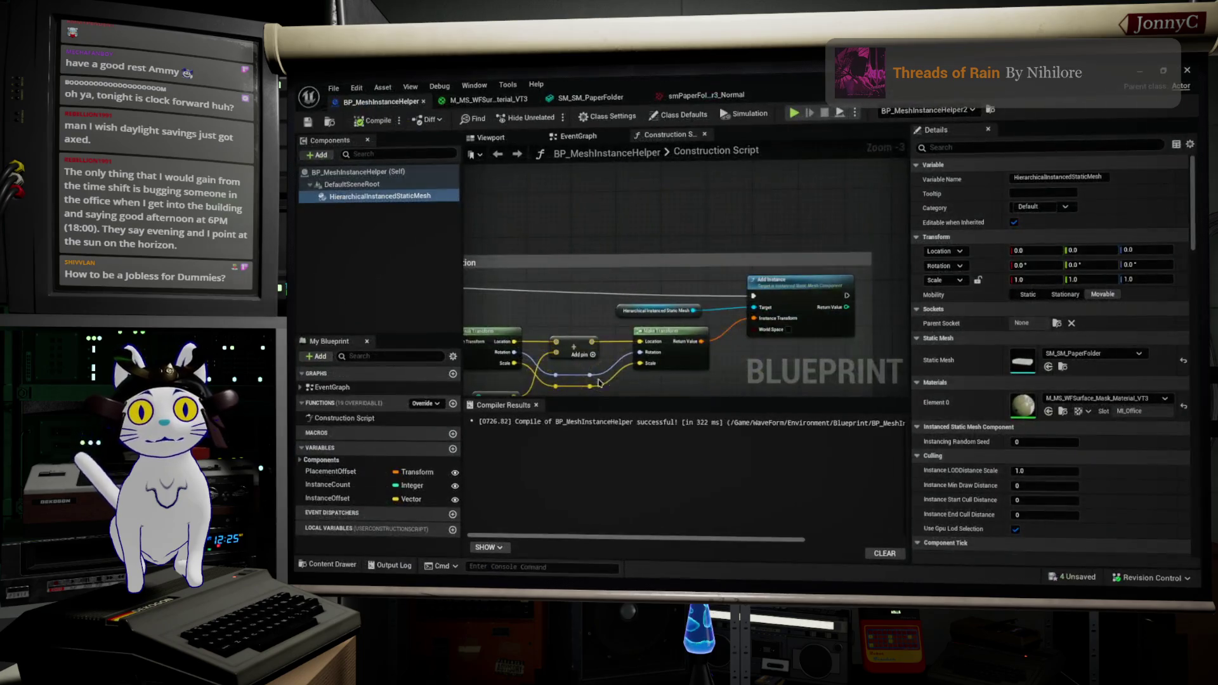
scroll(850, 277, up, 3)
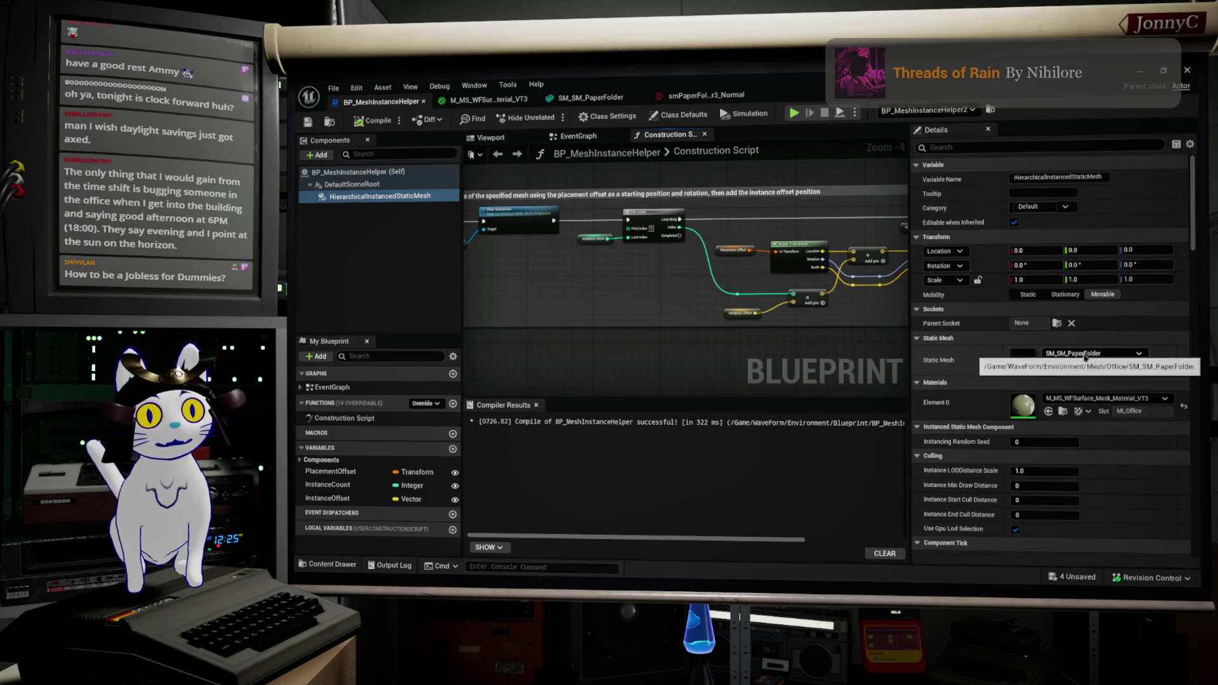
scroll(679, 304, down, 1)
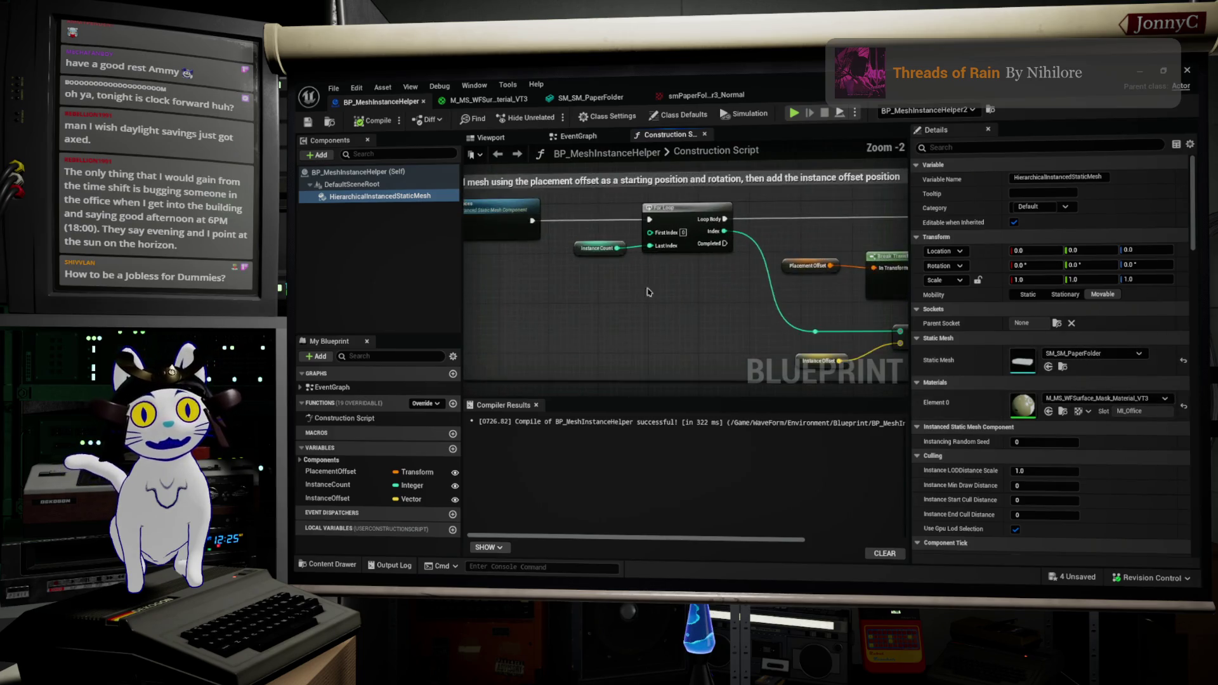
scroll(696, 299, up, 4)
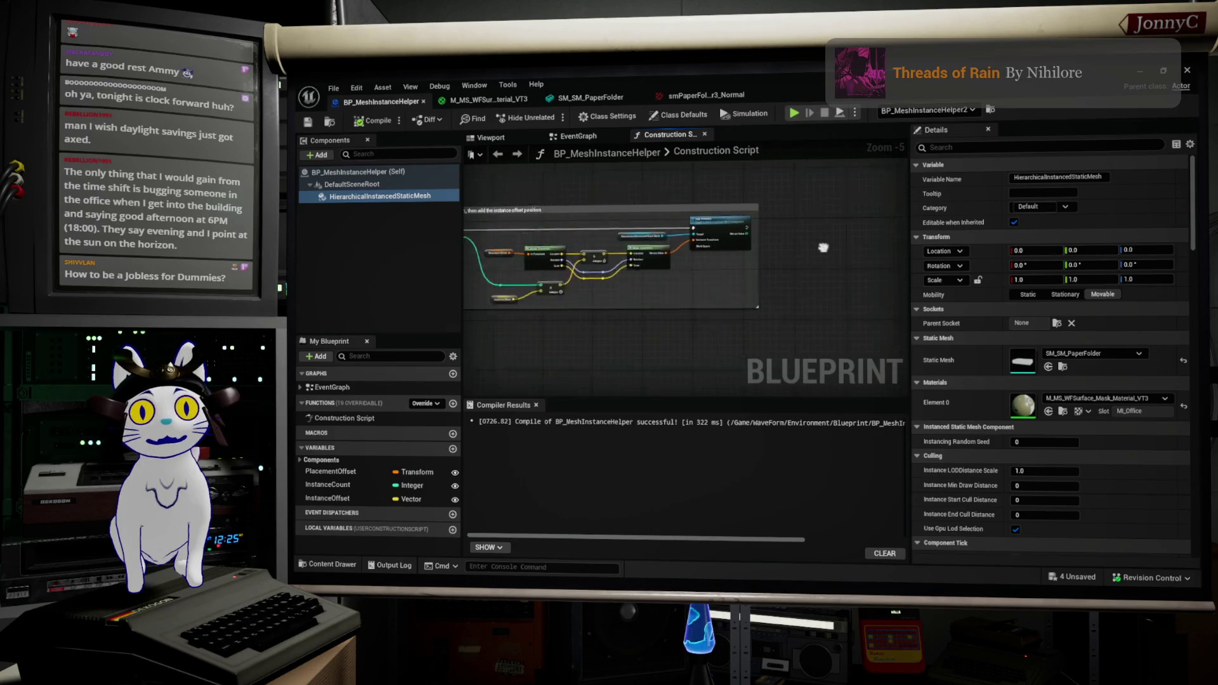
mouse_move(639, 198)
mouse_down()
mouse_move(704, 209)
mouse_move(762, 283)
mouse_up()
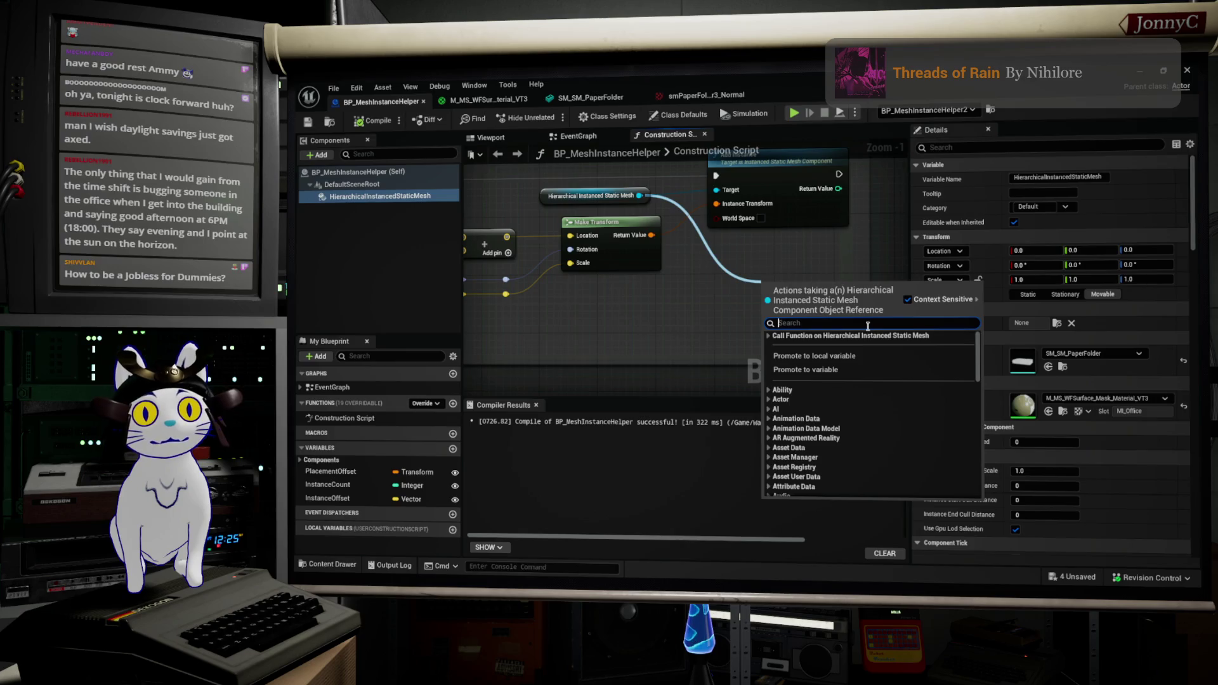
text(set stati)
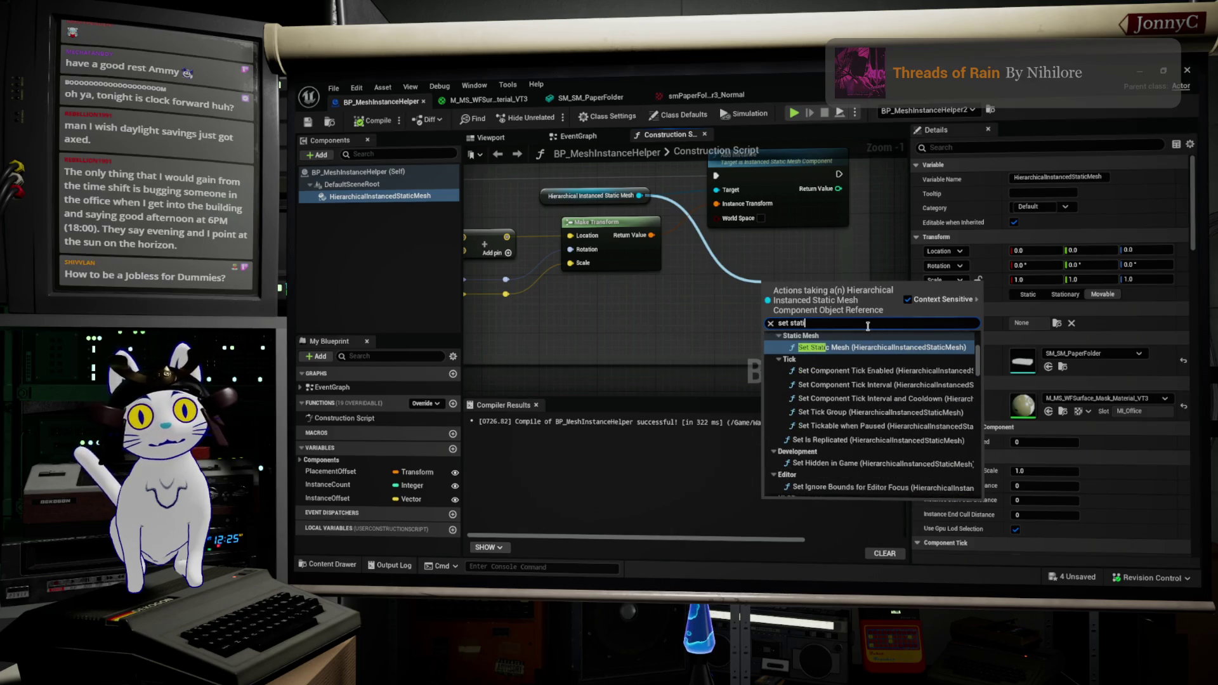
key(Return)
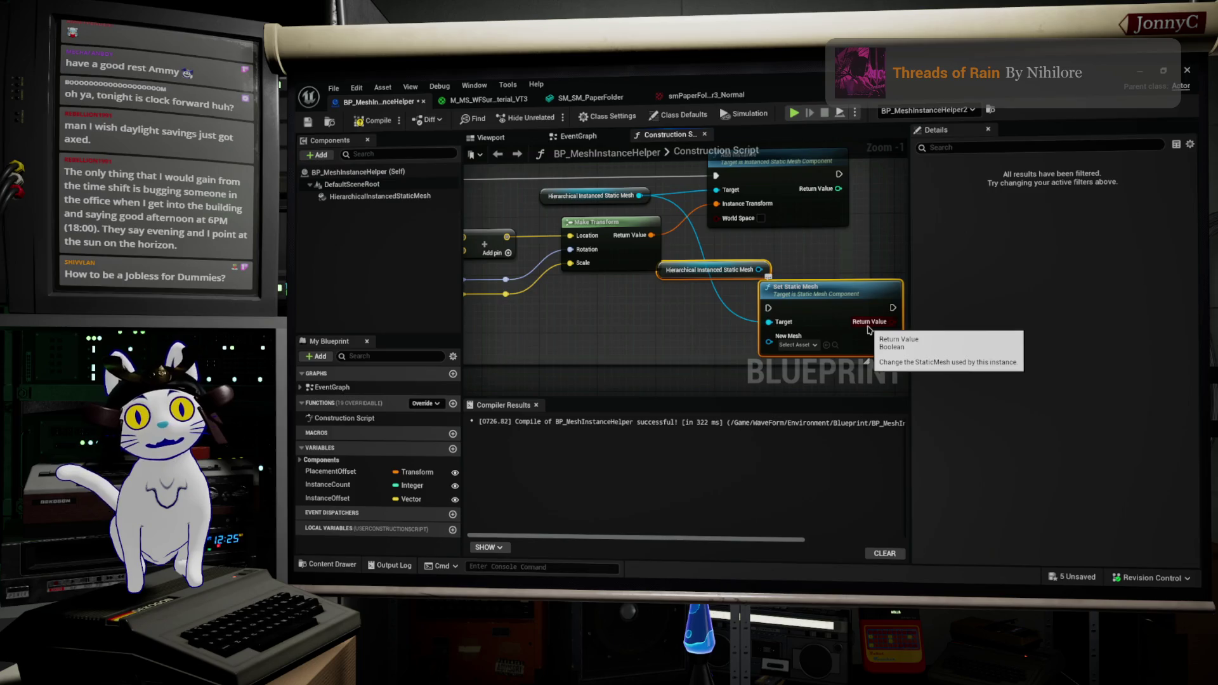
Delete the extra mesh reference node and promote the New Mesh input to a variable
drag(654, 280, 562, 353)
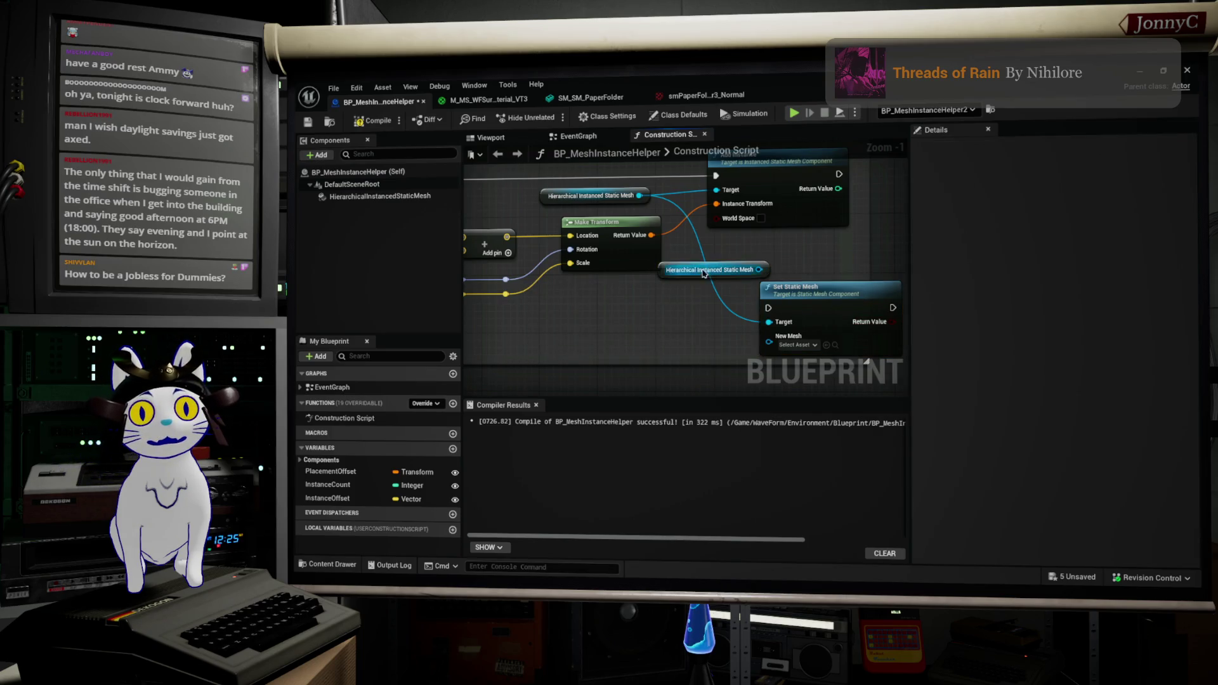
drag(680, 274, 653, 287)
key(Delete)
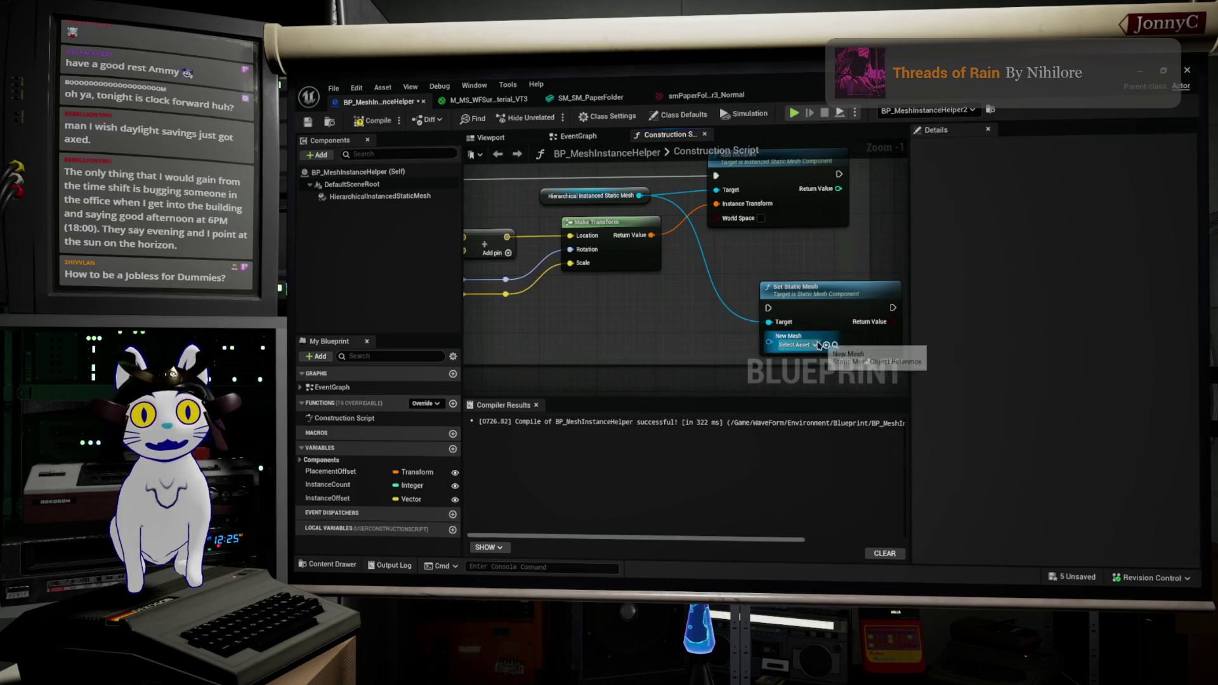
drag(769, 348, 699, 343)
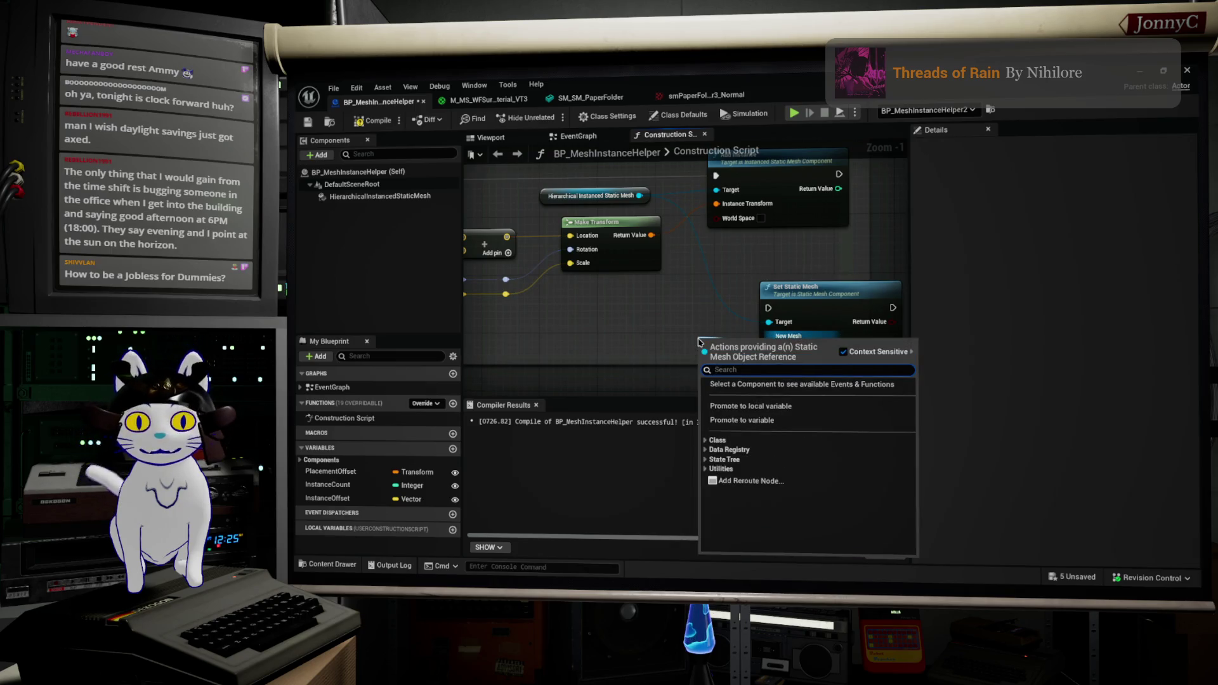
text(promo)
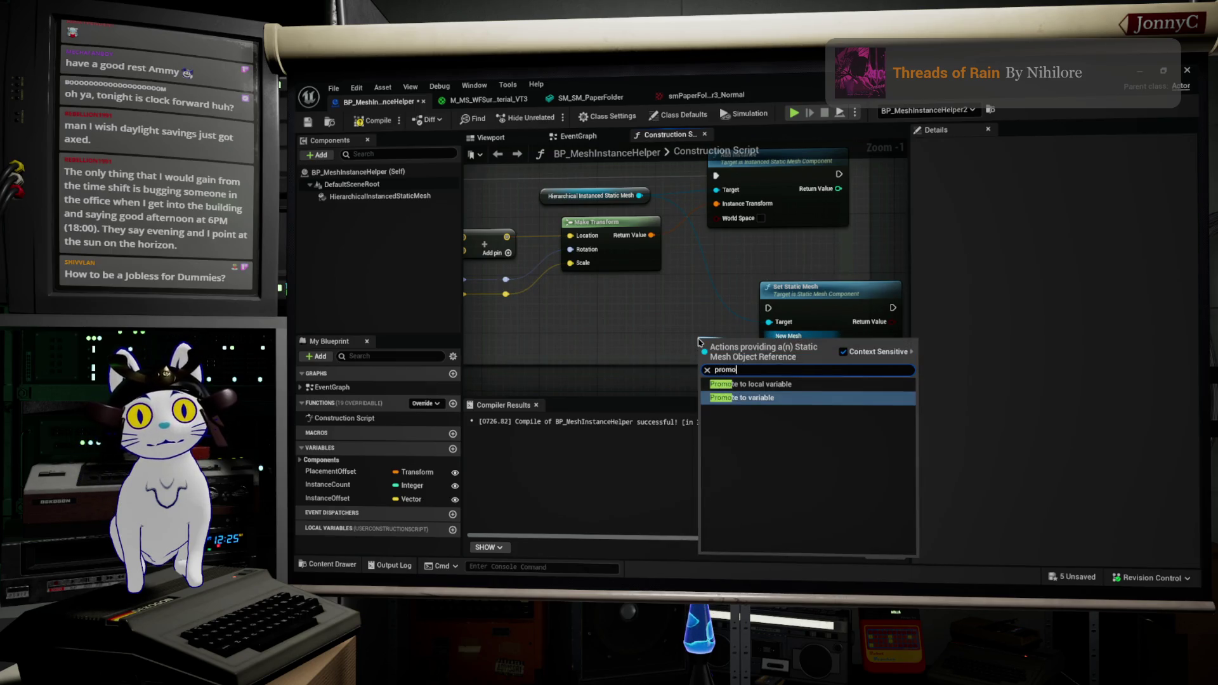
click(746, 398)
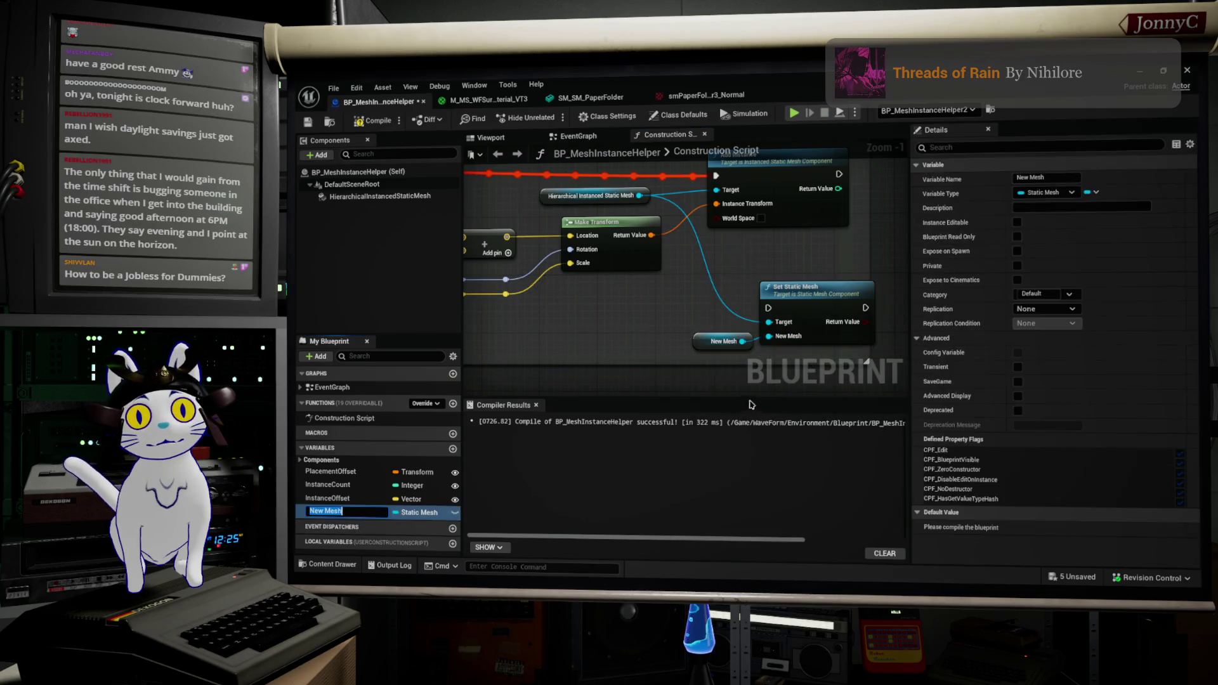
drag(702, 353, 688, 346)
Rename the New Mesh variable to InstanceMesh
click(321, 512)
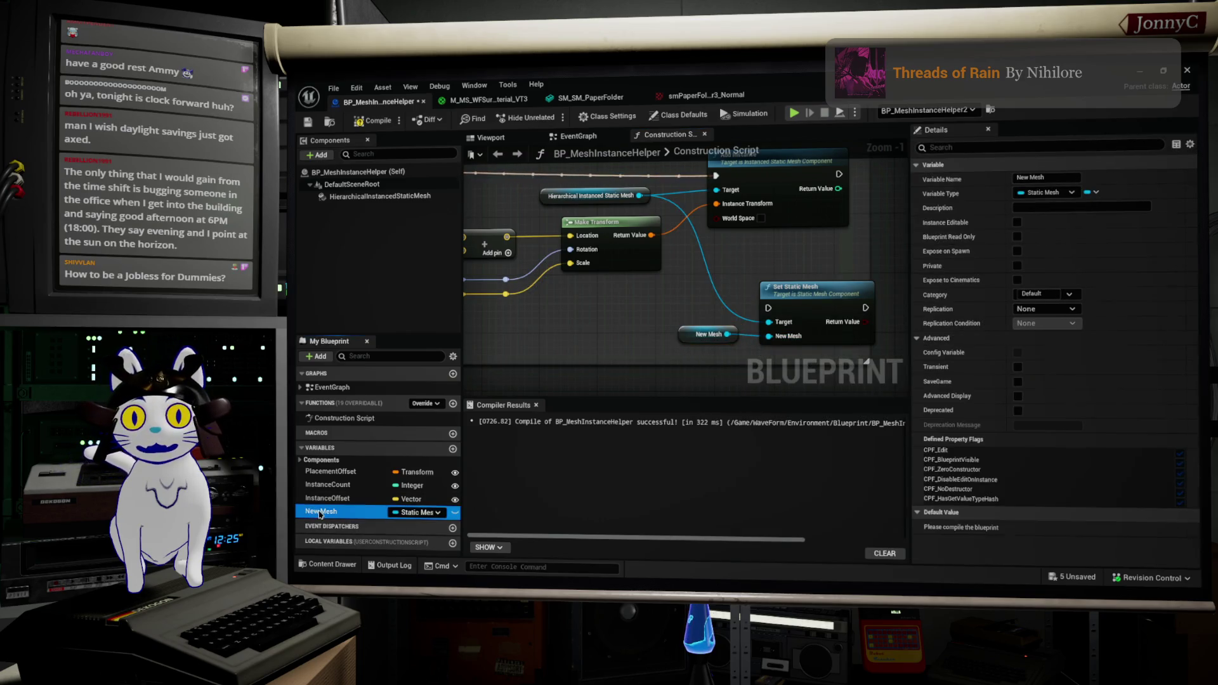
click(321, 511)
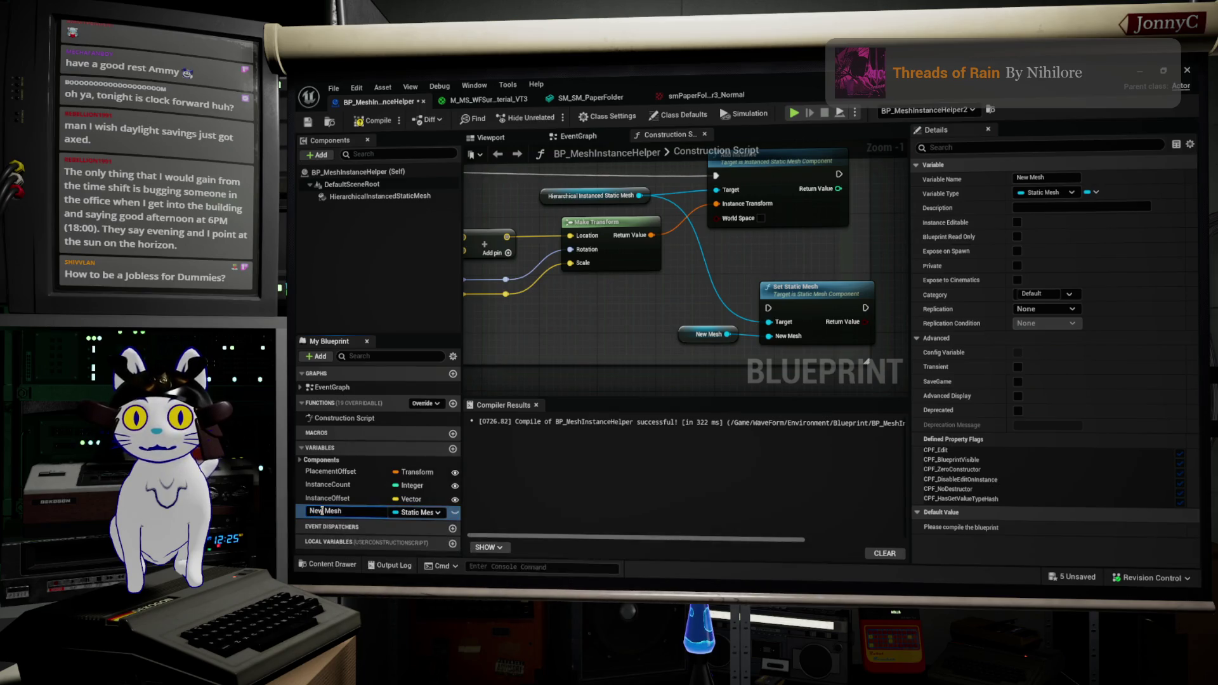
key(Return)
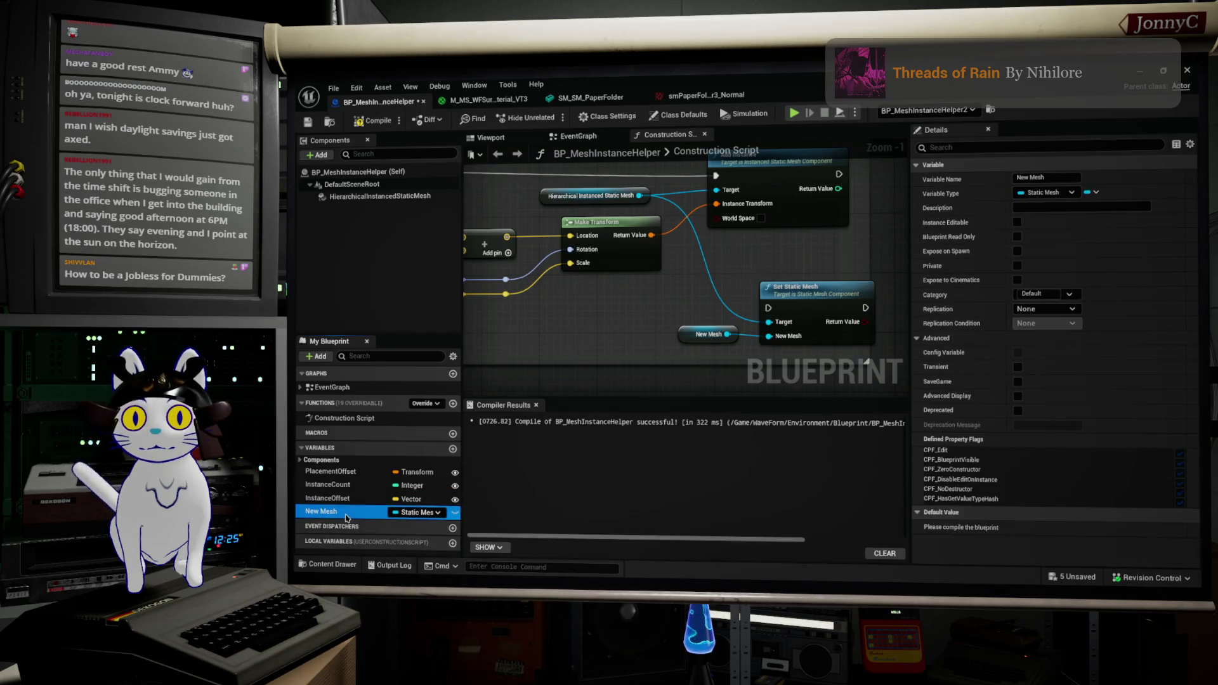
click(340, 512)
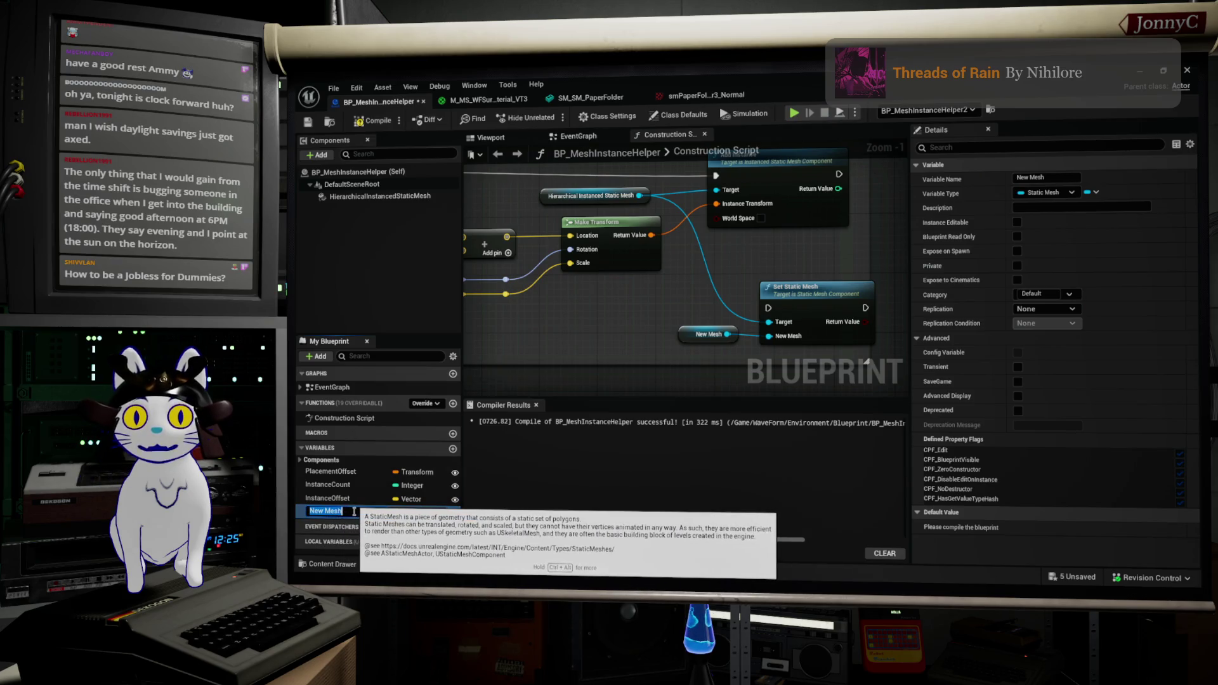
text(InstanceMes)
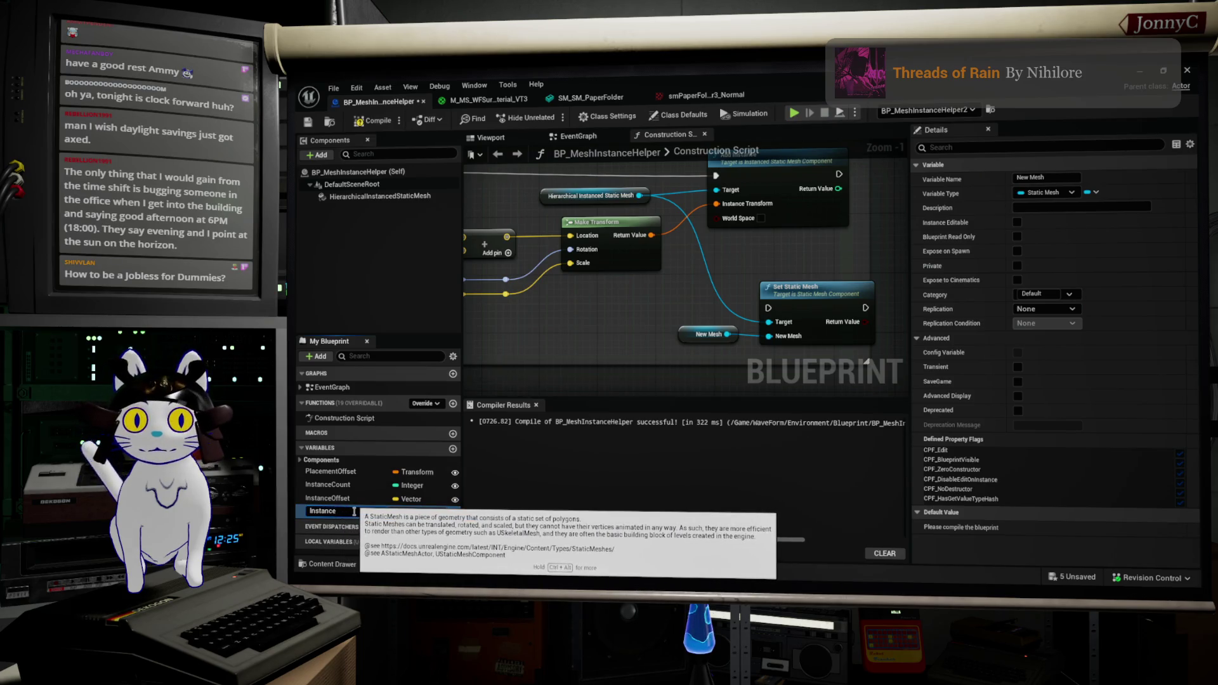
text(h)
key(Return)
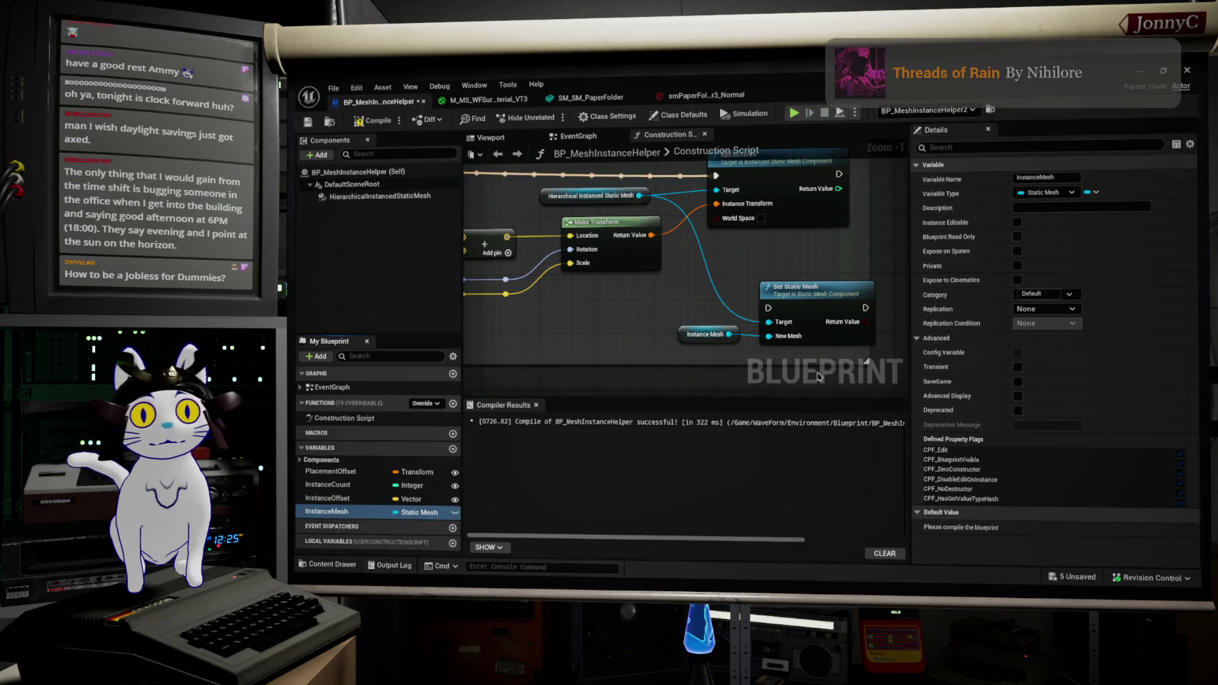
Drag off the instanced mesh component's output and search 'set materia'
drag(743, 338, 677, 320)
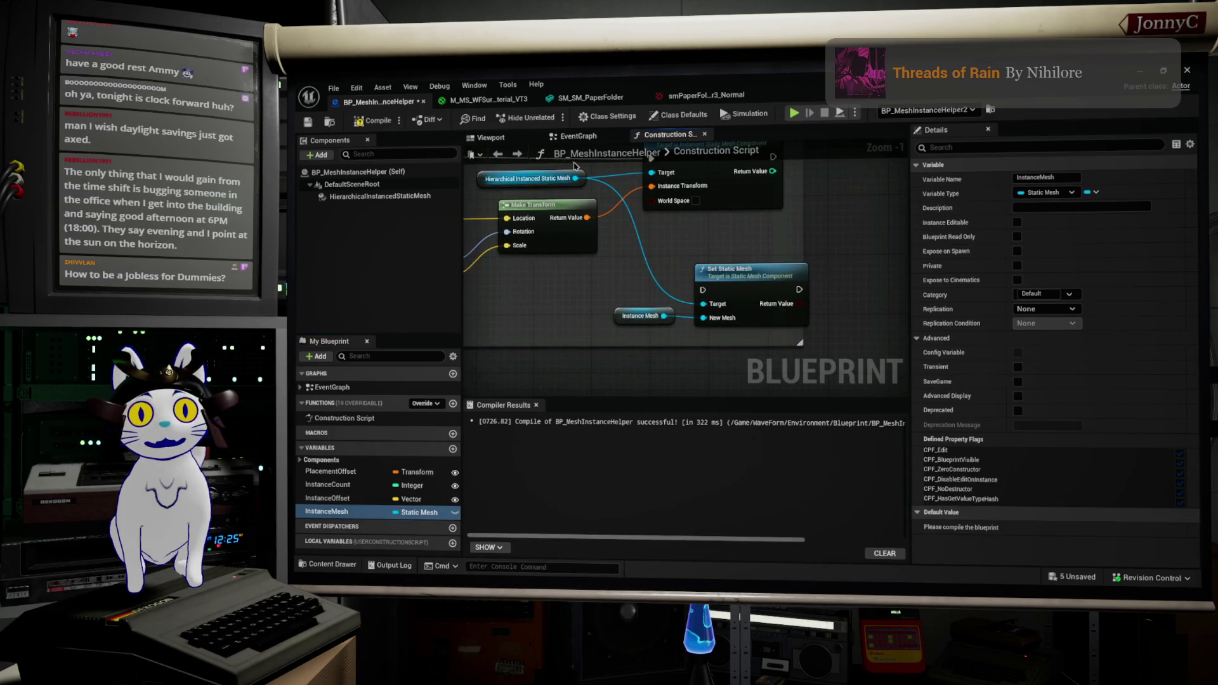
mouse_move(575, 178)
mouse_down()
mouse_move(693, 280)
mouse_move(734, 342)
mouse_move(706, 332)
mouse_up()
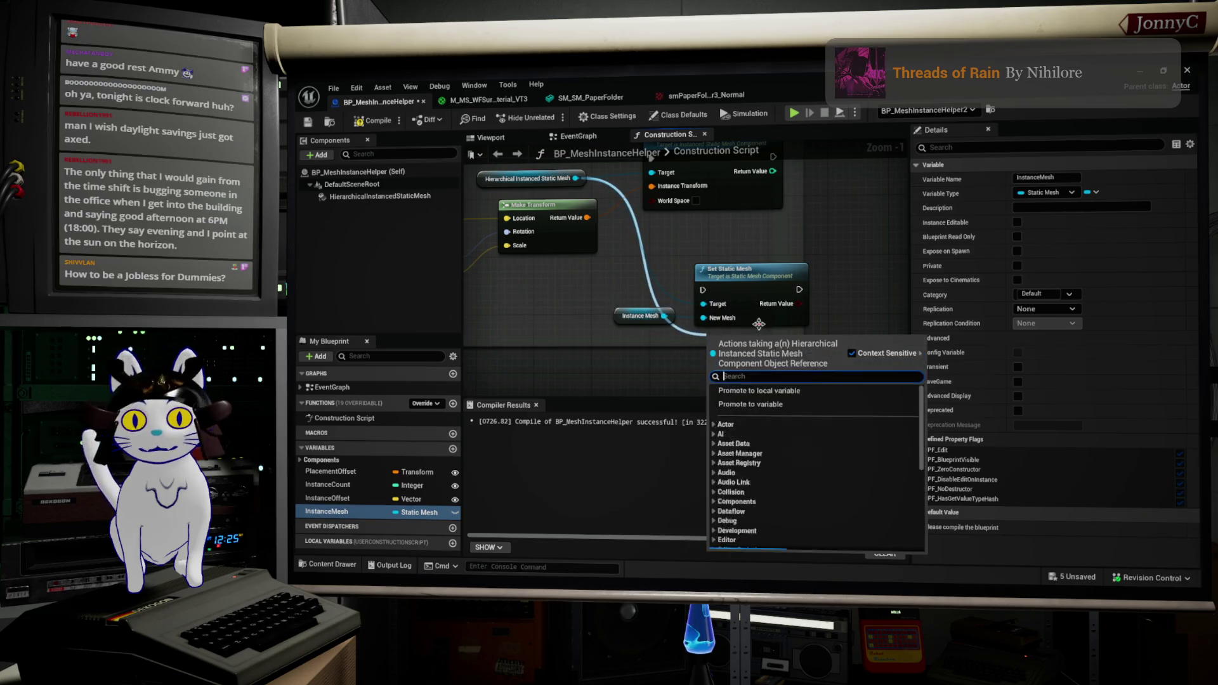
text(set materi)
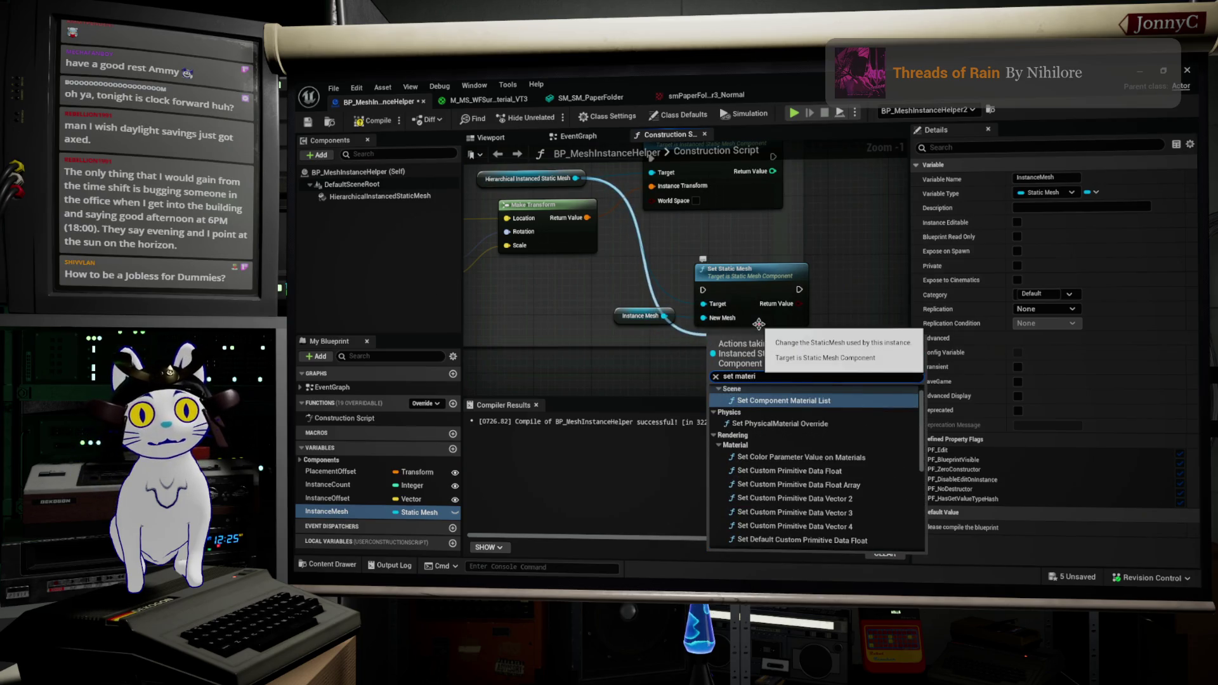
text(a)
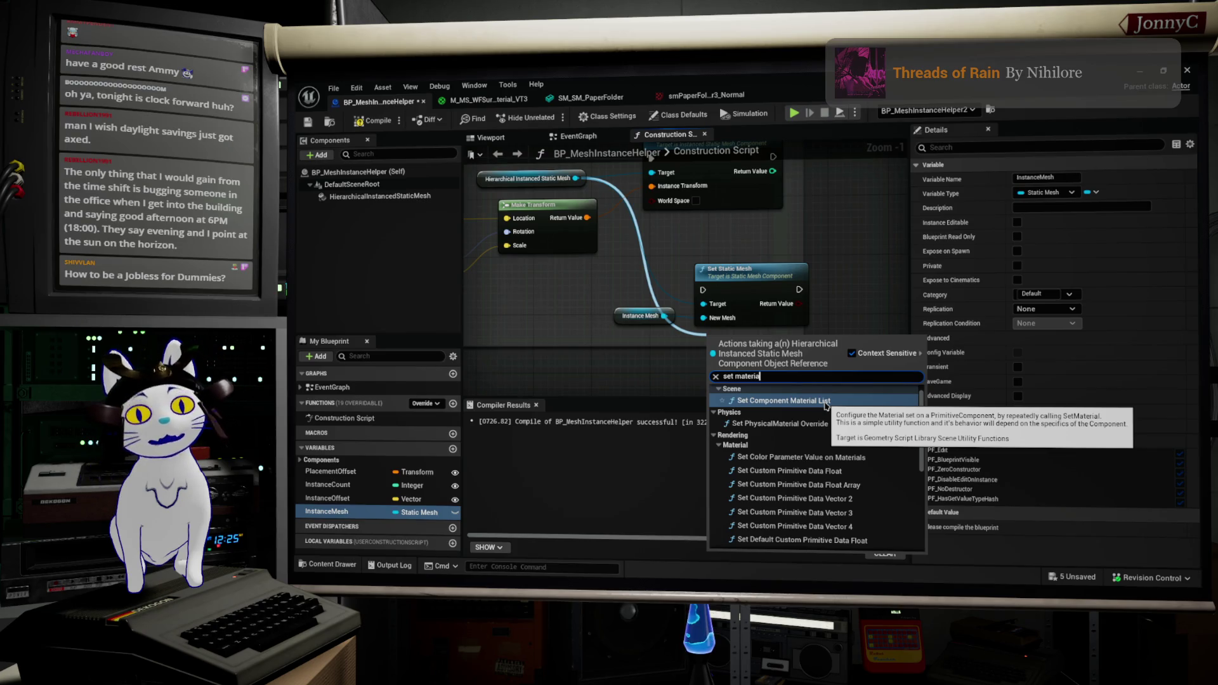
Add a Set Material node and promote its Material input to a variable
scroll(812, 444, down, 5)
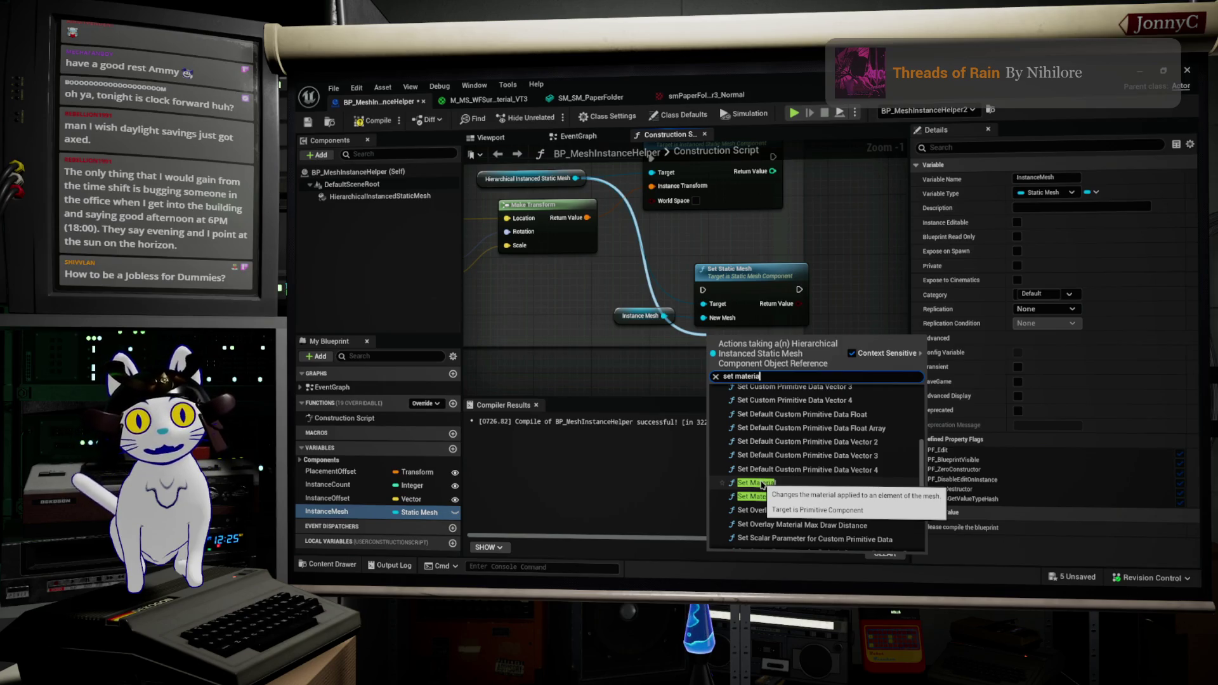
click(755, 484)
drag(778, 321, 799, 244)
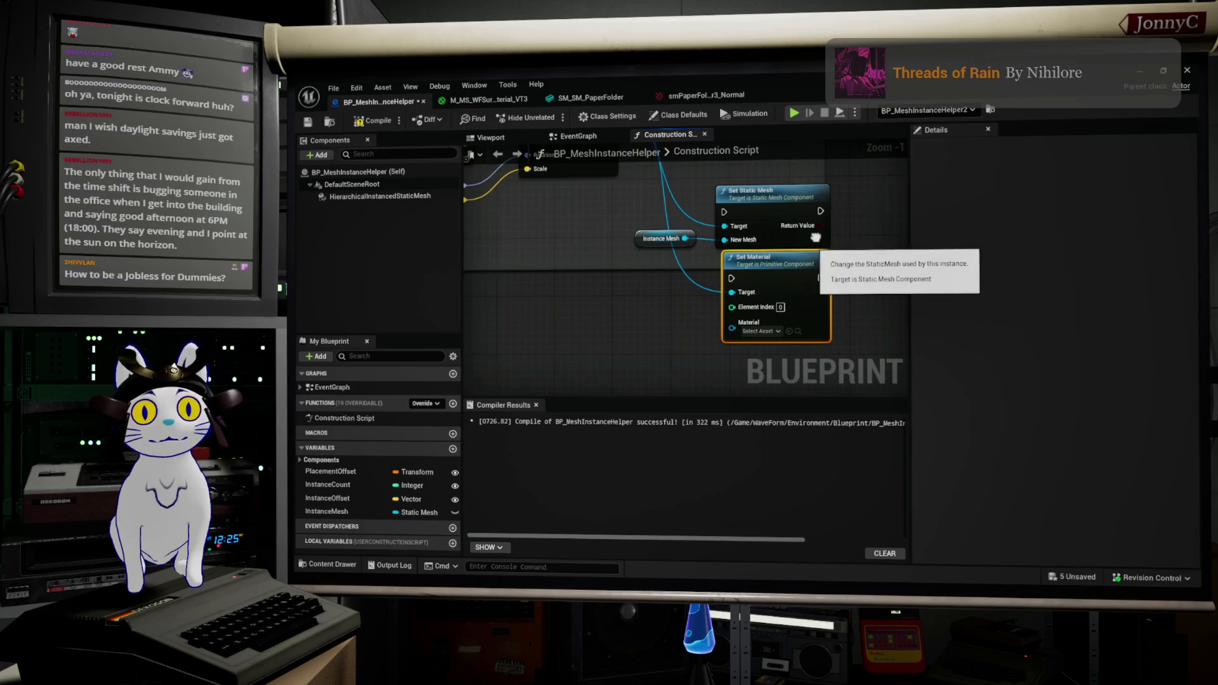
drag(728, 332, 695, 327)
text(prom)
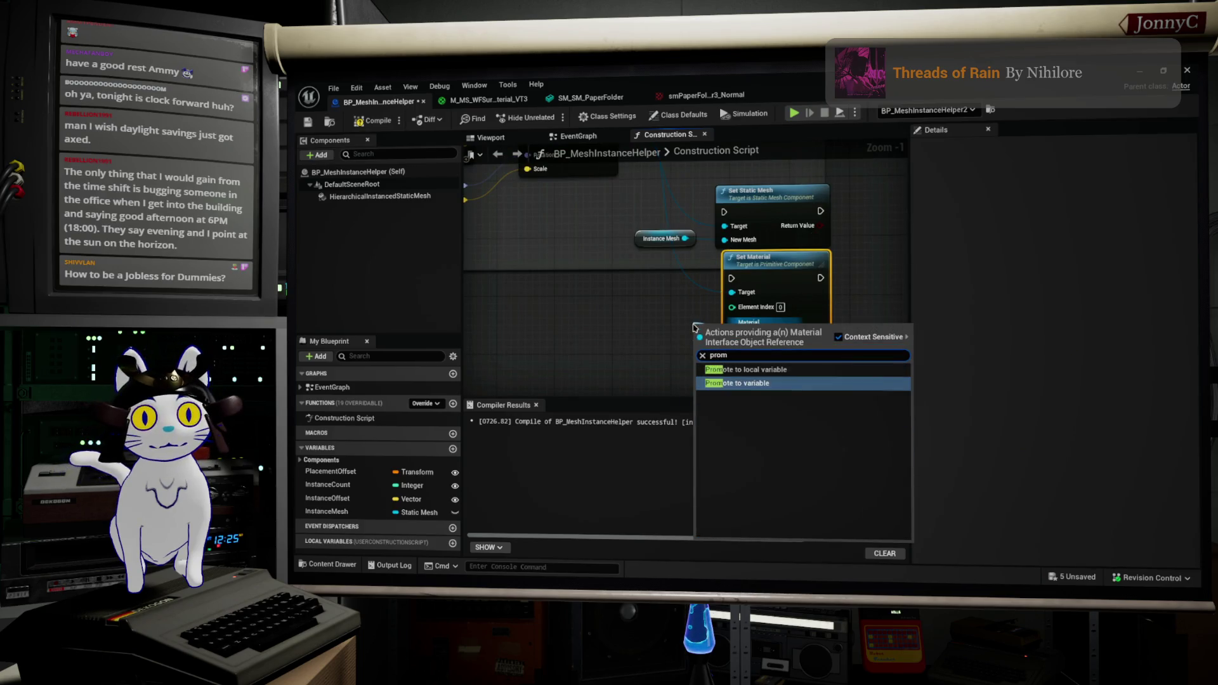
key(Return)
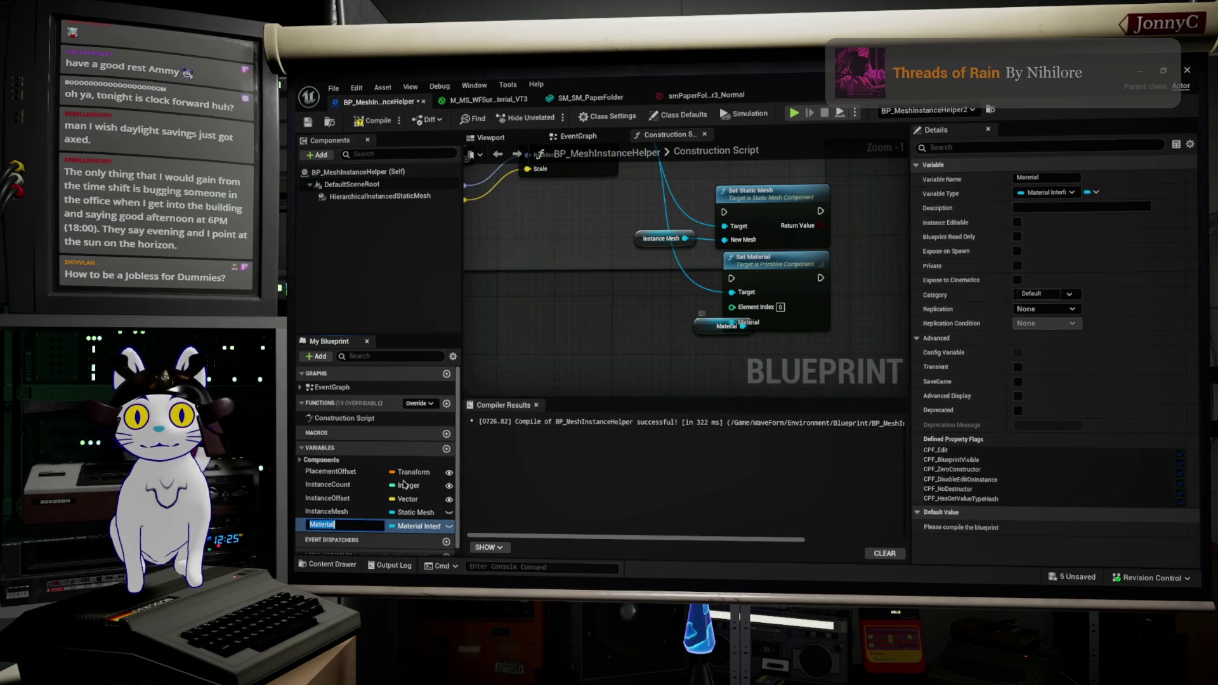
Name the new variable InstanceMaterial and make it instance editable
click(341, 526)
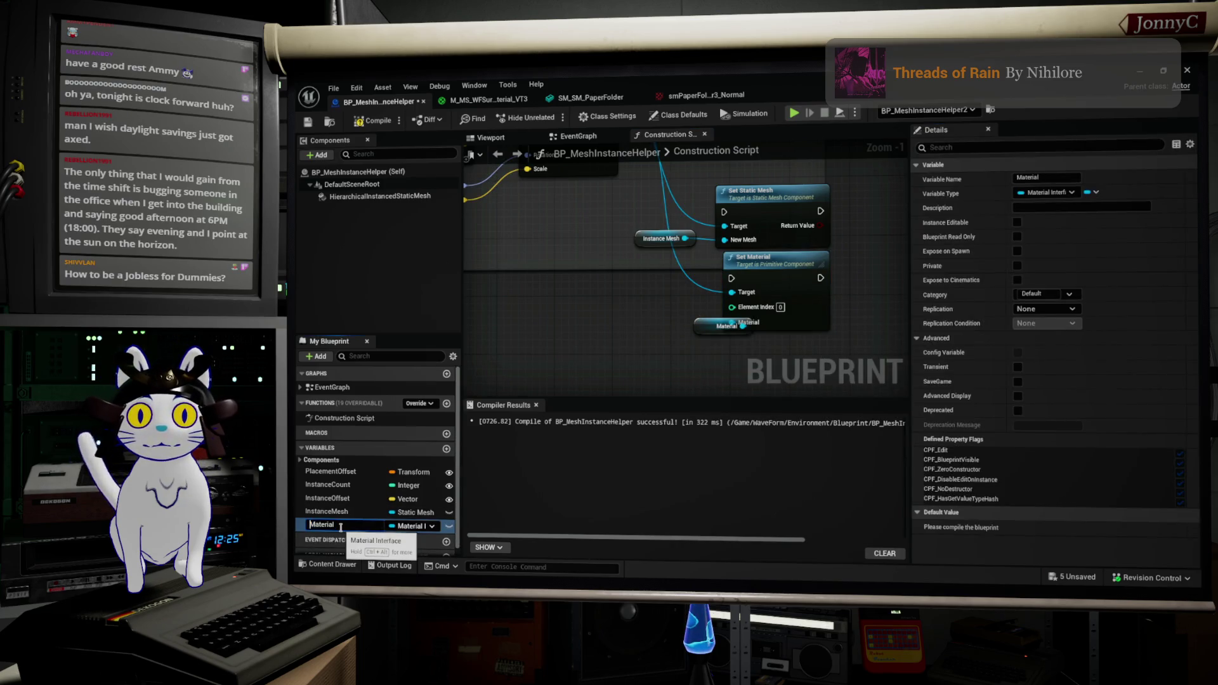
key(Home)
key(Return)
click(449, 525)
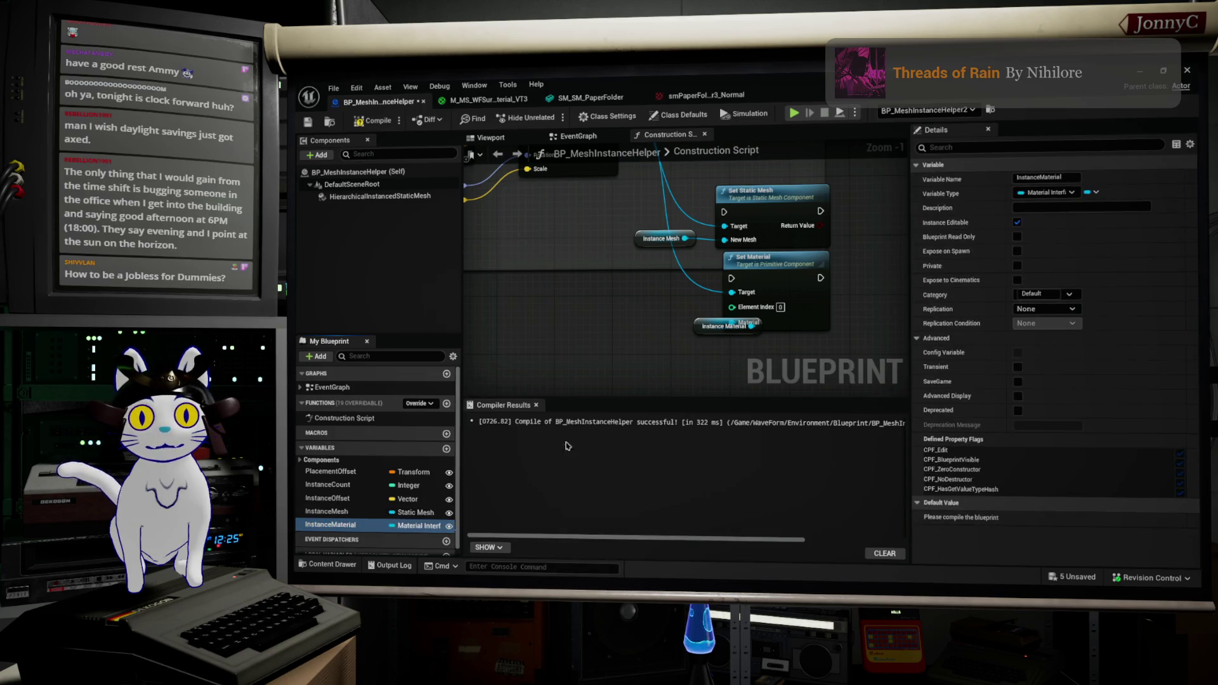
Compile and save the blueprint, then check the InstanceMesh variable's default value
click(785, 203)
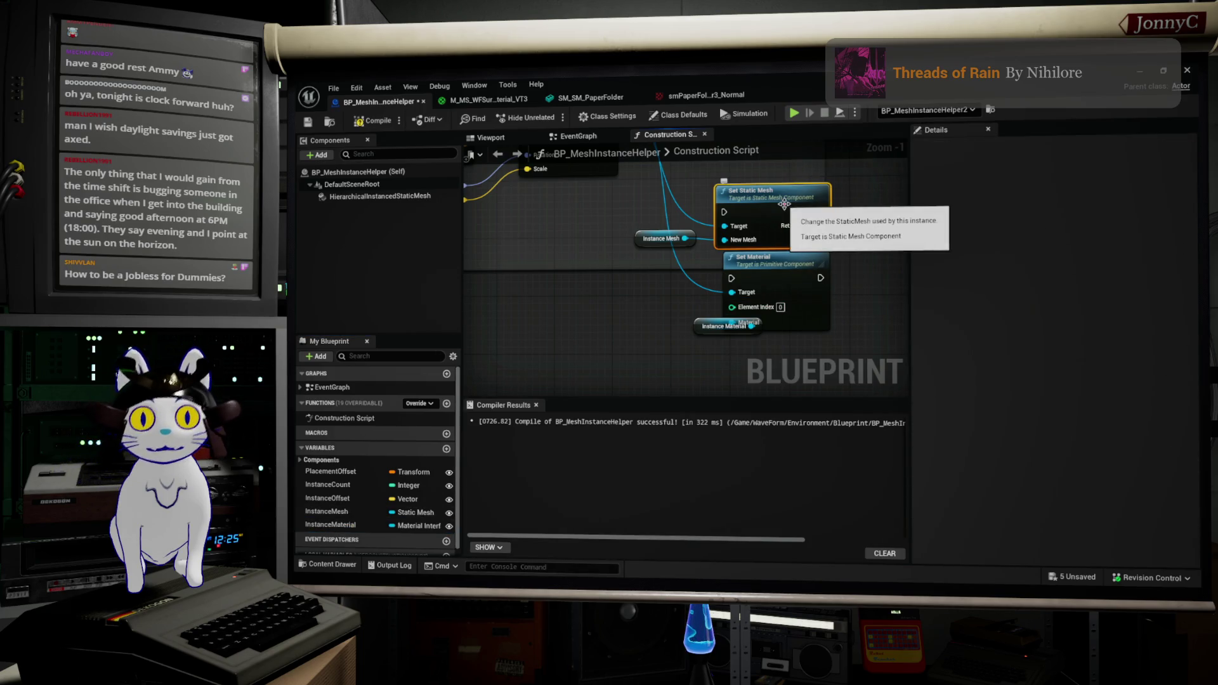
scroll(786, 241, down, 1)
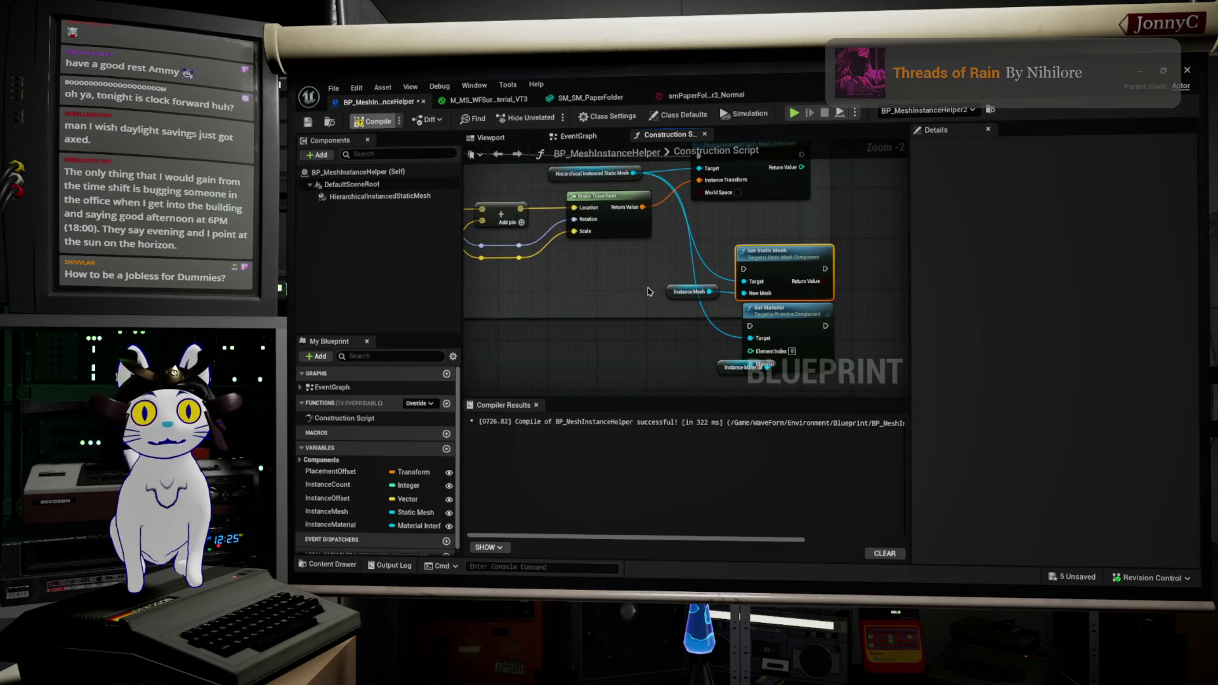
key(ctrl+s)
click(688, 291)
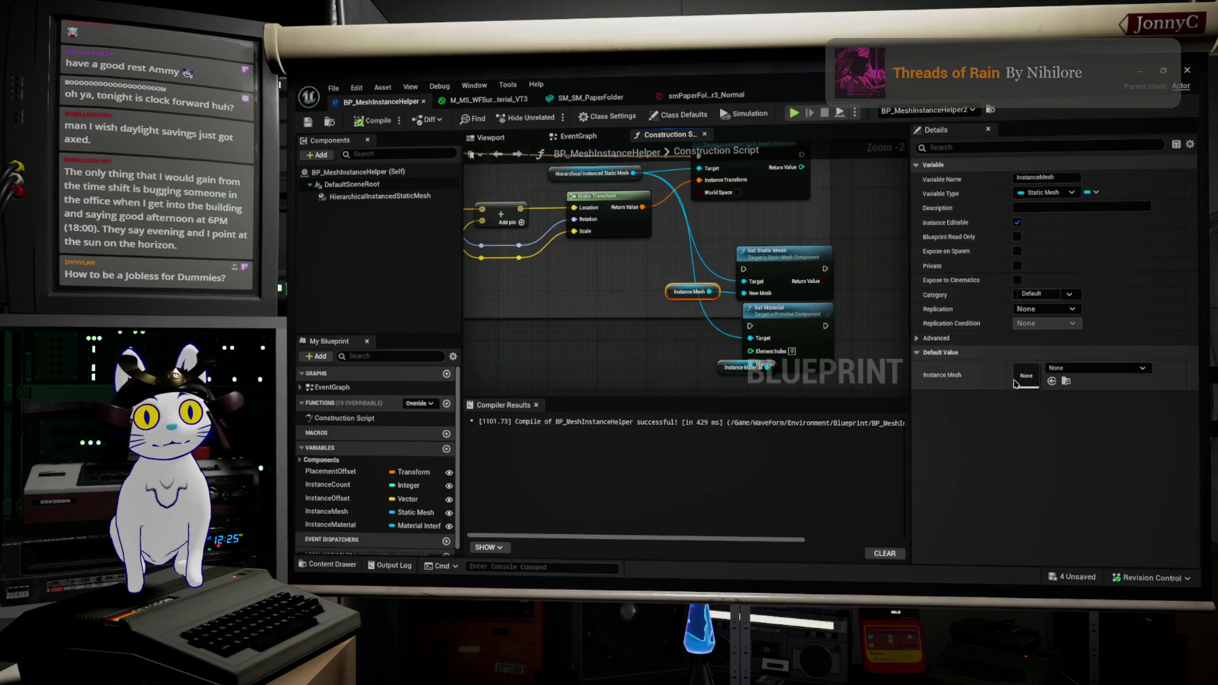
mouse_move(787, 78)
mouse_down()
mouse_move(634, 318)
mouse_move(609, 304)
mouse_move(621, 273)
mouse_move(806, 197)
mouse_up()
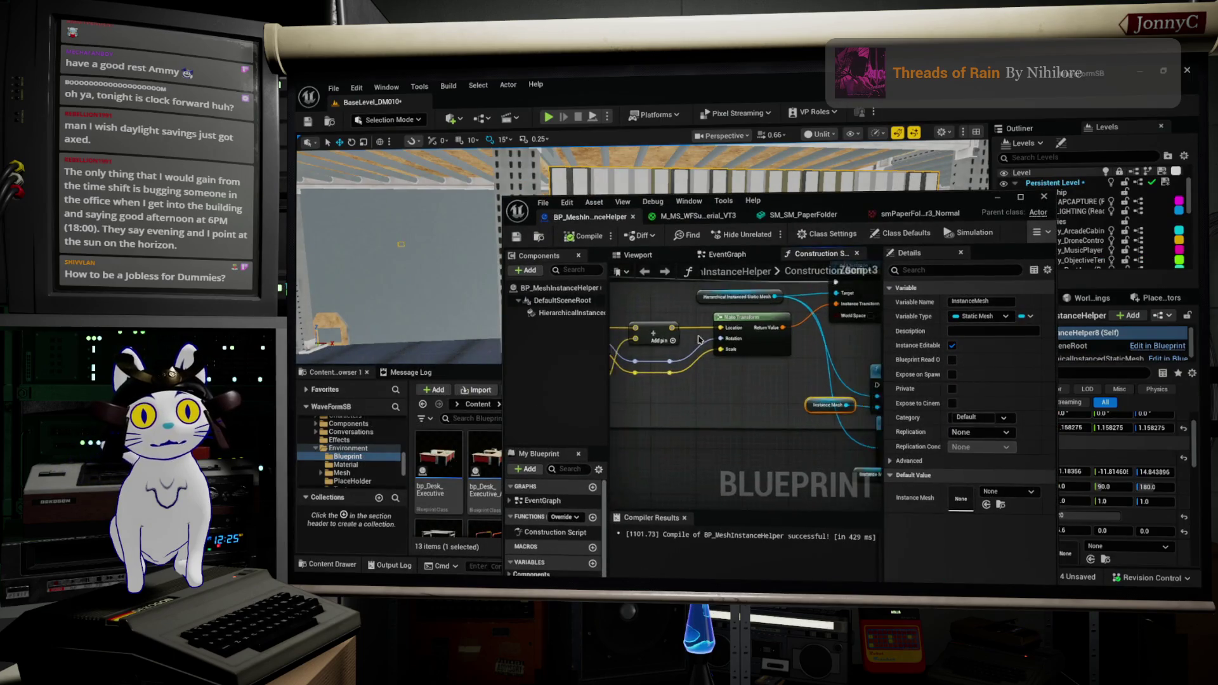
Pan the construction script graph to inspect the Add Instance and Set Static Mesh nodes
scroll(742, 393, down, 3)
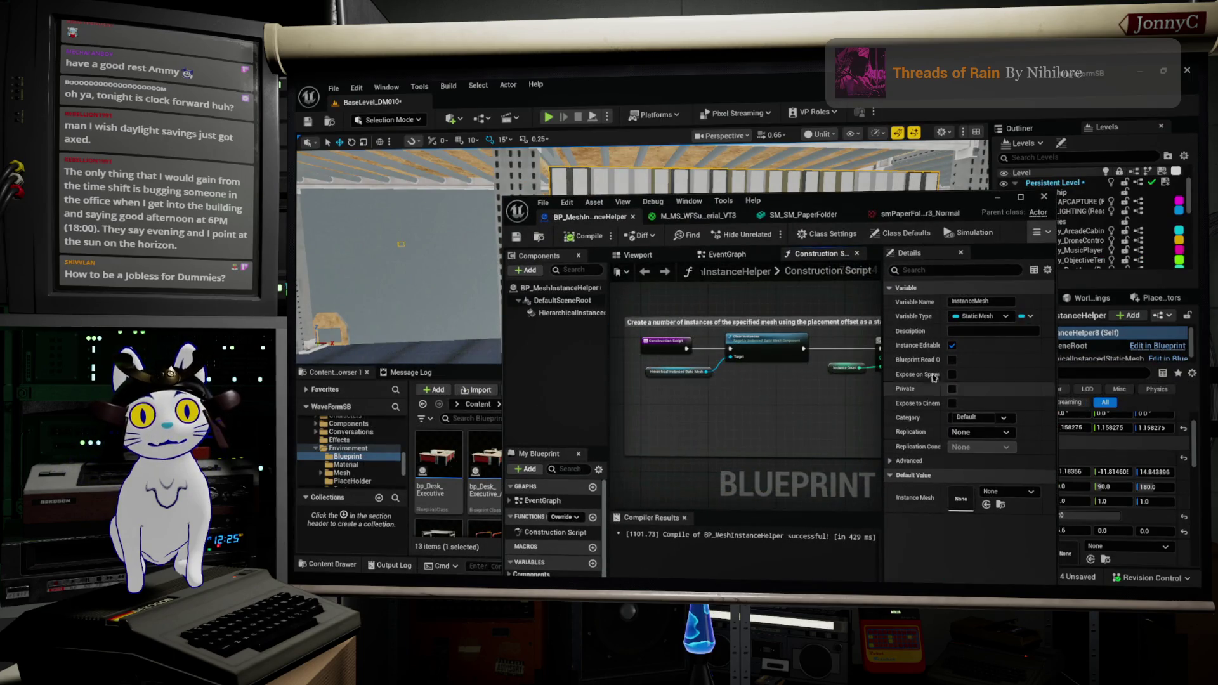
click(761, 381)
mouse_move(761, 381)
mouse_down()
mouse_move(634, 362)
mouse_move(578, 368)
mouse_up()
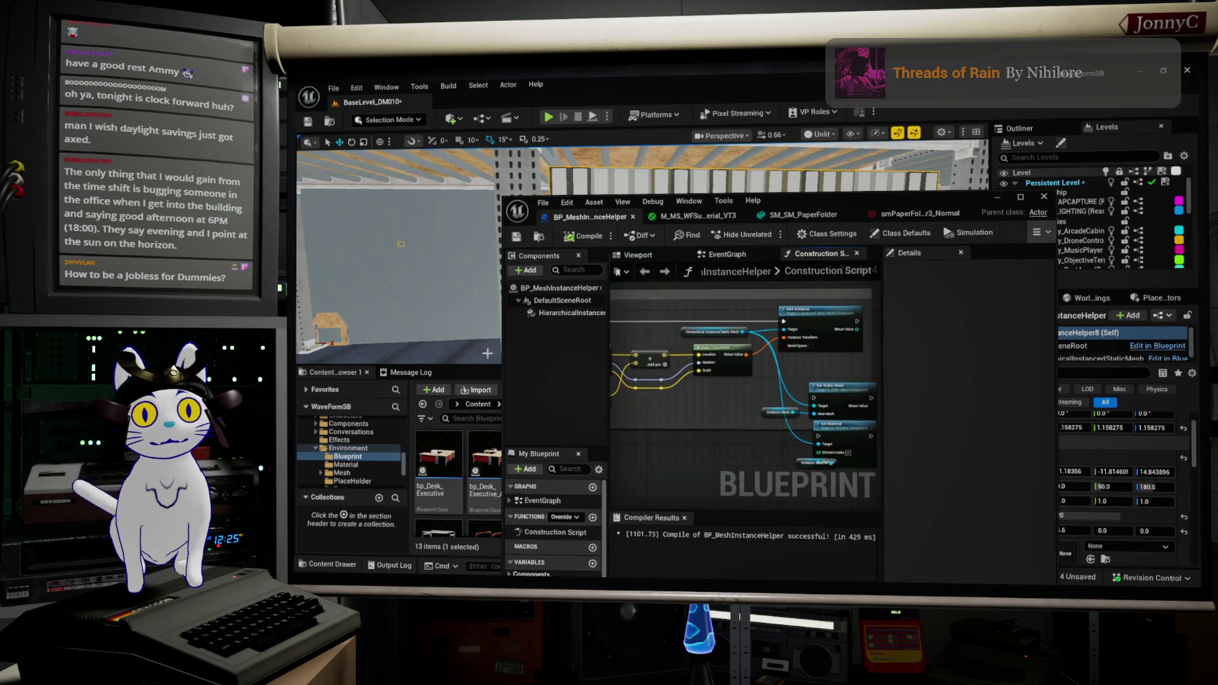
click(793, 317)
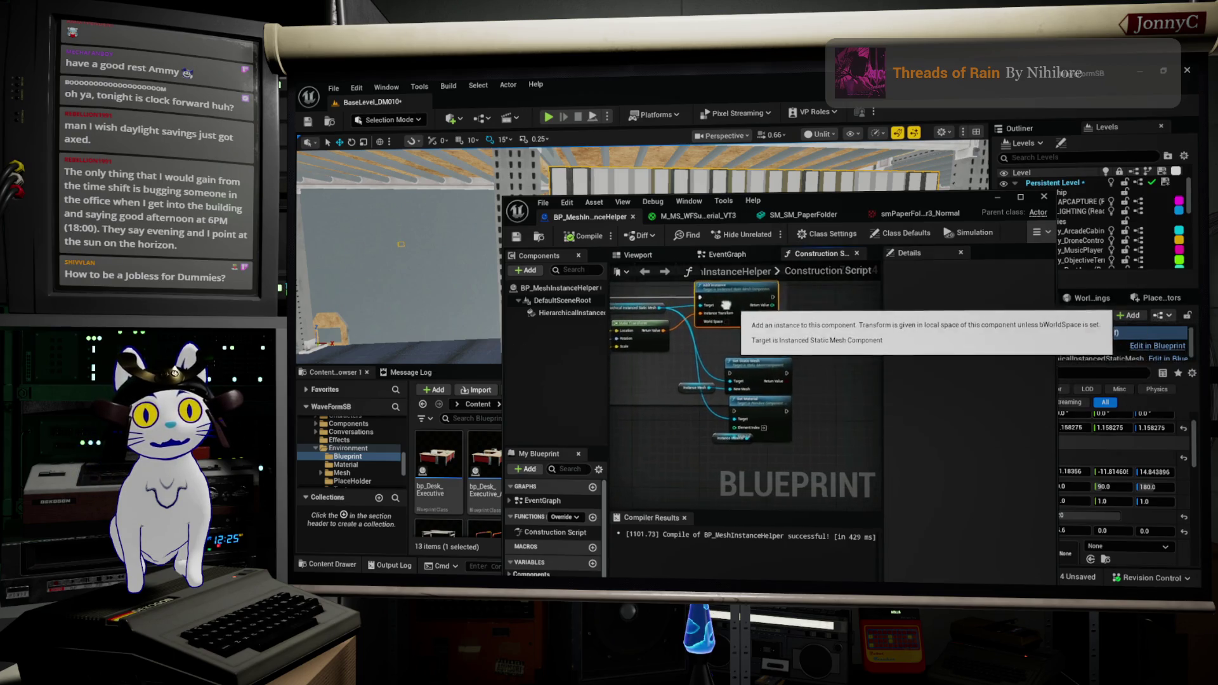
drag(793, 317, 710, 293)
drag(825, 200, 694, 172)
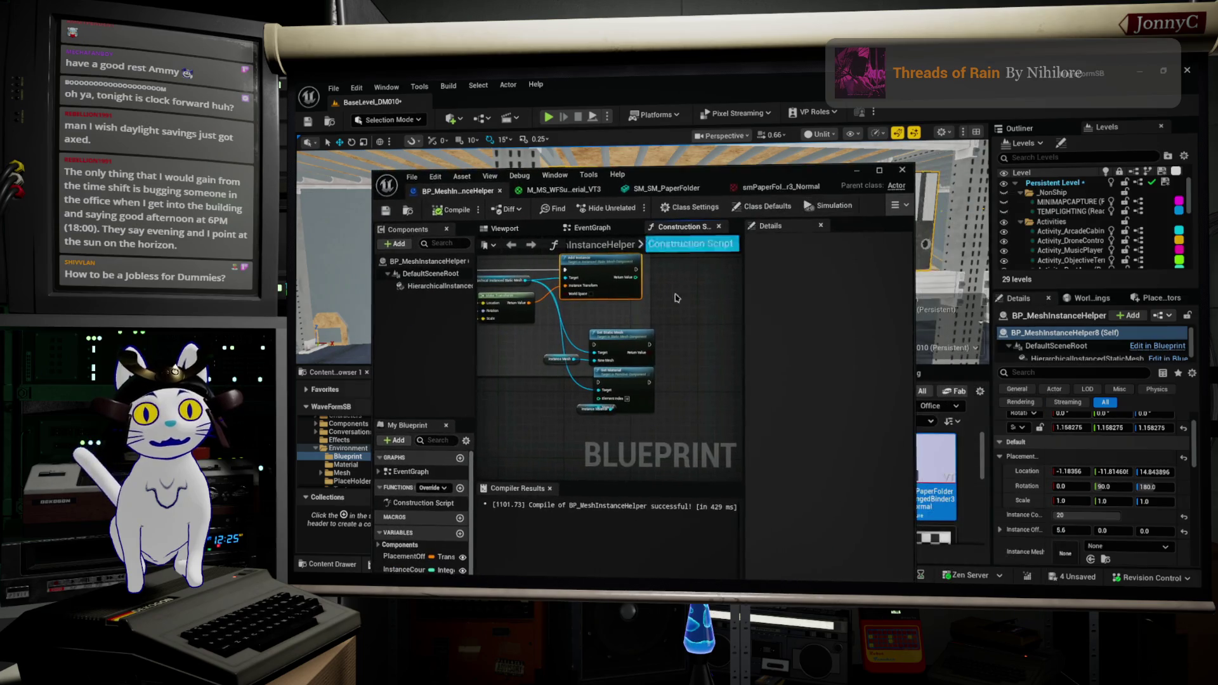
scroll(714, 385, up, 2)
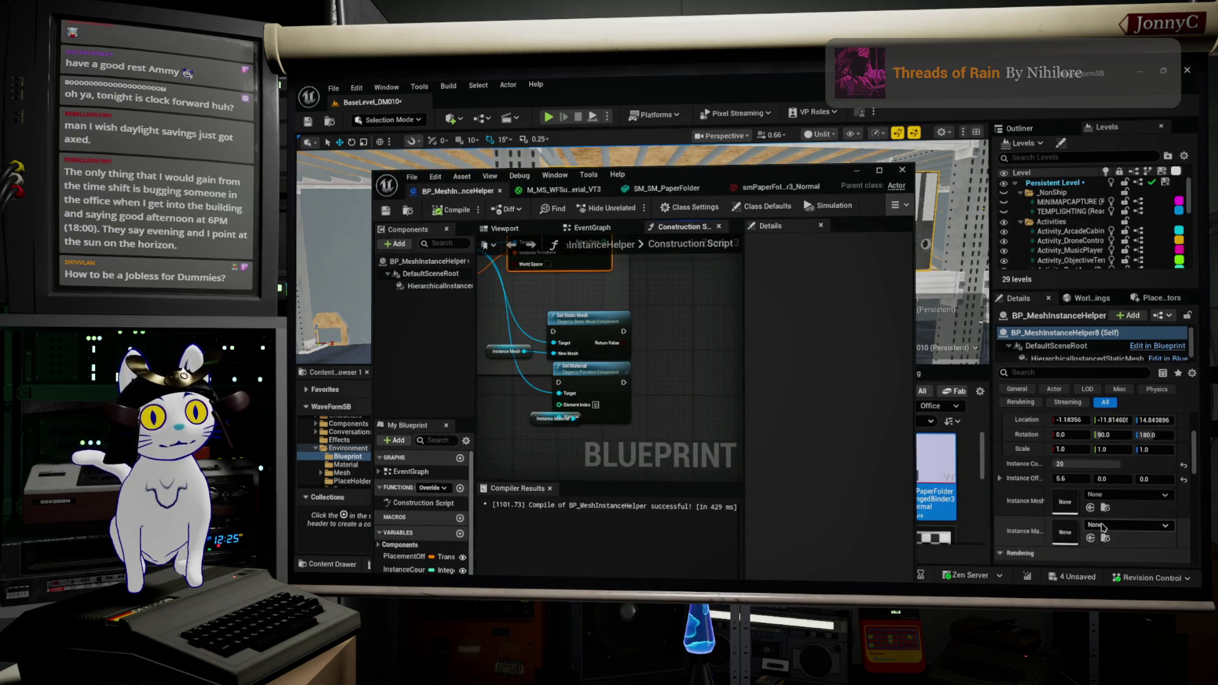
drag(589, 335, 621, 370)
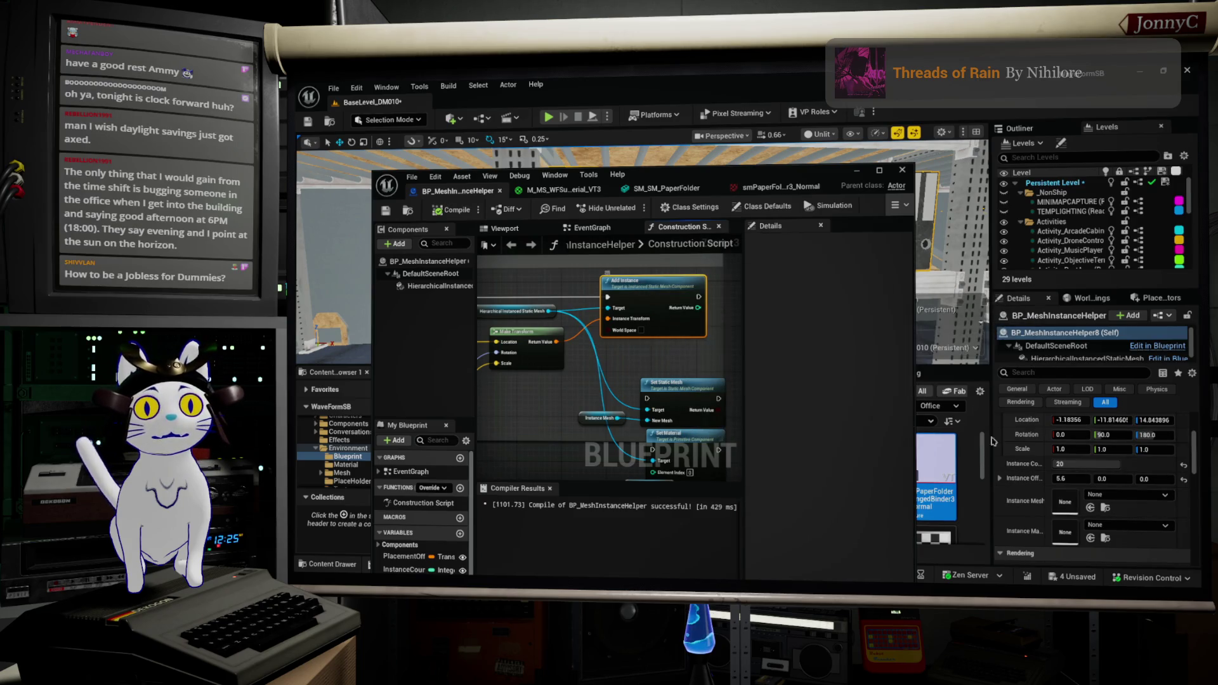
scroll(1064, 486, down, 1)
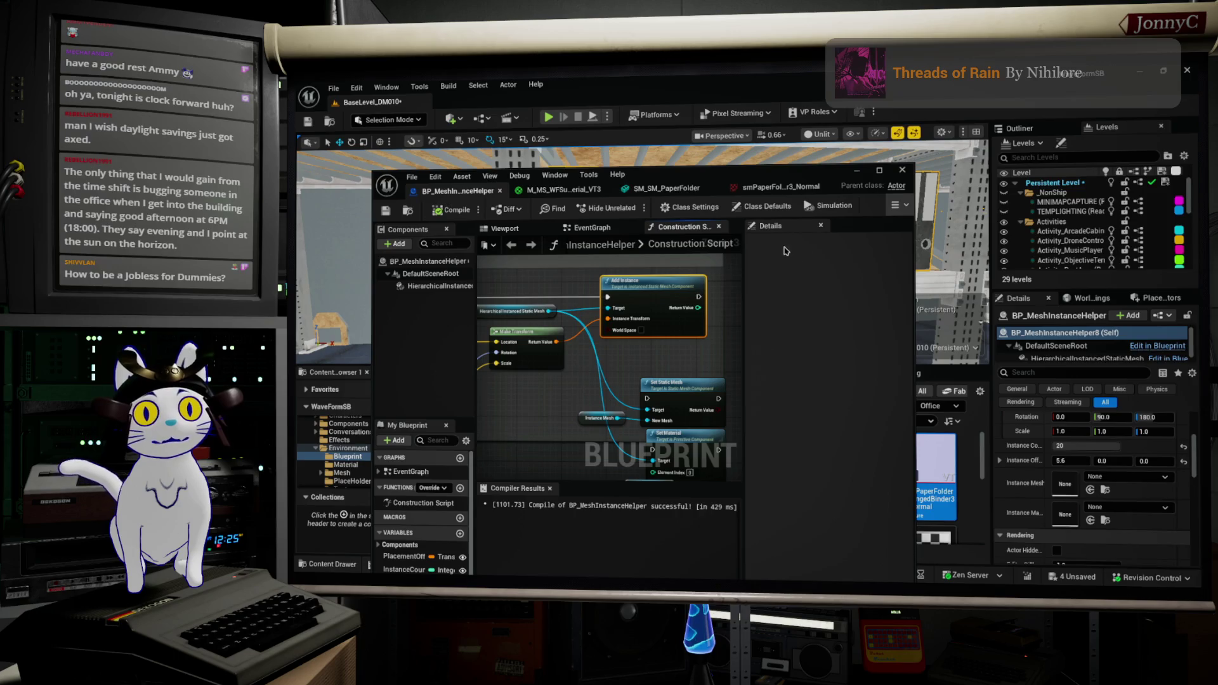
drag(672, 294, 579, 337)
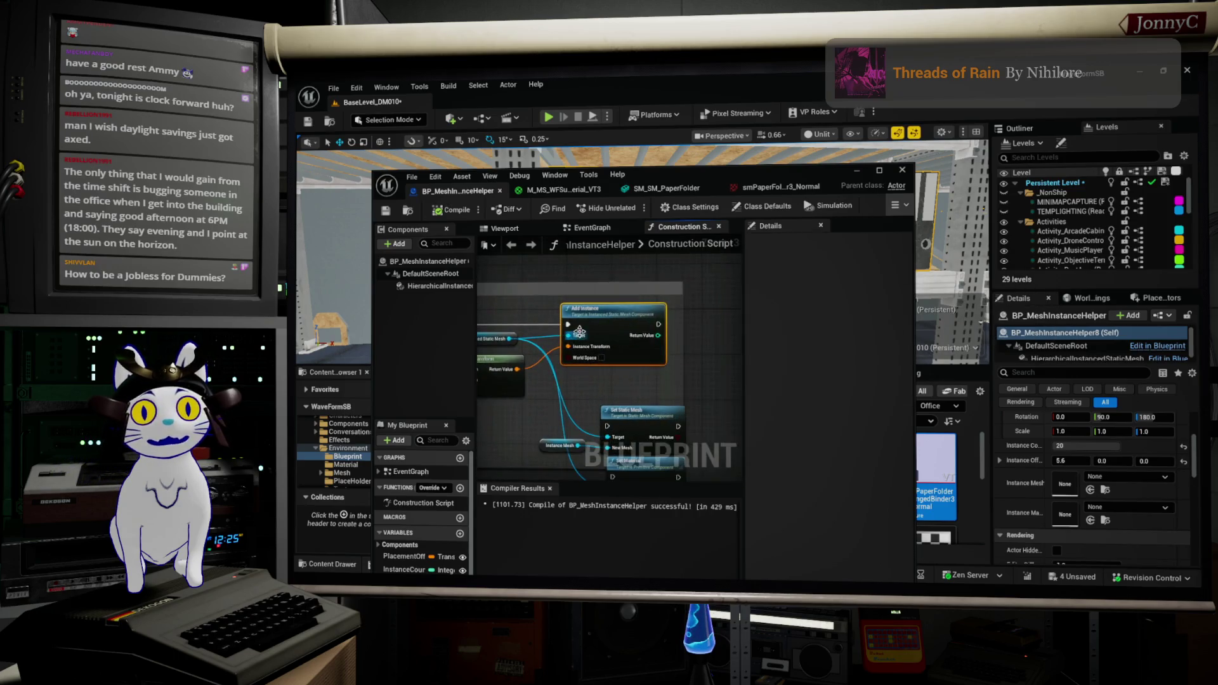
Inspect the Set Static Mesh node, the instanced mesh component getter, and the Add Instance node
click(635, 411)
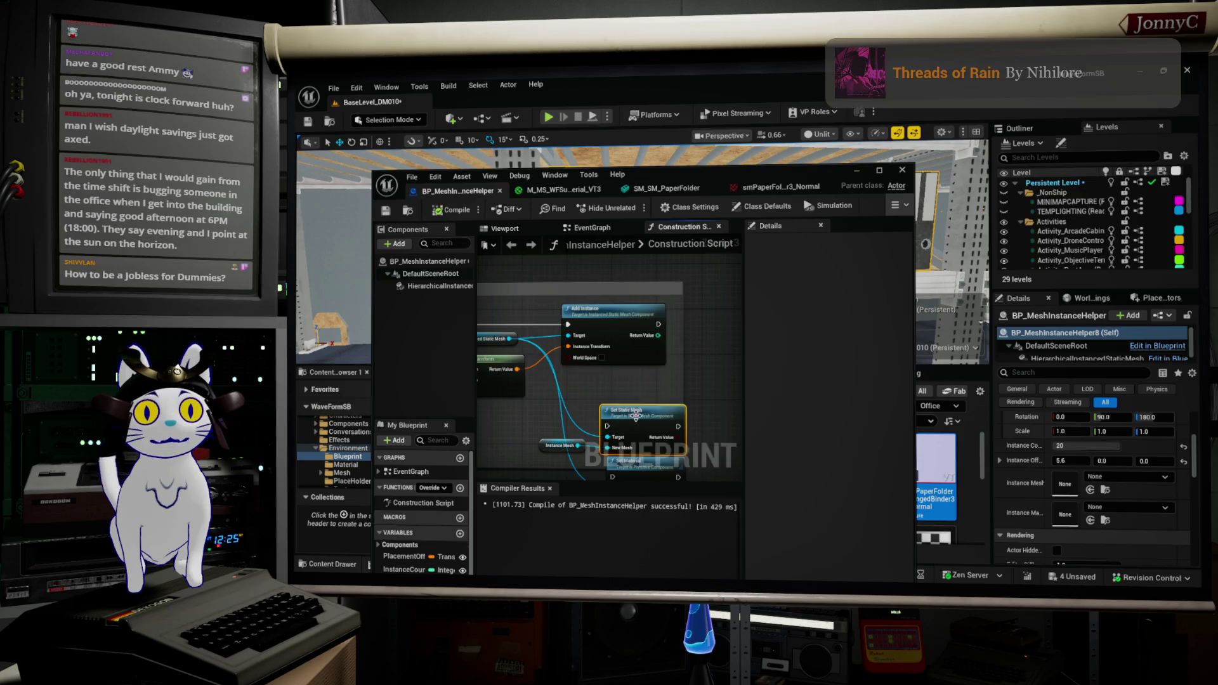
drag(538, 349, 546, 352)
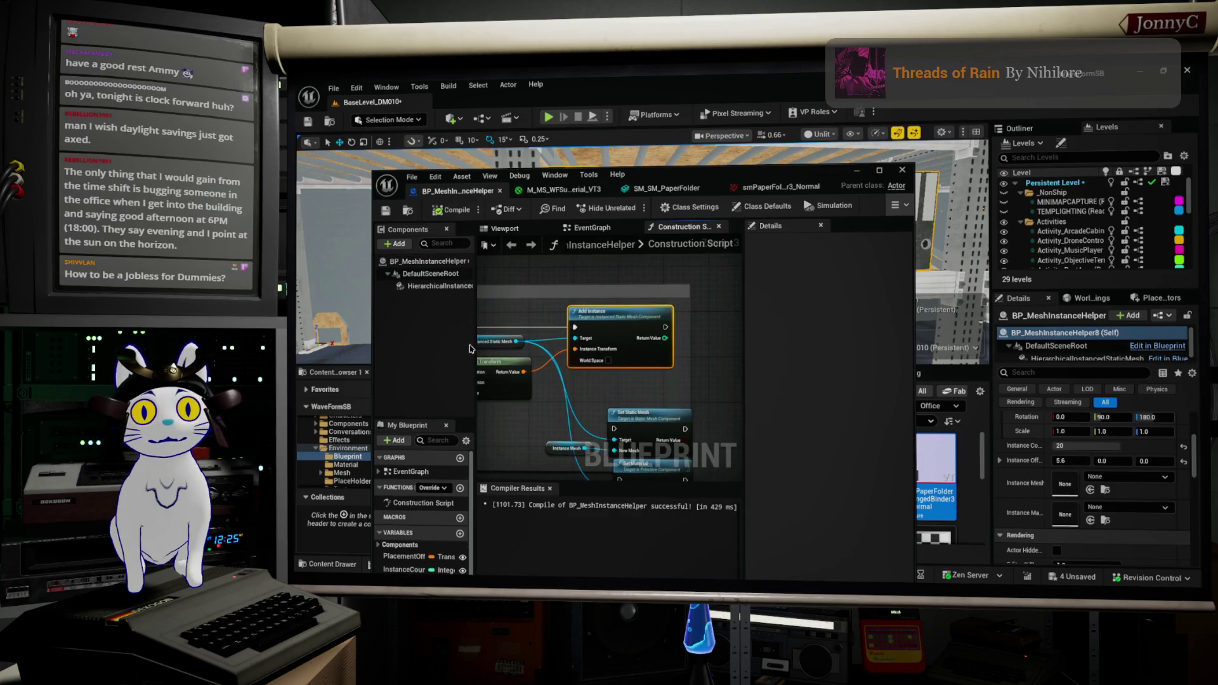
click(487, 343)
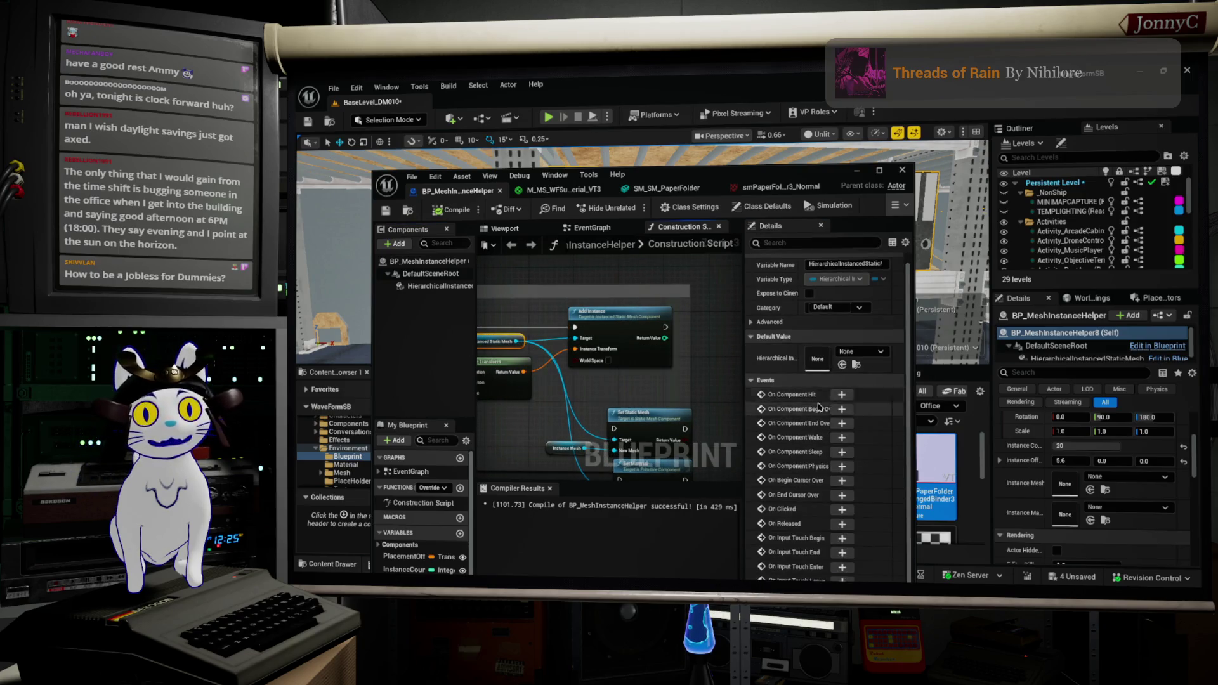
scroll(818, 406, down, 1)
mouse_move(592, 392)
mouse_down()
mouse_move(678, 424)
mouse_move(664, 428)
mouse_up()
click(680, 354)
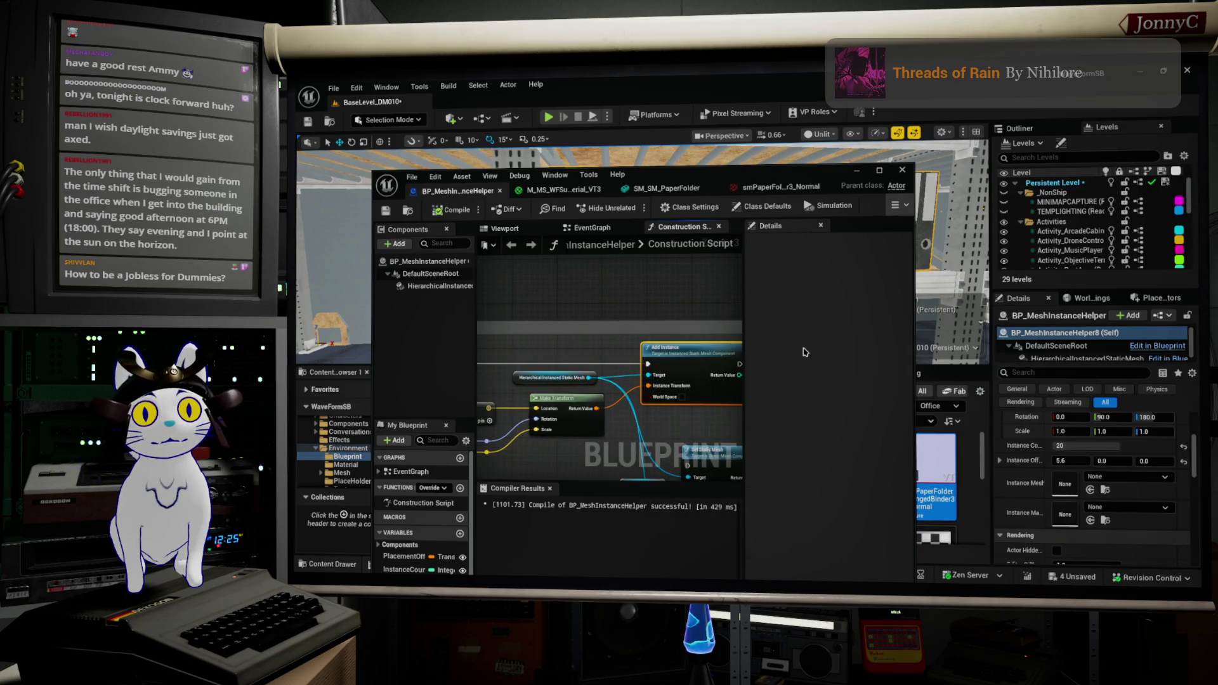
drag(741, 377, 755, 365)
key(Escape)
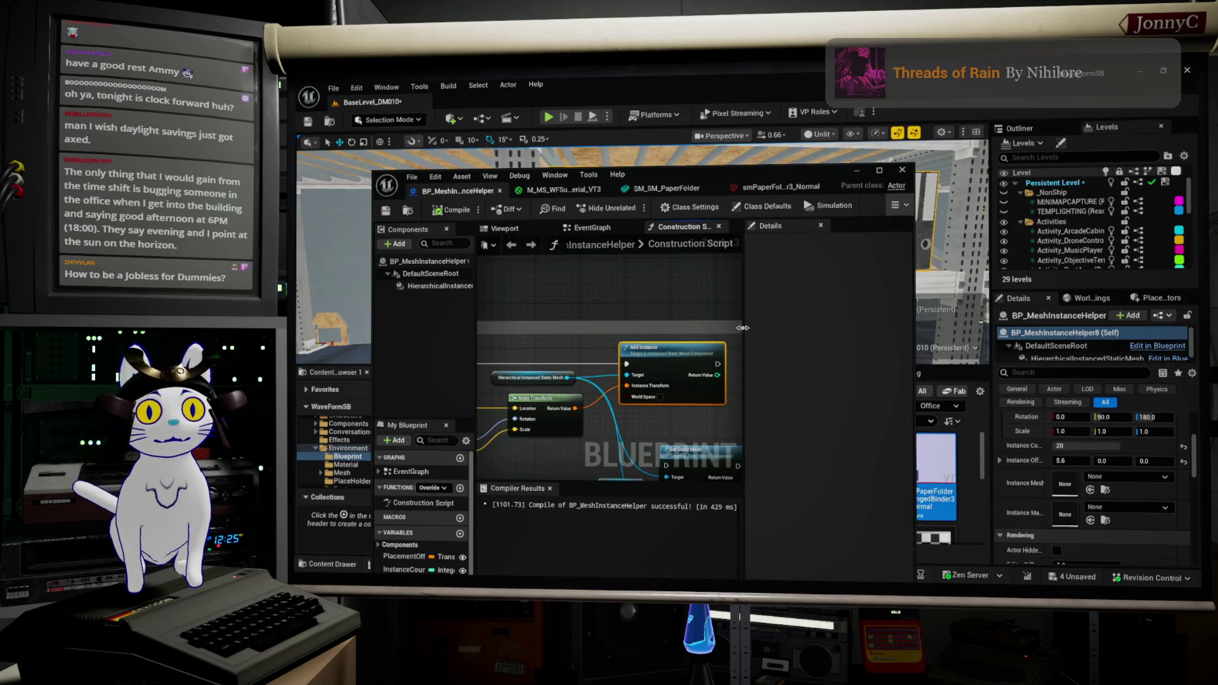
Maximize the blueprint editor and select the HierarchicalInstancedStaticMesh component to view its settings
drag(743, 328, 802, 328)
scroll(613, 384, up, 3)
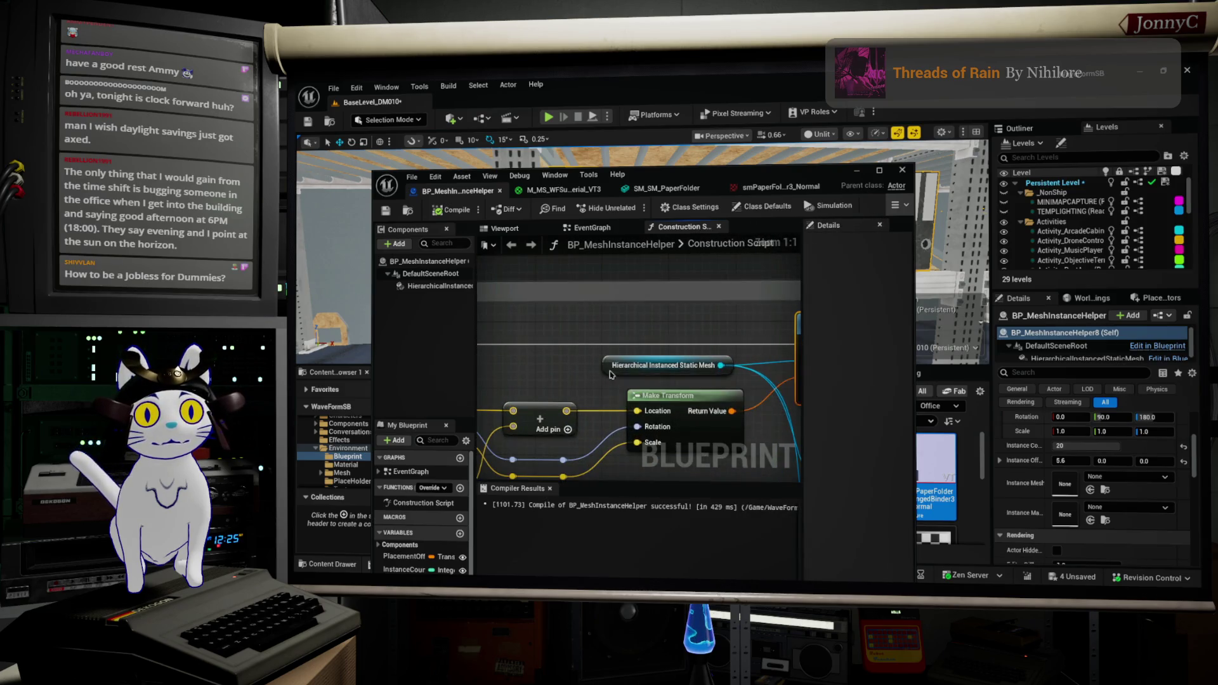
click(610, 369)
drag(802, 360, 766, 360)
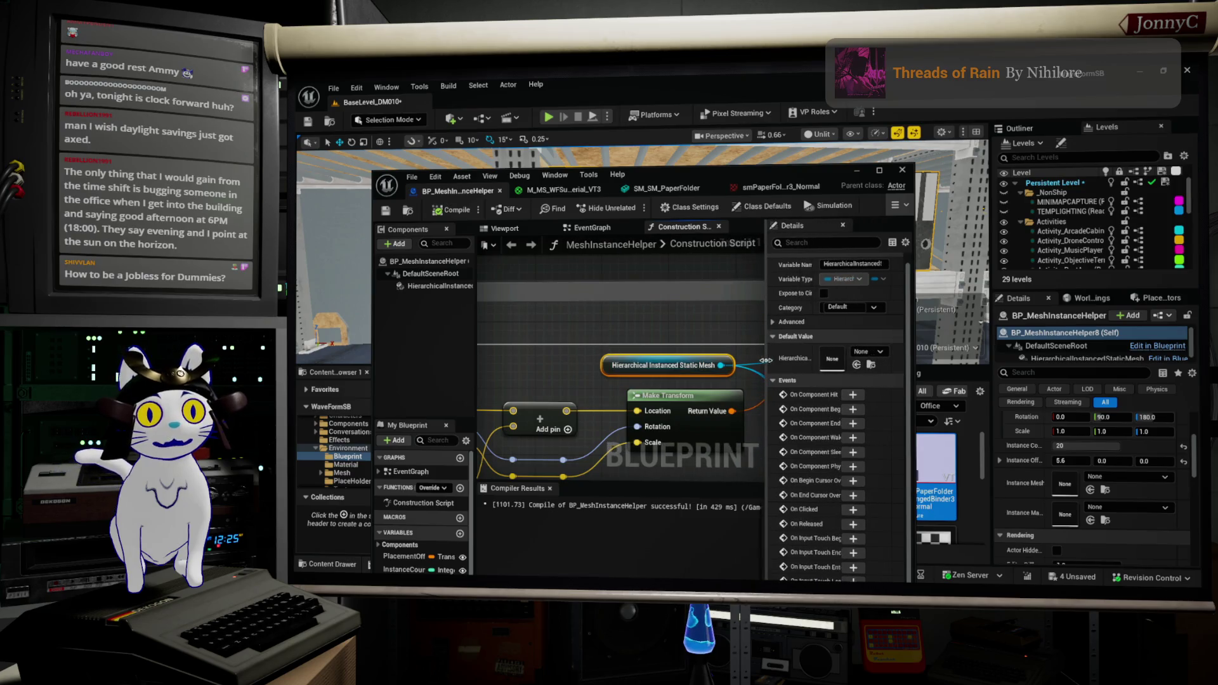
scroll(838, 419, up, 1)
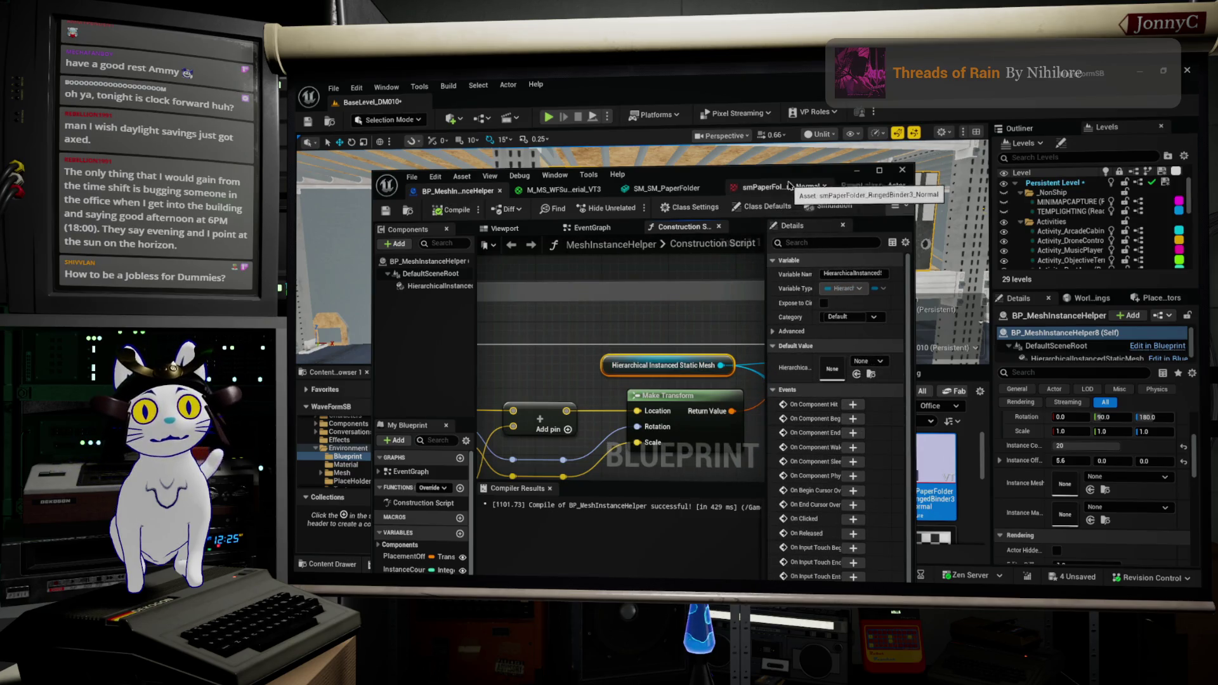
click(879, 170)
click(368, 198)
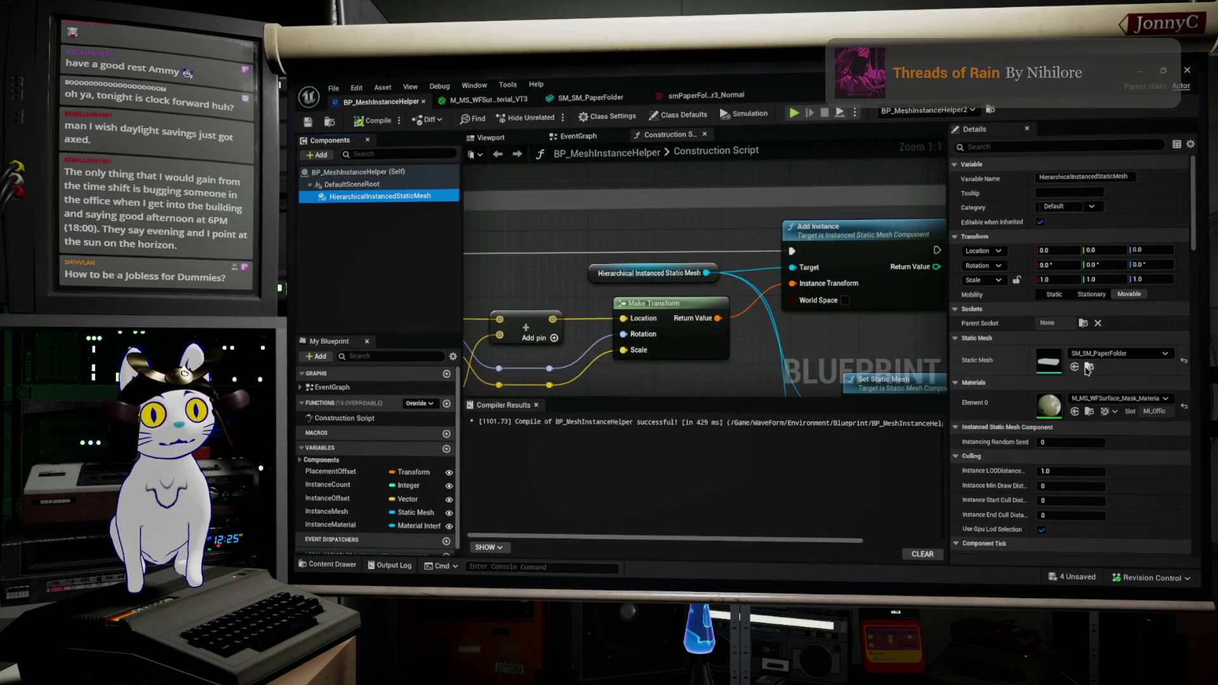
Review the Instance Mesh variable and HierarchicalInstancedStaticMesh component properties
mouse_move(894, 387)
mouse_down()
mouse_move(785, 323)
mouse_move(755, 273)
mouse_move(775, 294)
mouse_move(658, 304)
mouse_up()
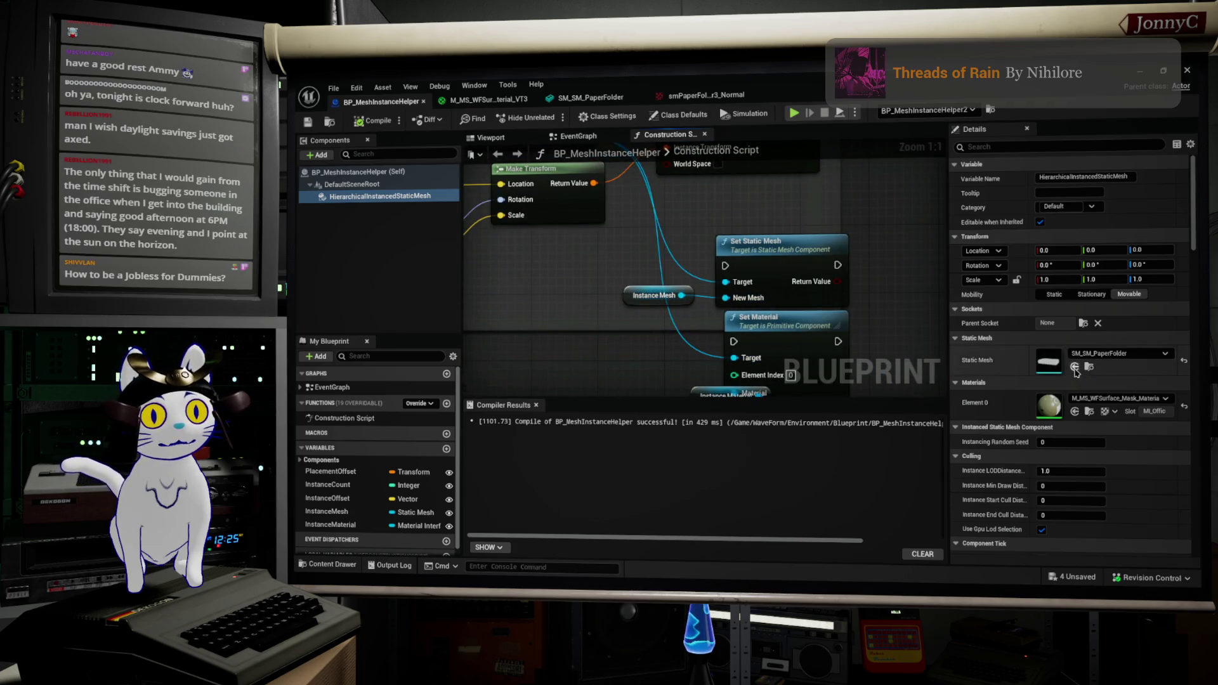
click(642, 302)
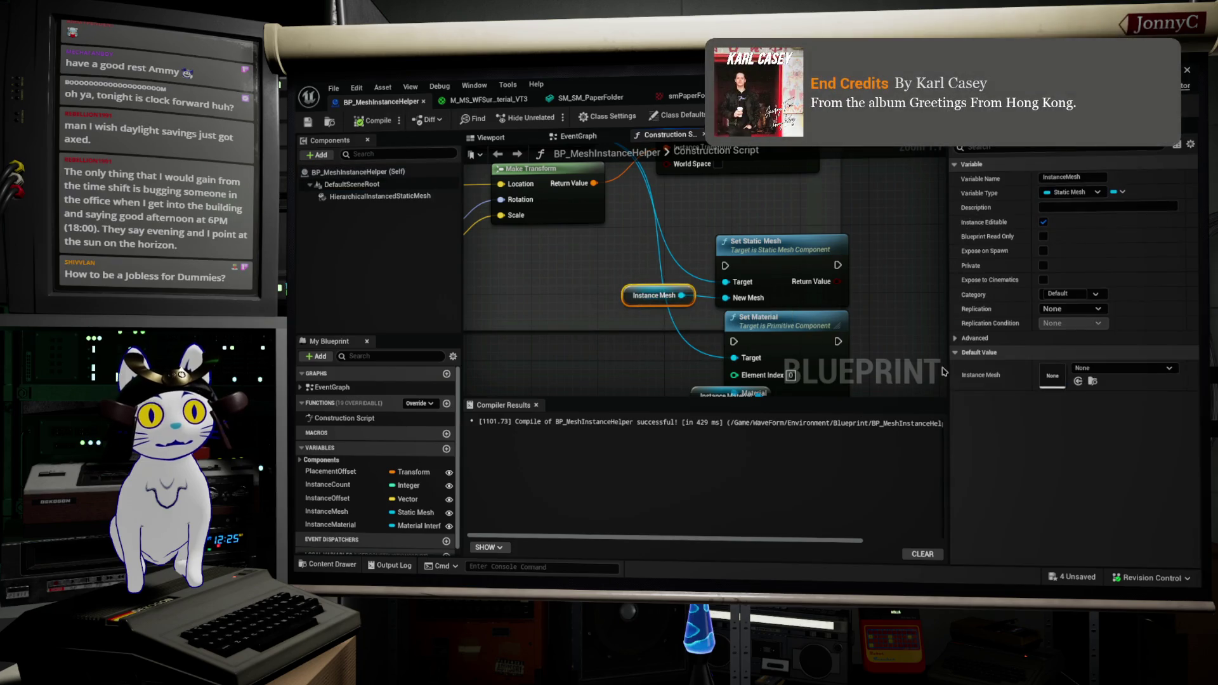
drag(665, 259, 781, 353)
click(381, 196)
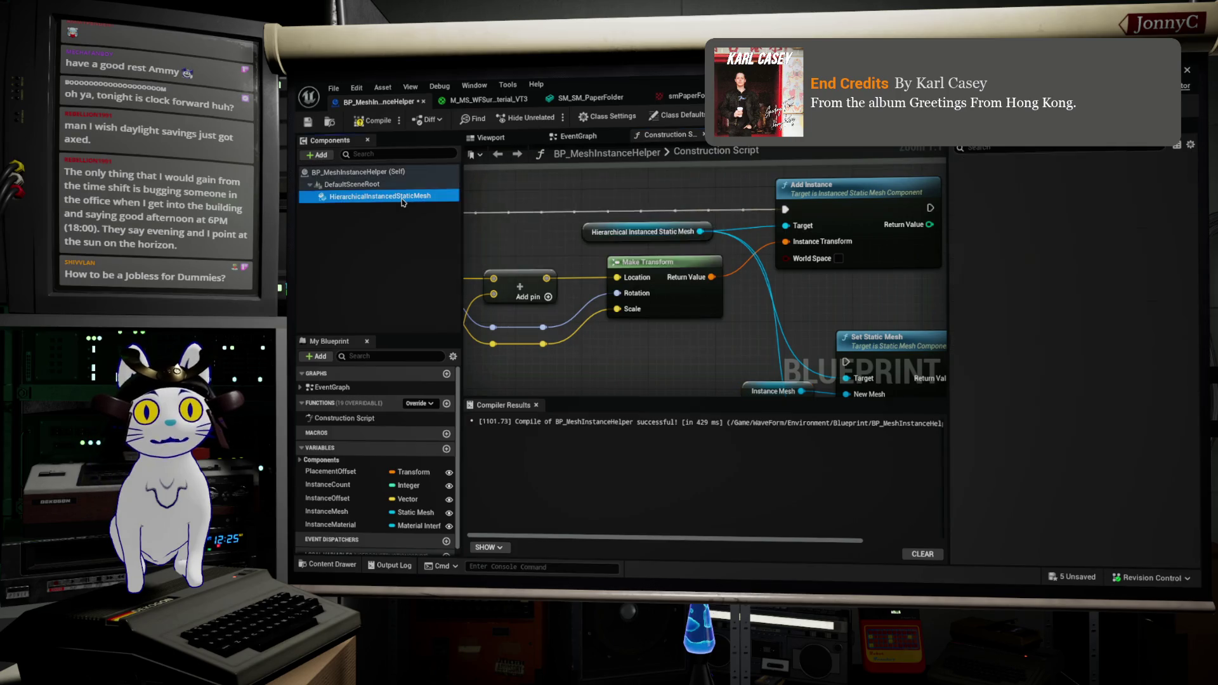
drag(685, 298, 635, 168)
Wire Instance Material into Set Material's Material input, compile and save, and reveal the level
click(802, 367)
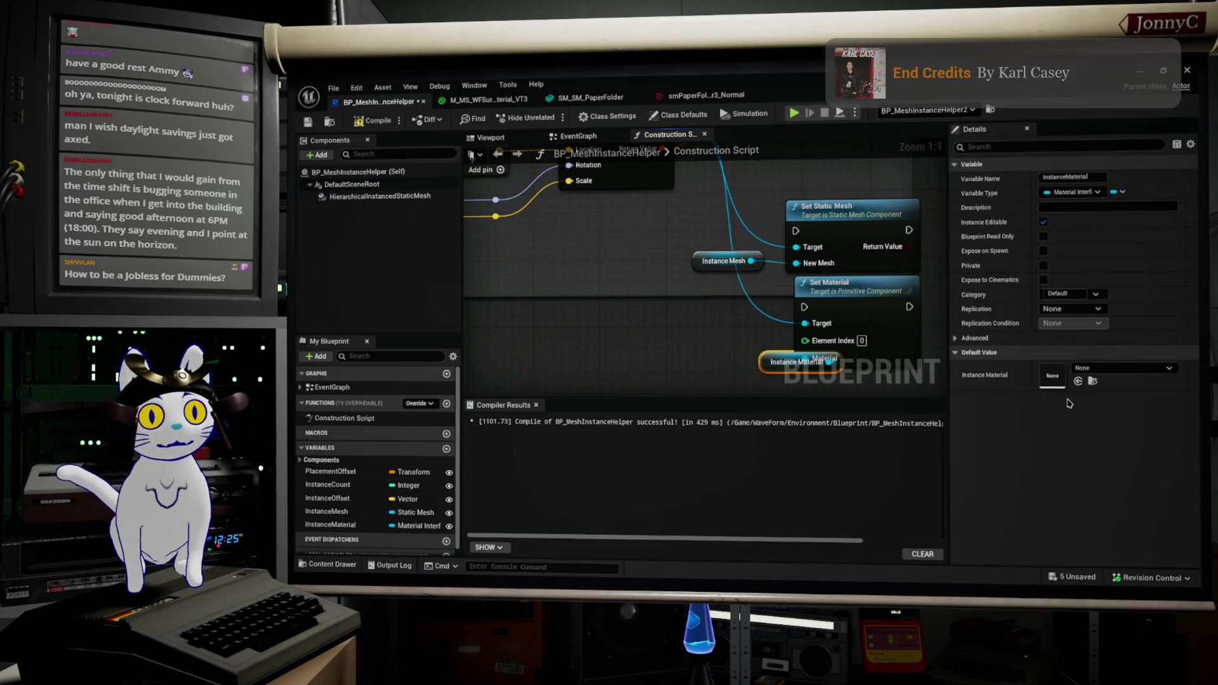
click(772, 358)
mouse_move(771, 359)
mouse_down()
mouse_move(683, 332)
mouse_move(684, 351)
mouse_up()
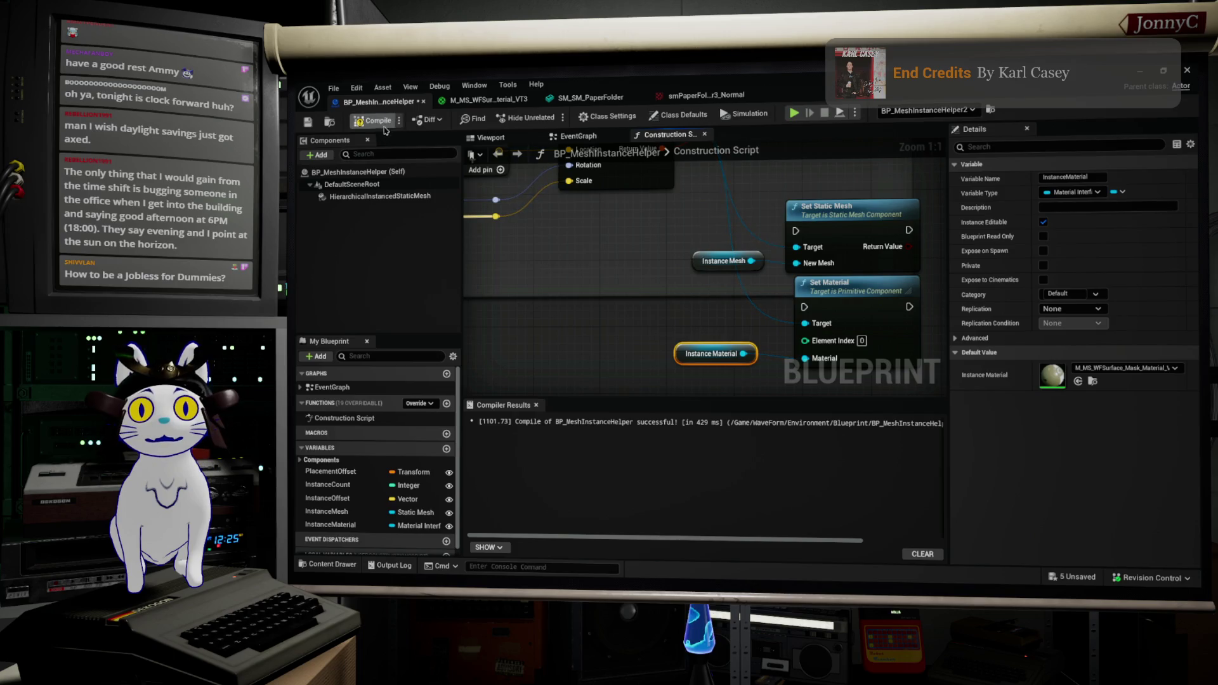
click(308, 121)
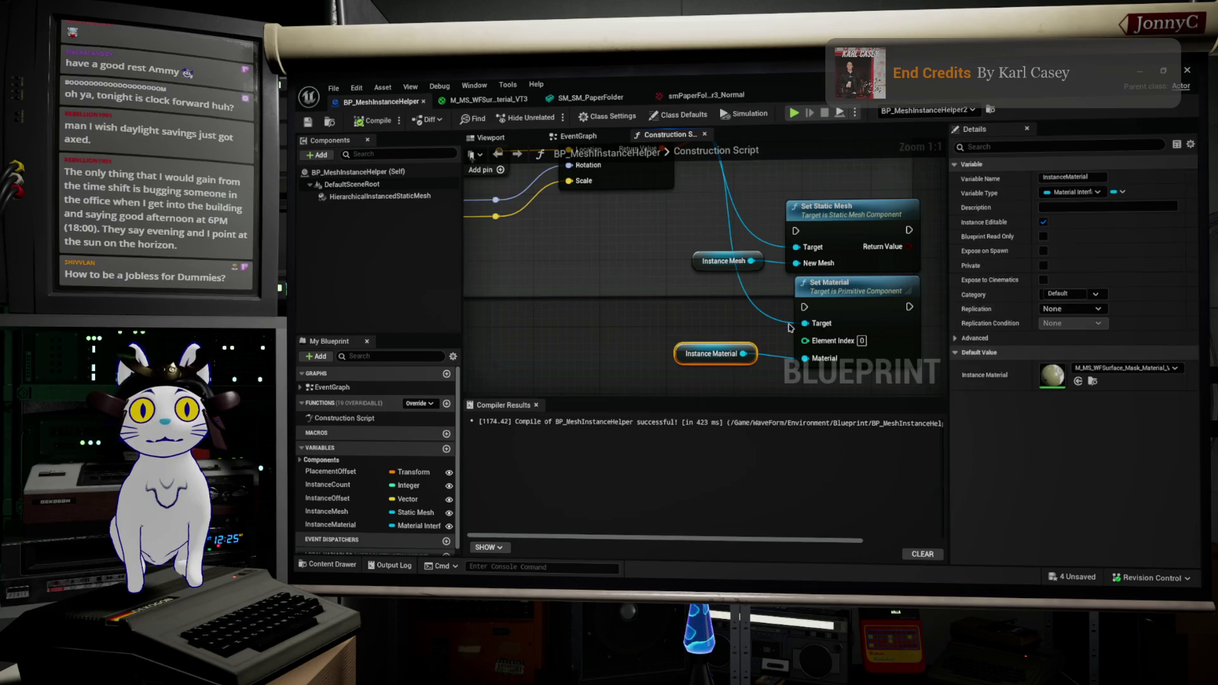
mouse_move(693, 90)
mouse_down()
mouse_move(730, 381)
mouse_move(793, 558)
mouse_move(831, 574)
mouse_up()
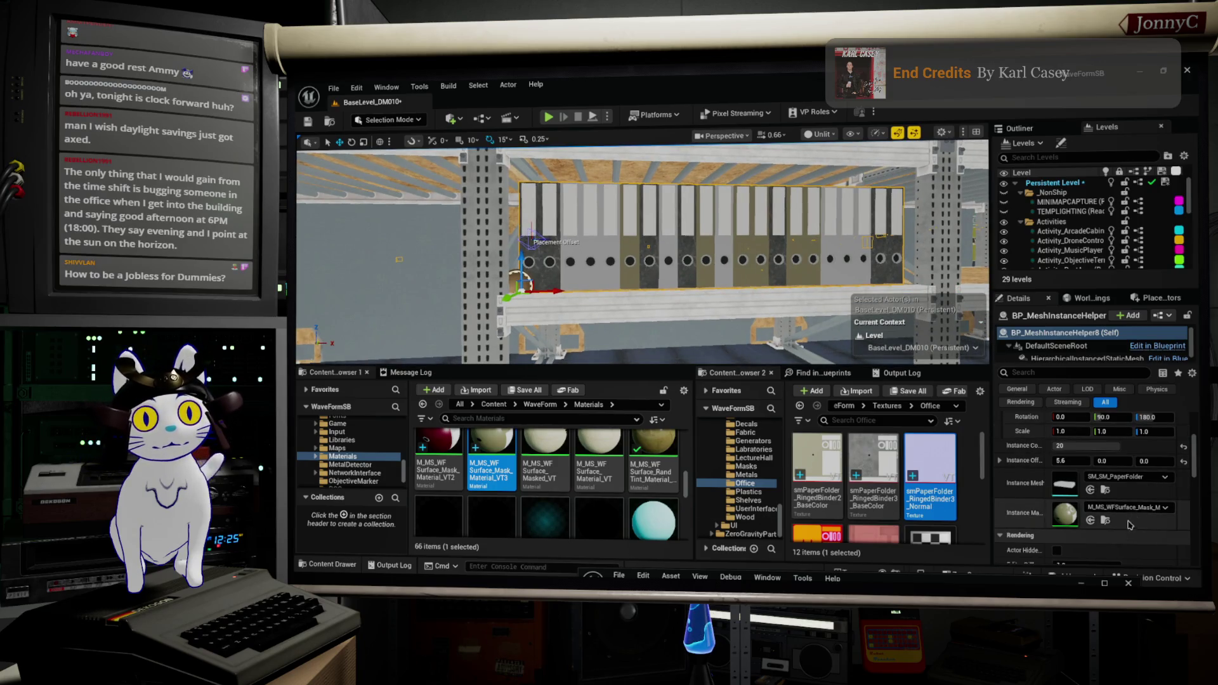
Set the placed binder row's Instance Material to the red material and maximize the blueprint editor again
click(1142, 508)
click(1147, 470)
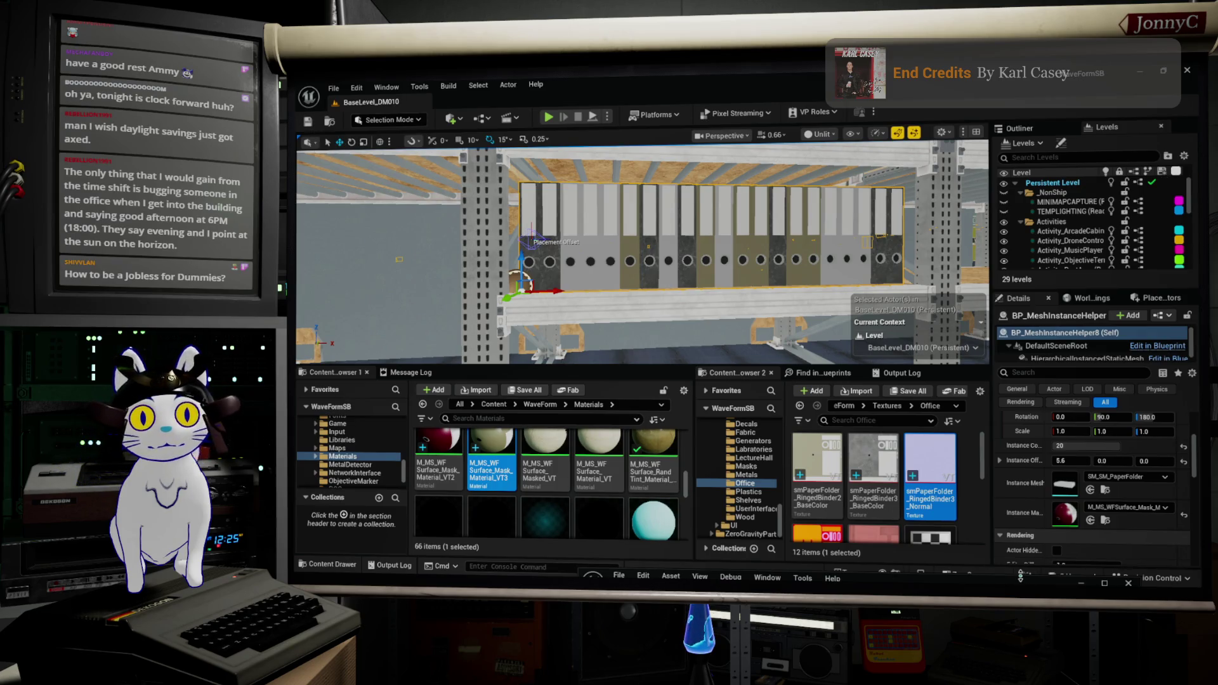
double_click(990, 582)
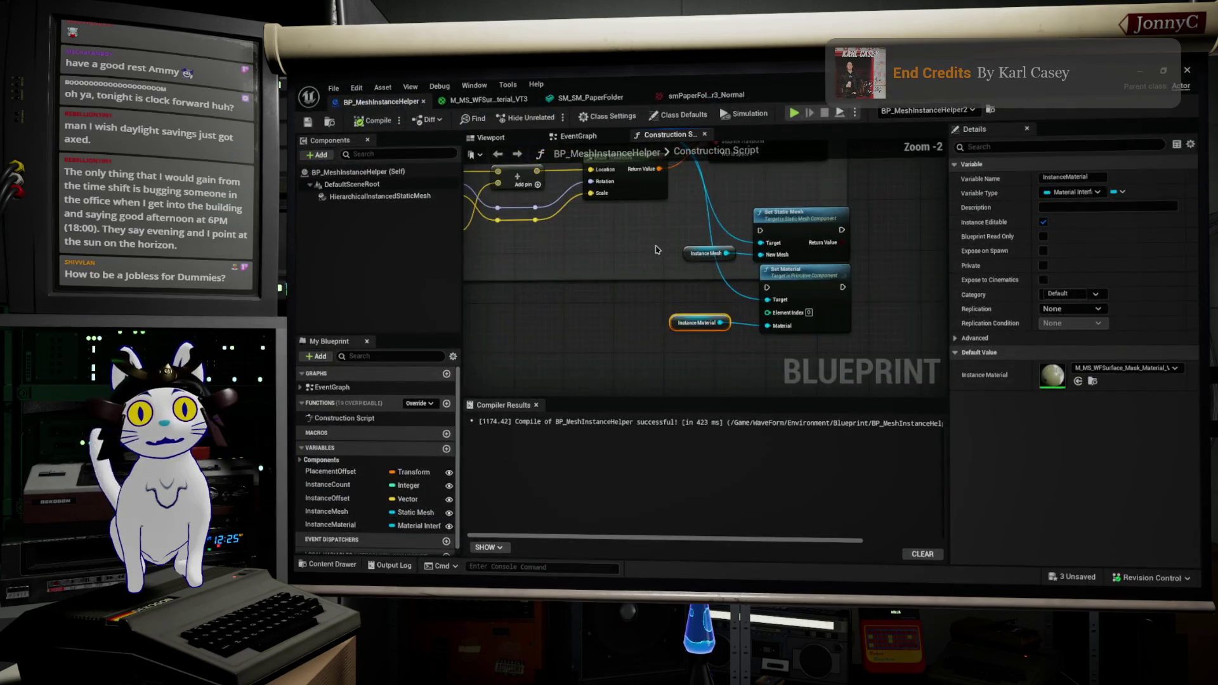
Move Set Material beside Set Static Mesh and chain its execution right after it
mouse_move(681, 372)
mouse_down()
mouse_move(624, 285)
mouse_move(907, 245)
mouse_move(828, 240)
mouse_move(748, 261)
mouse_up()
scroll(618, 278, down, 1)
scroll(908, 245, down, 1)
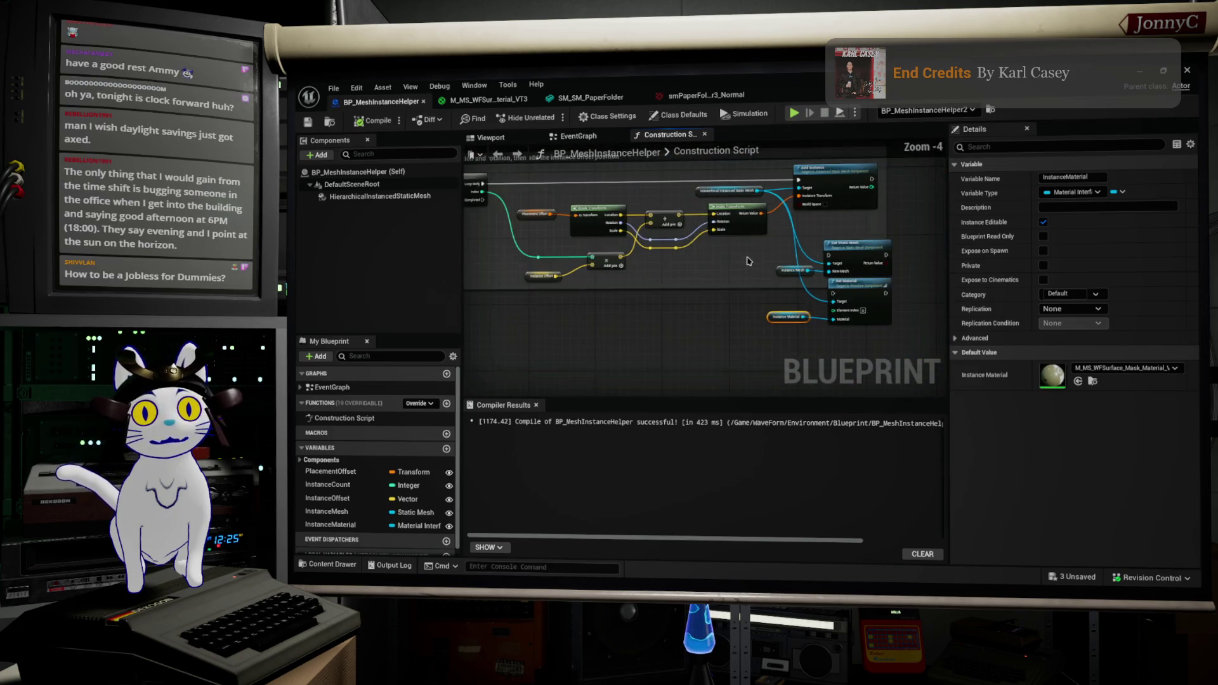
mouse_move(868, 289)
mouse_down()
mouse_move(810, 229)
mouse_move(616, 298)
mouse_move(488, 317)
mouse_move(730, 317)
mouse_move(739, 340)
mouse_move(825, 363)
mouse_up()
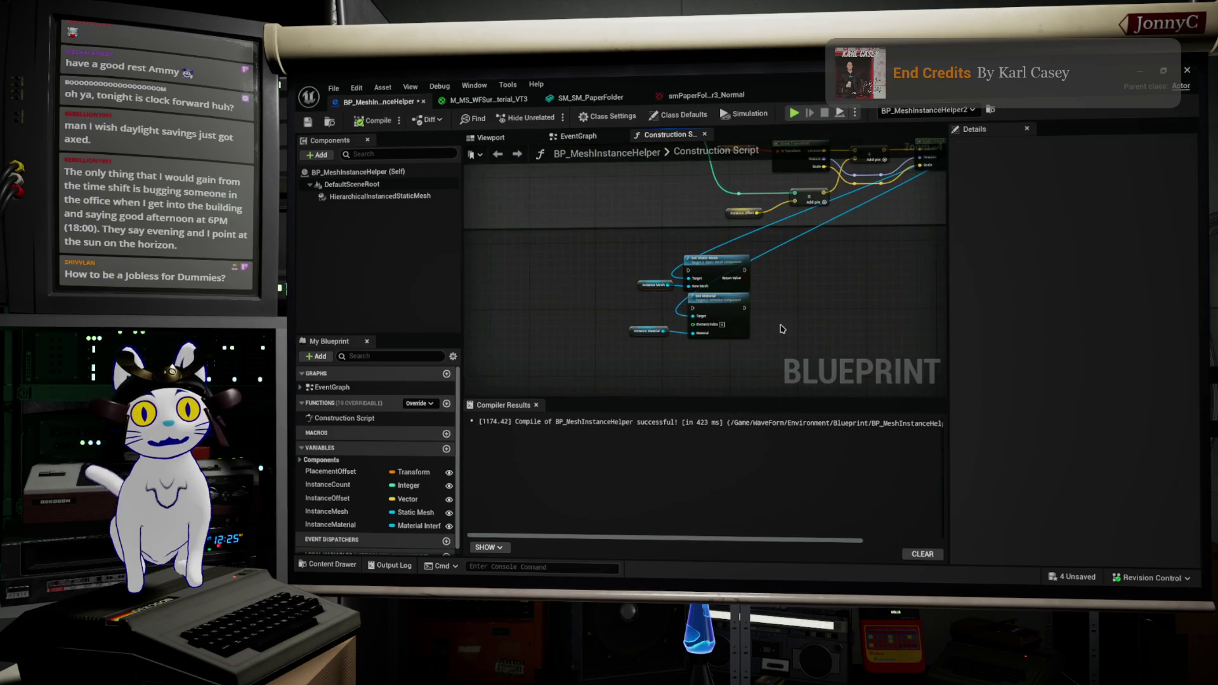
drag(628, 306, 628, 306)
drag(741, 305, 877, 261)
scroll(721, 255, up, 1)
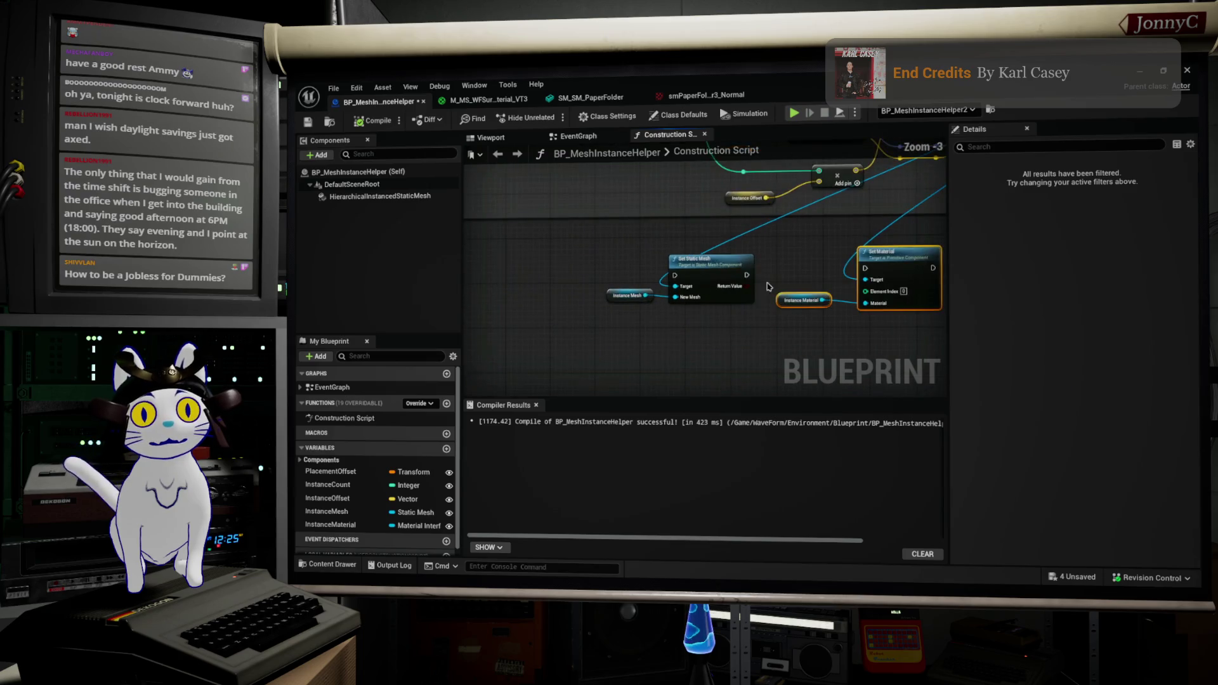
drag(747, 274, 863, 268)
Connect the Hierarchical Instanced Static Mesh component to both setters' Target pins using a pasted copy
mouse_move(862, 267)
mouse_down()
mouse_move(618, 328)
mouse_move(614, 359)
mouse_up()
scroll(614, 359, down, 1)
right_click(671, 323)
key(Escape)
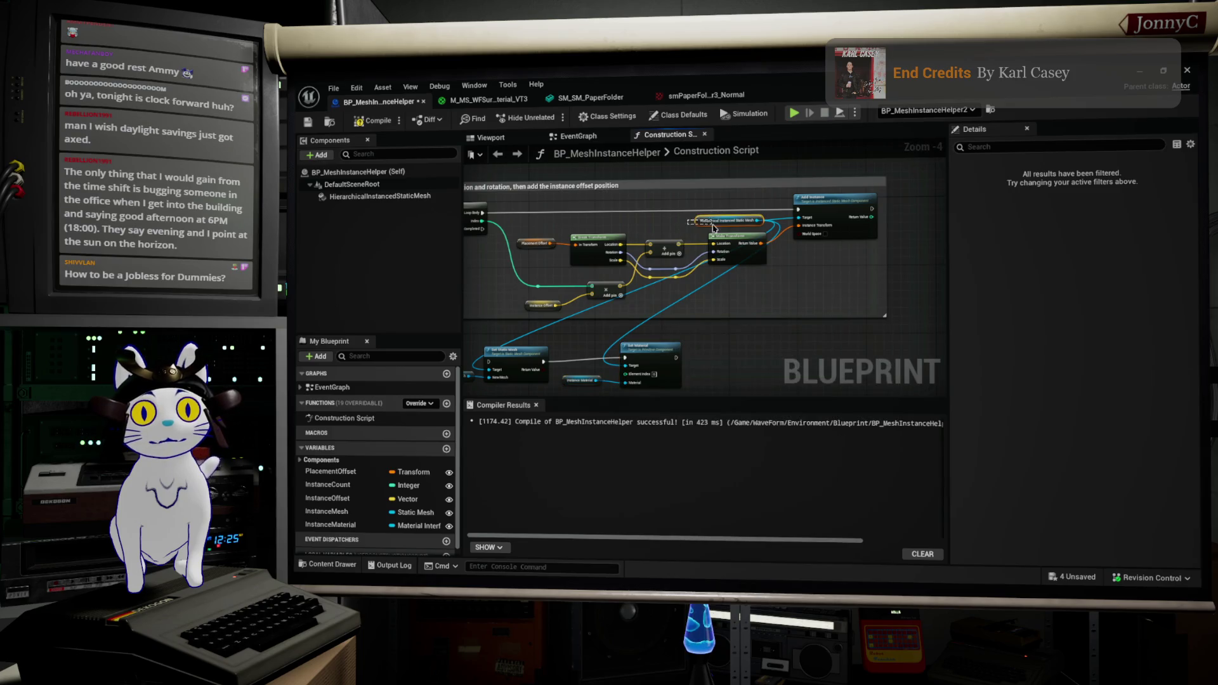
click(709, 221)
key(Home)
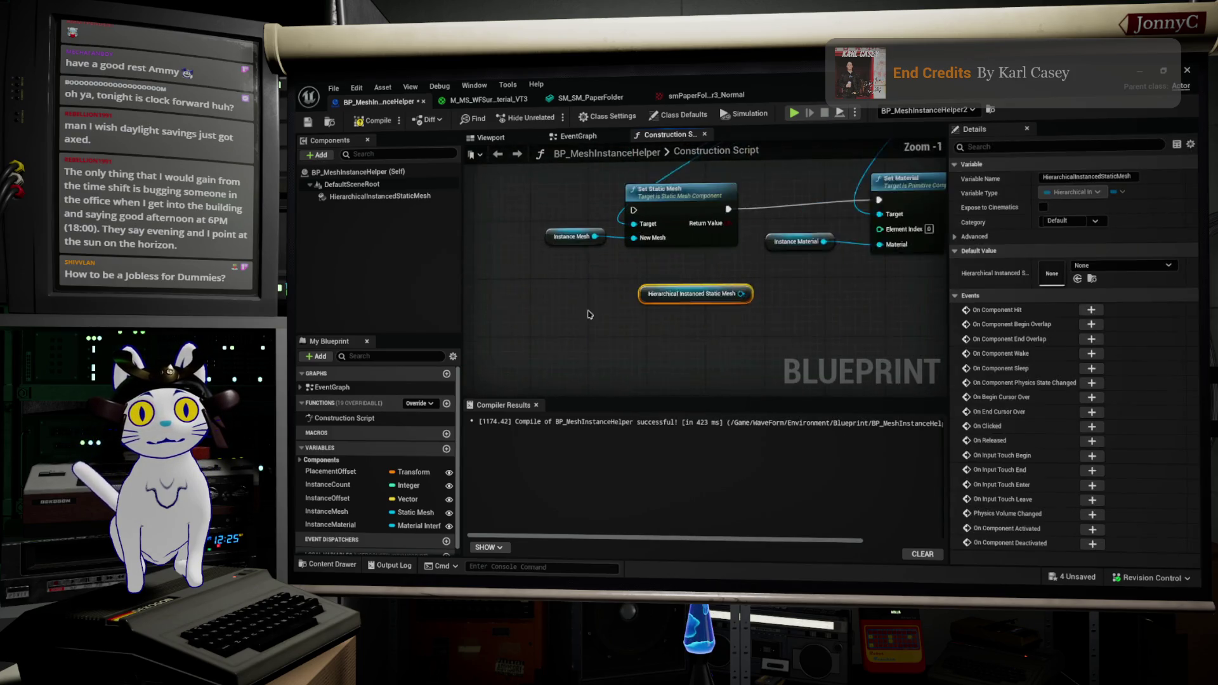
drag(769, 291, 642, 213)
drag(676, 296, 541, 272)
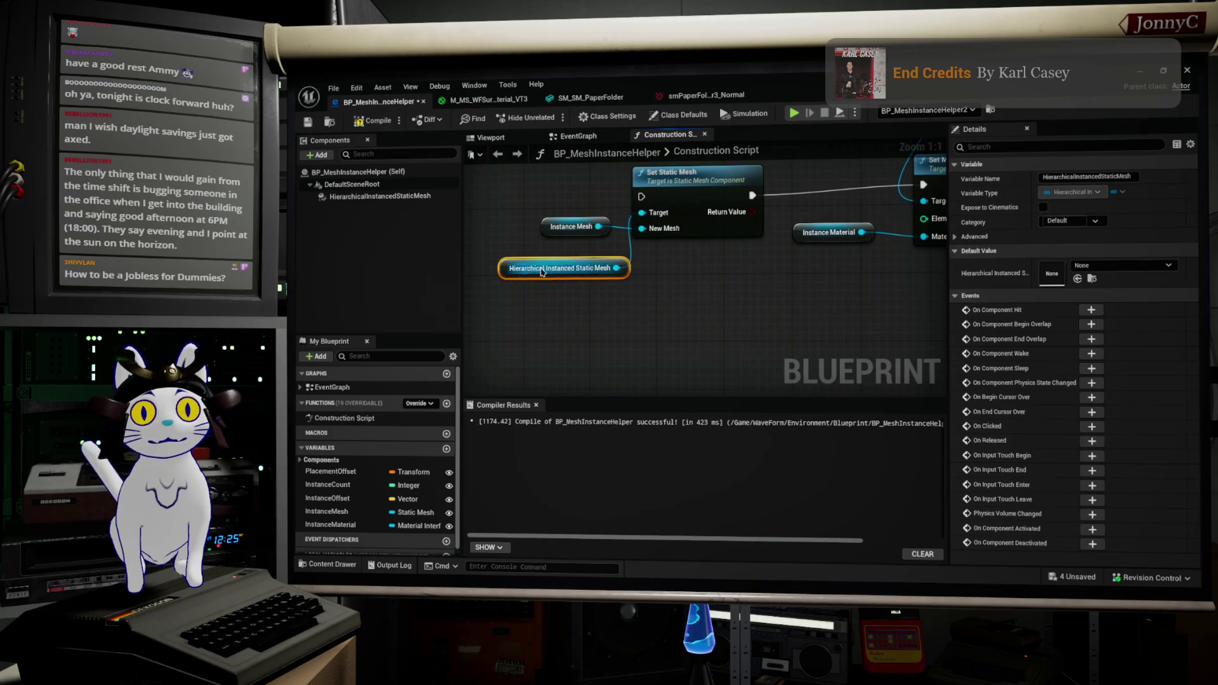
key(ctrl+v)
drag(908, 317, 928, 204)
Run Set Static Mesh after the For Loop completes and tidy the Instance Material and component nodes
scroll(717, 262, down, 3)
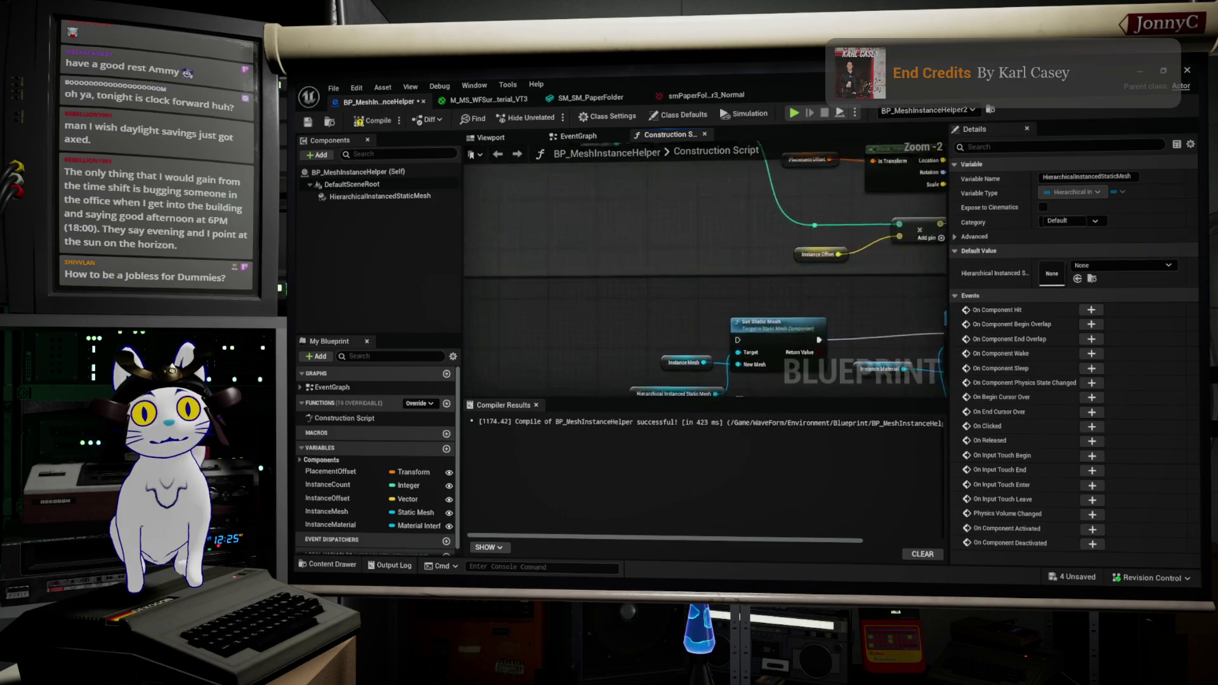
drag(581, 273, 560, 247)
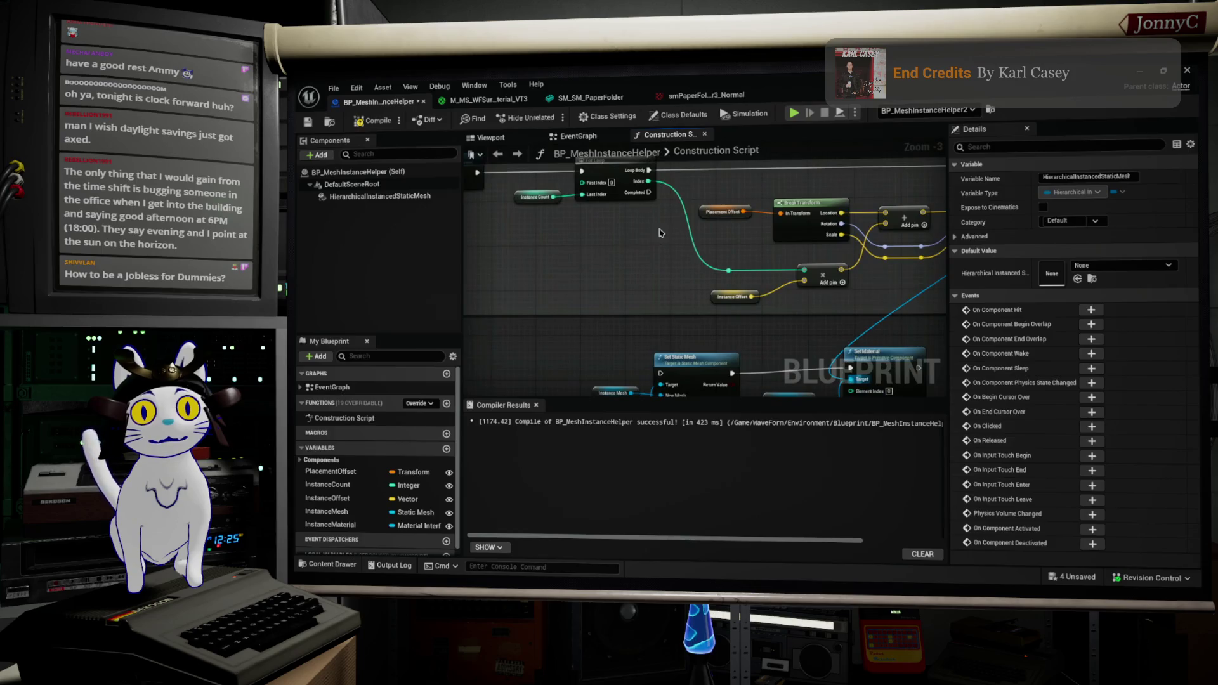
drag(648, 190, 663, 374)
scroll(656, 325, up, 2)
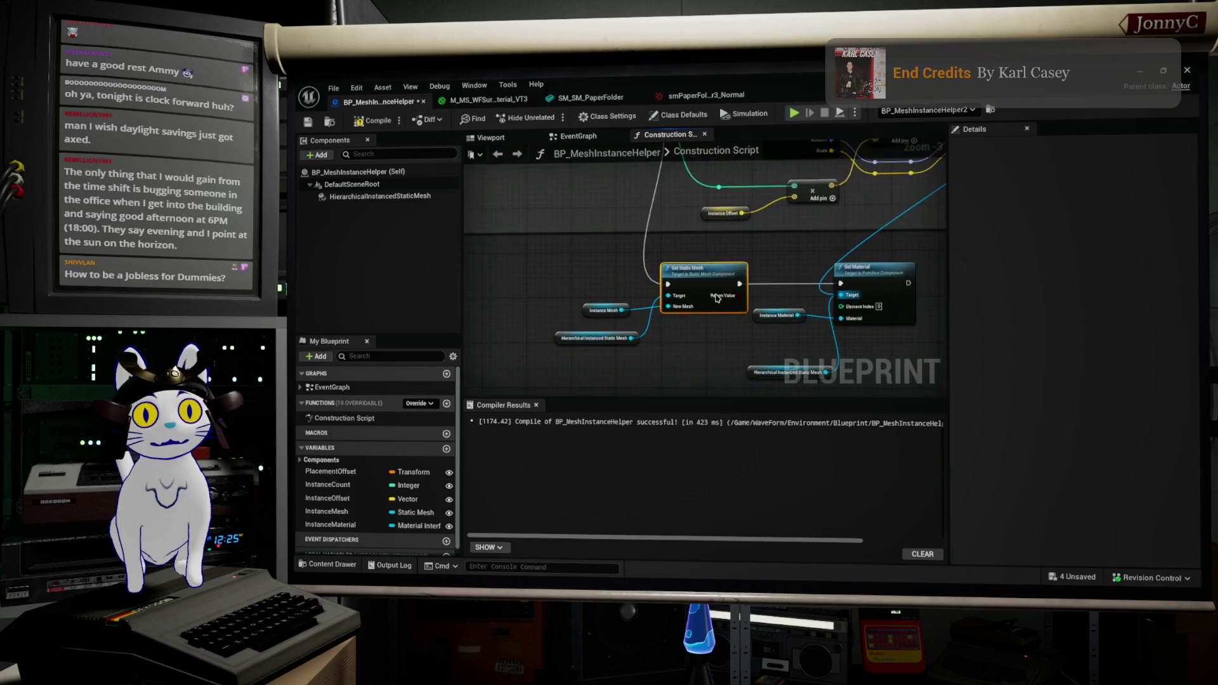
mouse_move(559, 311)
mouse_down()
mouse_move(557, 340)
mouse_move(501, 296)
mouse_up()
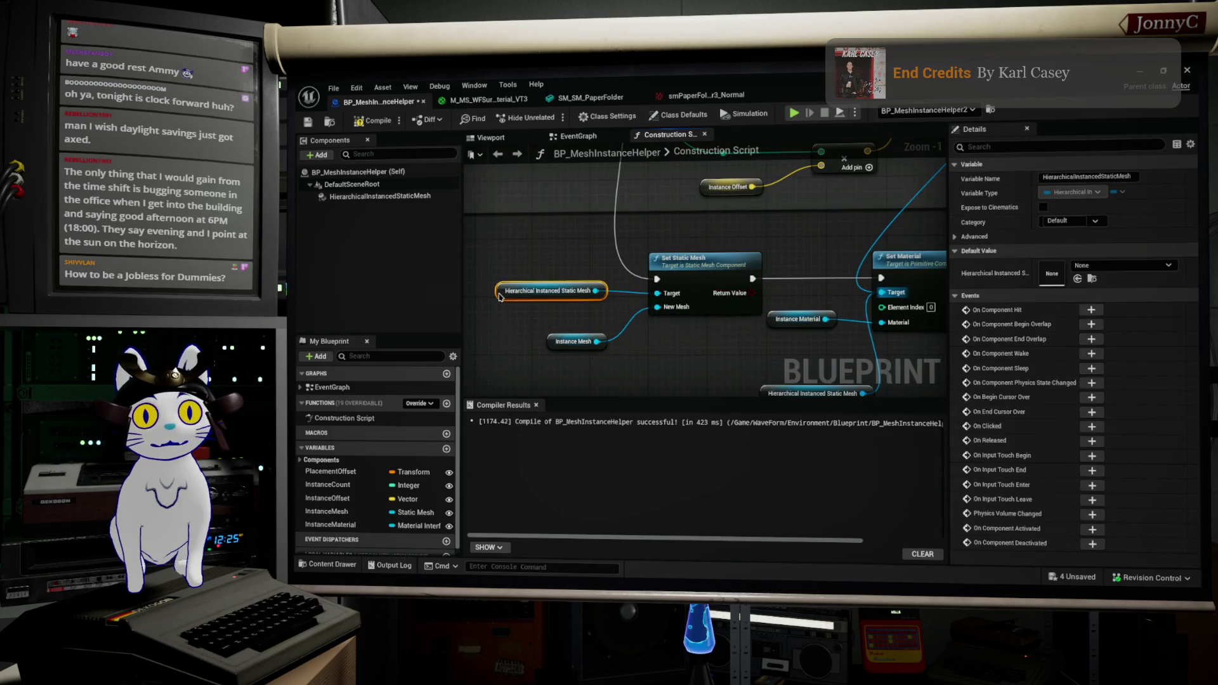
mouse_move(685, 334)
mouse_down()
mouse_move(656, 307)
mouse_move(683, 354)
mouse_move(647, 350)
mouse_move(629, 279)
mouse_up()
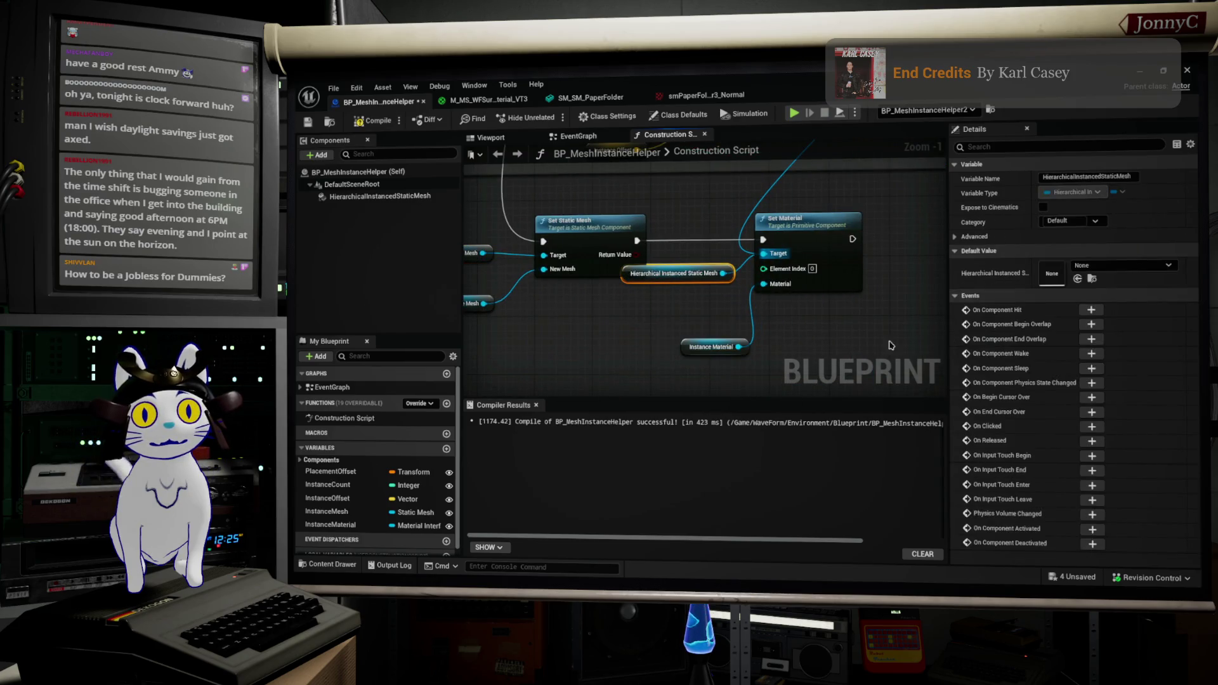
drag(882, 330, 628, 211)
drag(818, 239, 869, 238)
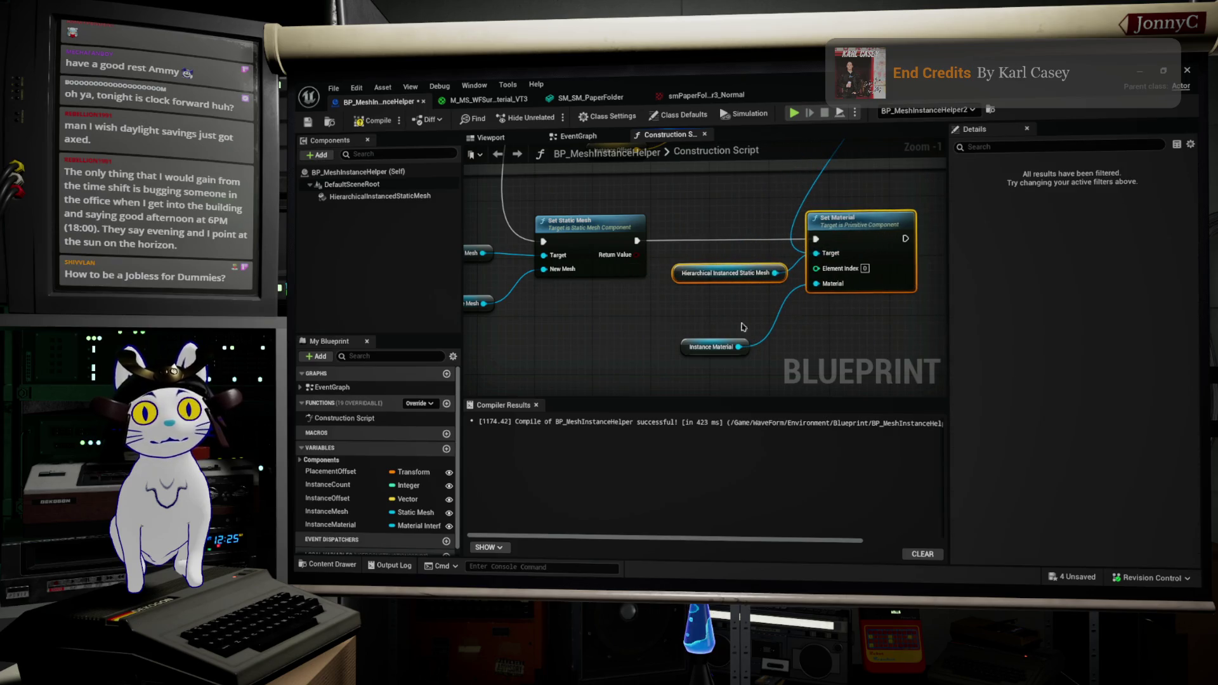
drag(692, 348, 709, 312)
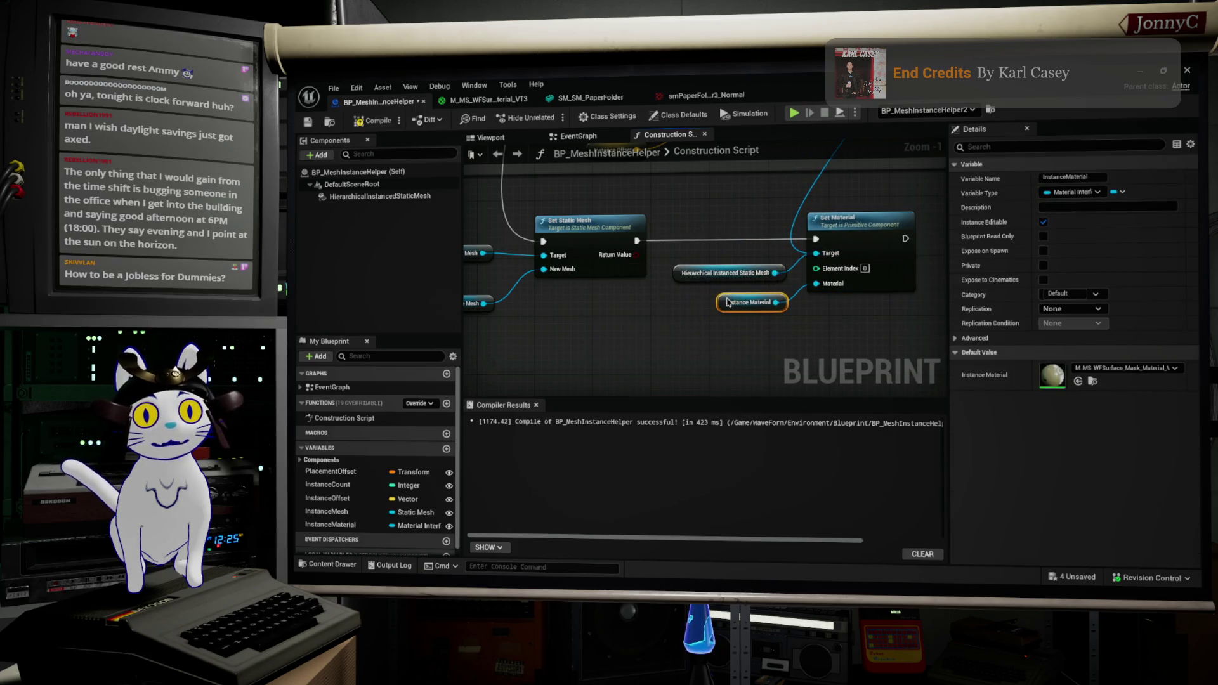
scroll(641, 330, down, 1)
Select the Set Static Mesh and Set Material nodes and align them with Q
mouse_move(516, 265)
mouse_down()
mouse_move(875, 317)
mouse_move(734, 302)
mouse_move(806, 336)
mouse_move(946, 309)
mouse_move(939, 247)
mouse_up()
scroll(812, 303, down, 1)
scroll(939, 267, up, 1)
drag(682, 324, 706, 312)
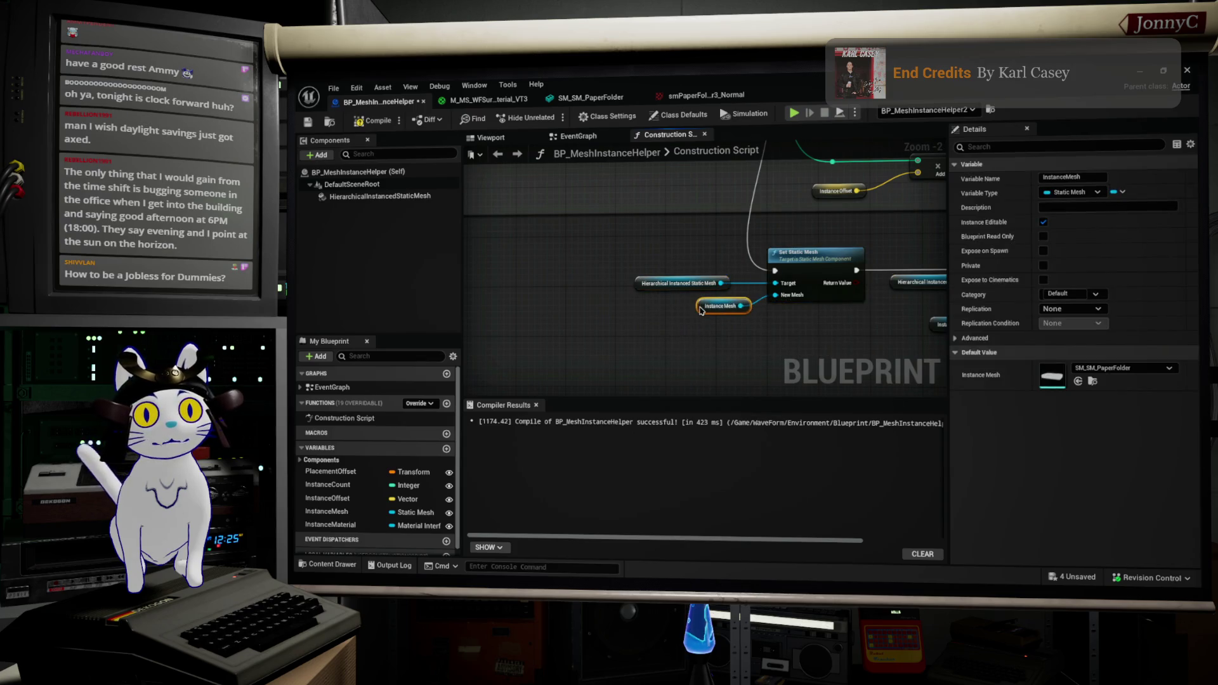
mouse_move(640, 288)
mouse_down()
mouse_move(652, 291)
mouse_move(507, 289)
mouse_move(679, 314)
mouse_up()
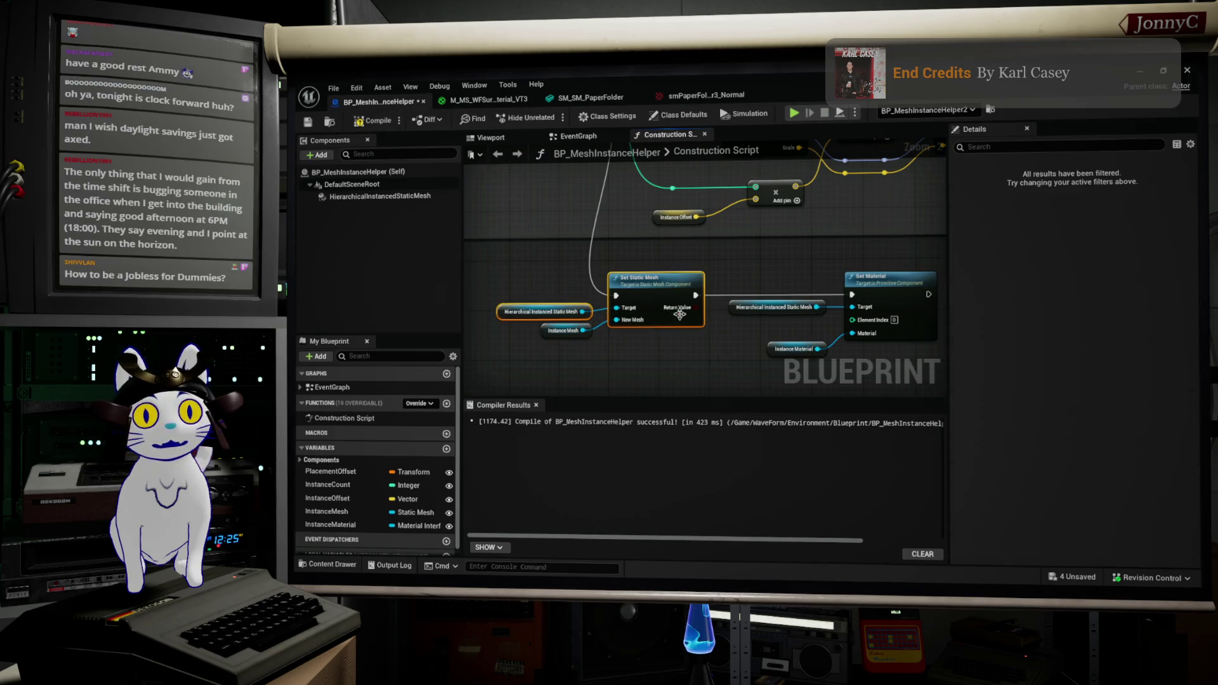
key(q)
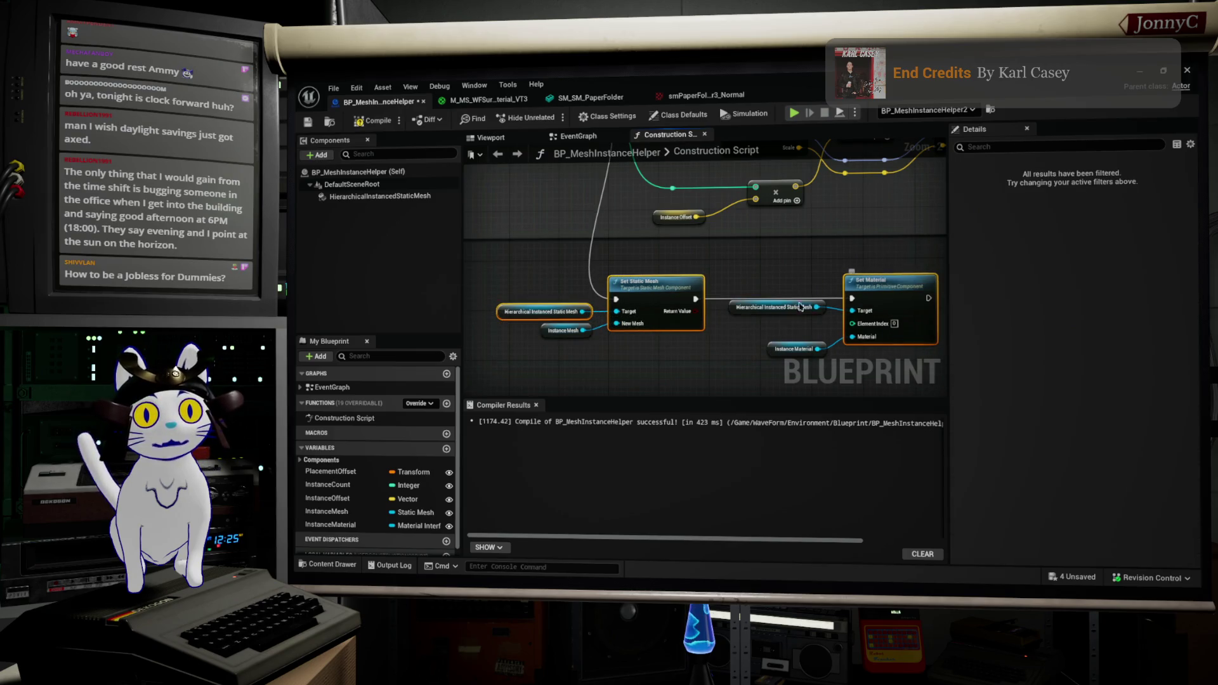
Zoom out and widen the comment box around the whole construction script
click(734, 309)
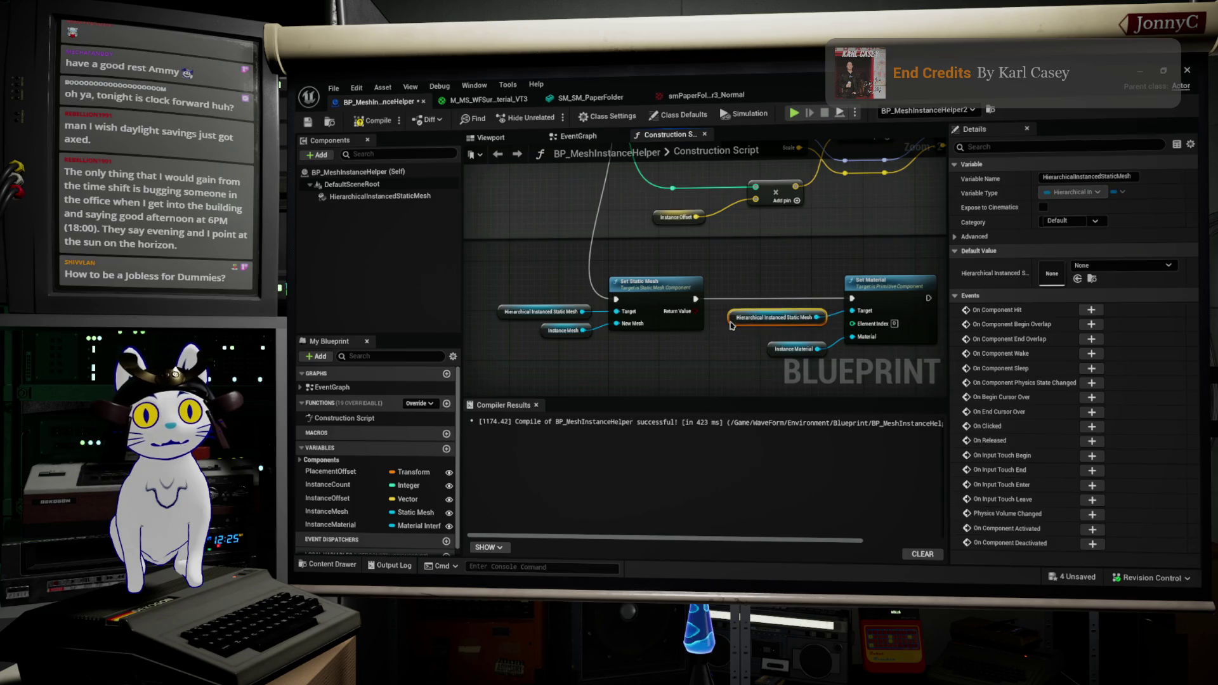
scroll(712, 318, down, 5)
drag(712, 317, 725, 314)
drag(830, 292, 904, 299)
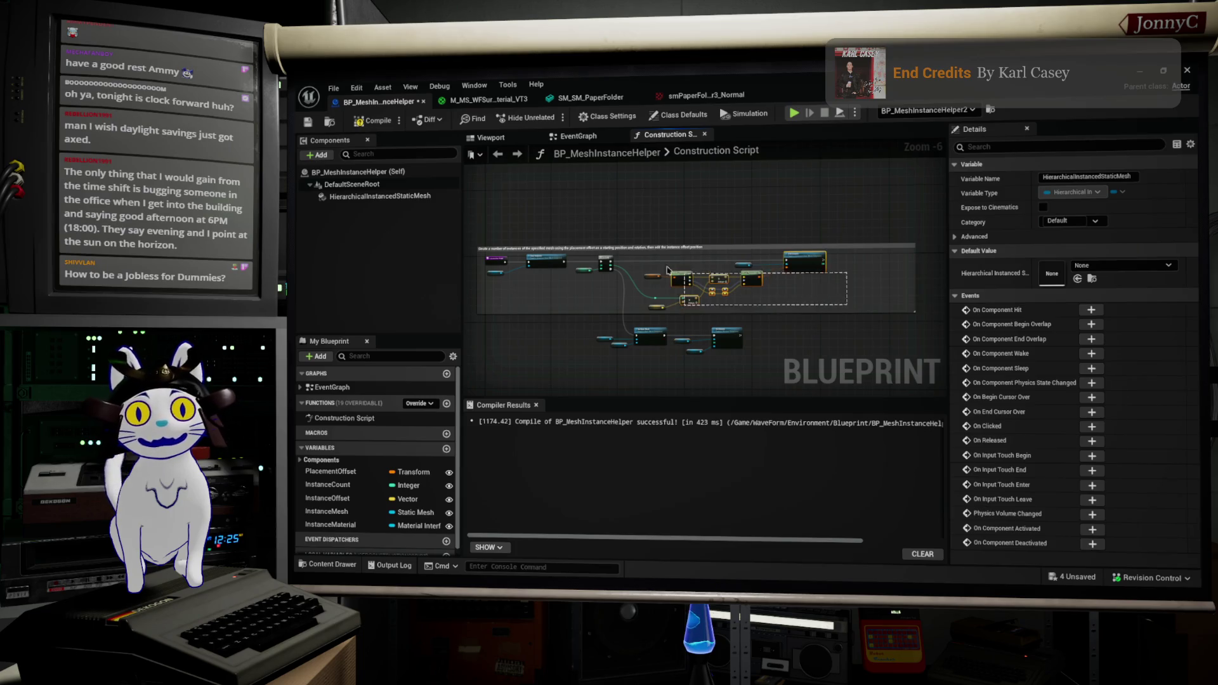
Shift the For Loop group right and wire Set Static Mesh and Set Material ahead of it
scroll(638, 264, up, 2)
drag(639, 264, 782, 259)
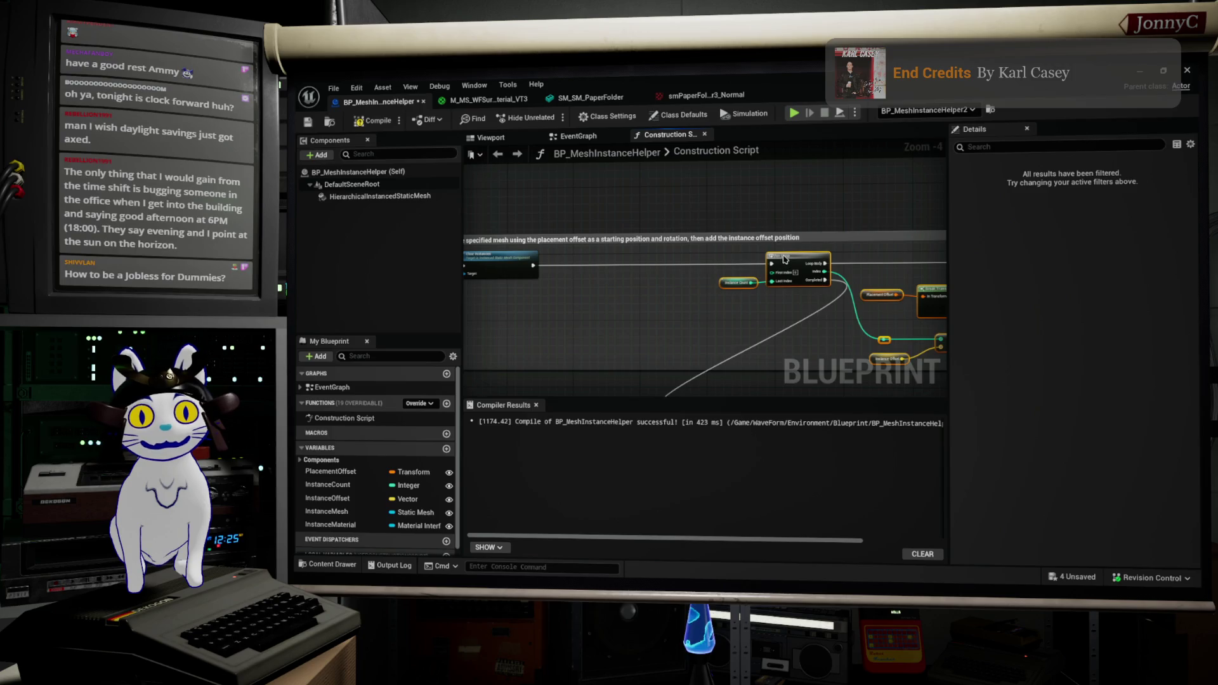
scroll(782, 259, down, 3)
scroll(684, 264, up, 4)
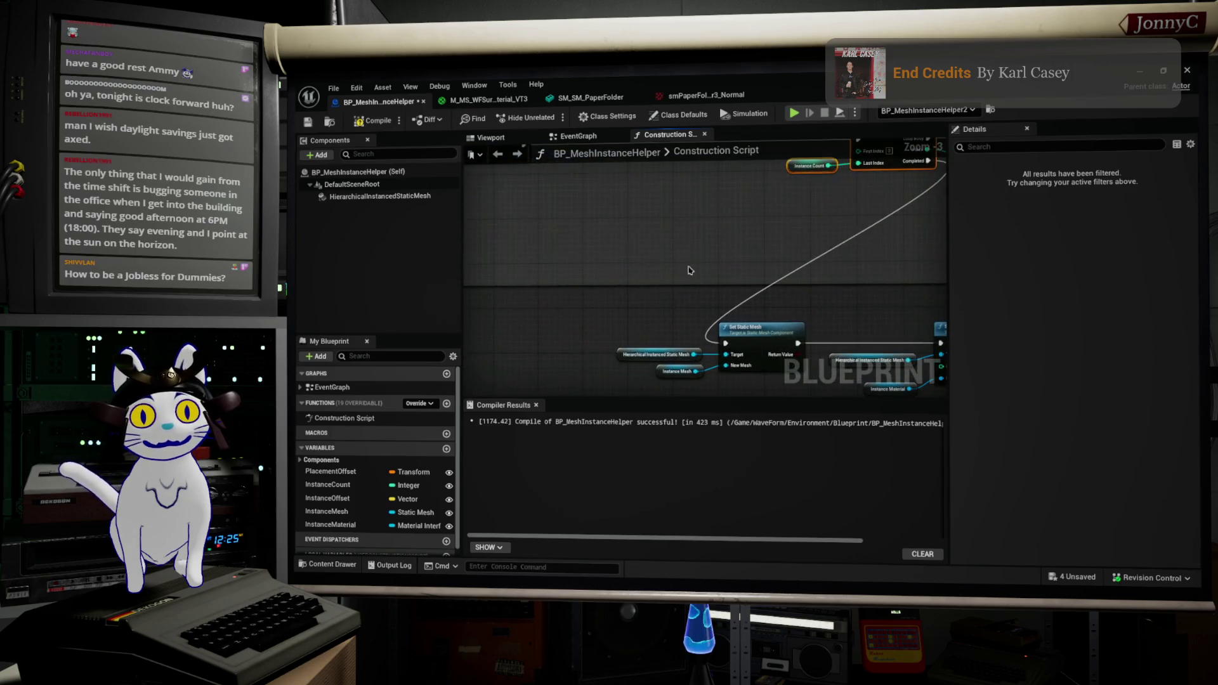
mouse_move(726, 343)
mouse_down()
mouse_move(590, 251)
mouse_move(625, 185)
mouse_move(529, 442)
mouse_move(530, 308)
mouse_move(528, 375)
mouse_move(523, 362)
mouse_up()
scroll(571, 285, down, 1)
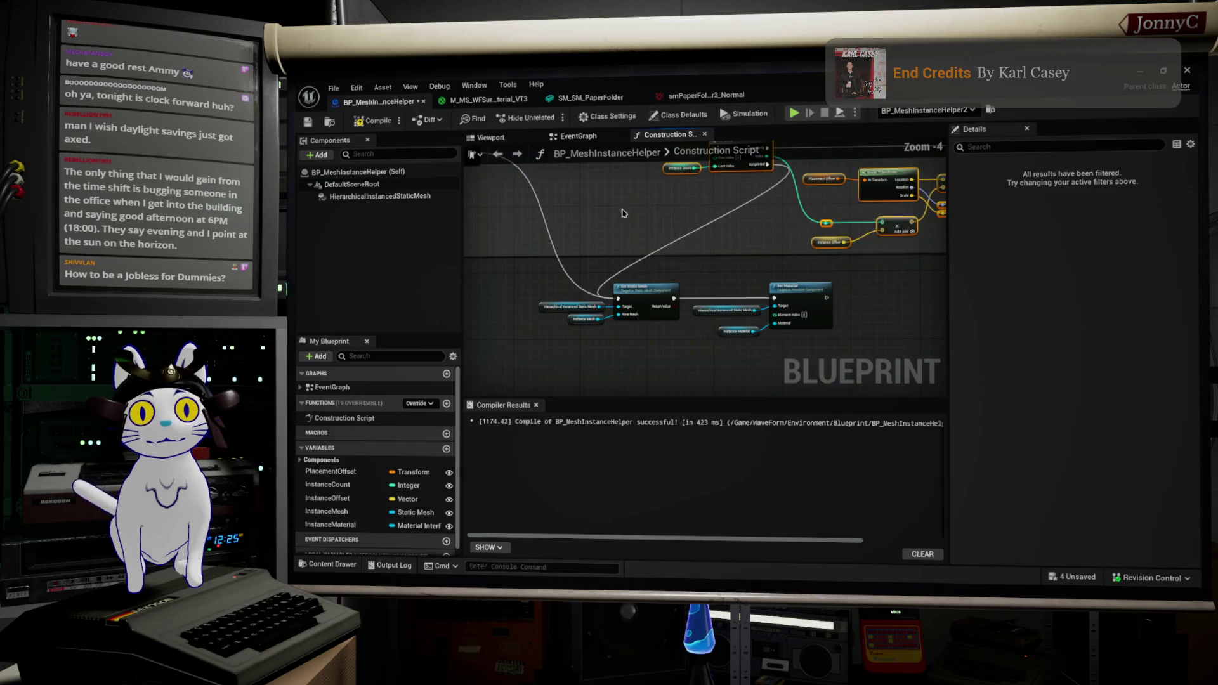
mouse_move(826, 298)
mouse_down()
mouse_move(720, 280)
mouse_move(680, 303)
mouse_move(716, 291)
mouse_up()
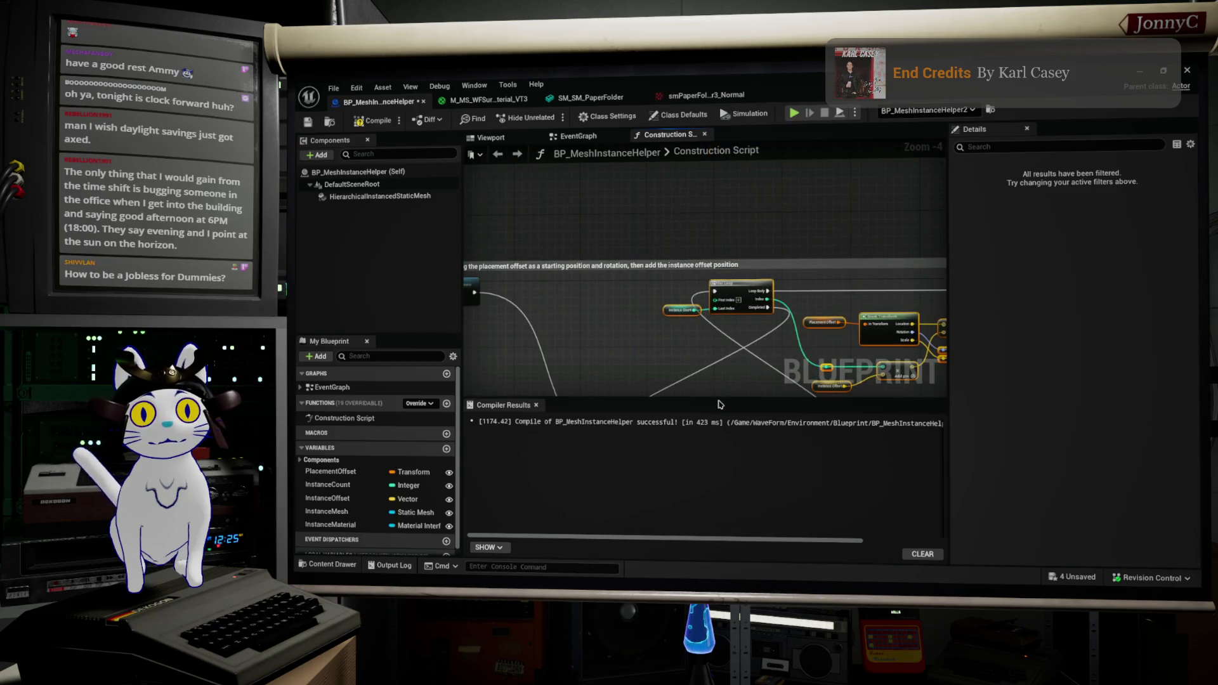
click(708, 374)
Move the lower nodes into the comment box, widen it, and raise the mesh and material setters
scroll(699, 254, down, 2)
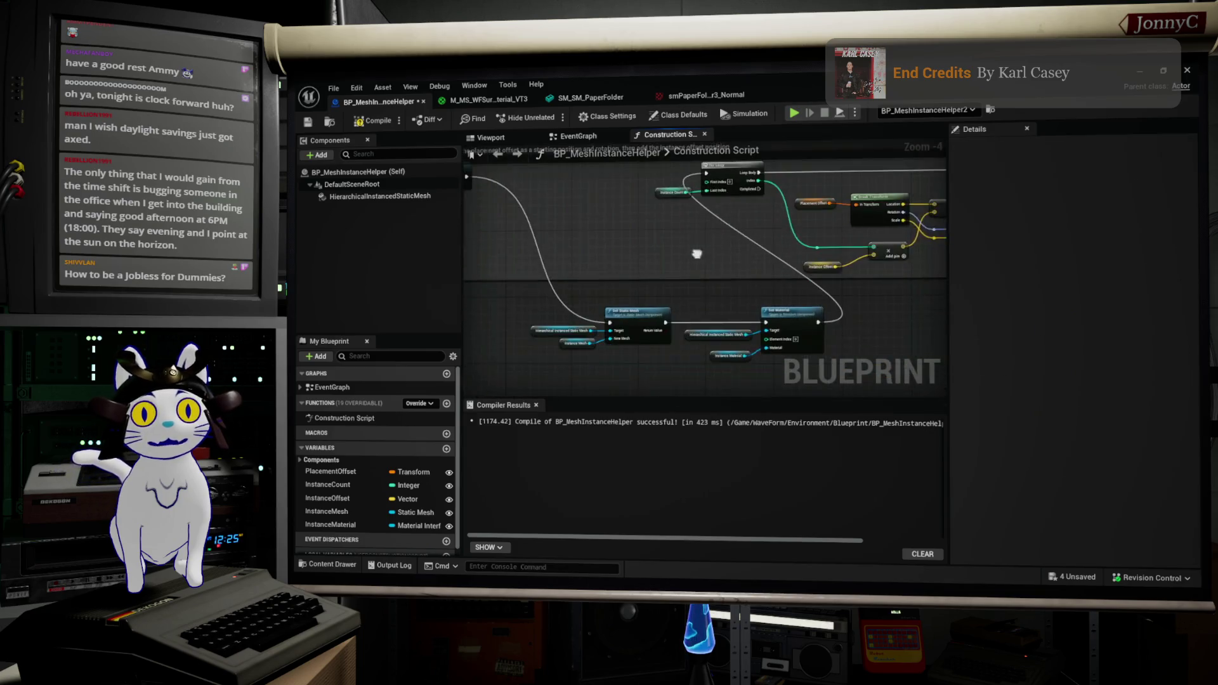
mouse_move(615, 289)
mouse_down()
mouse_move(640, 232)
mouse_move(633, 221)
mouse_move(594, 291)
mouse_up()
mouse_move(828, 277)
mouse_down()
mouse_move(893, 276)
mouse_move(608, 261)
mouse_up()
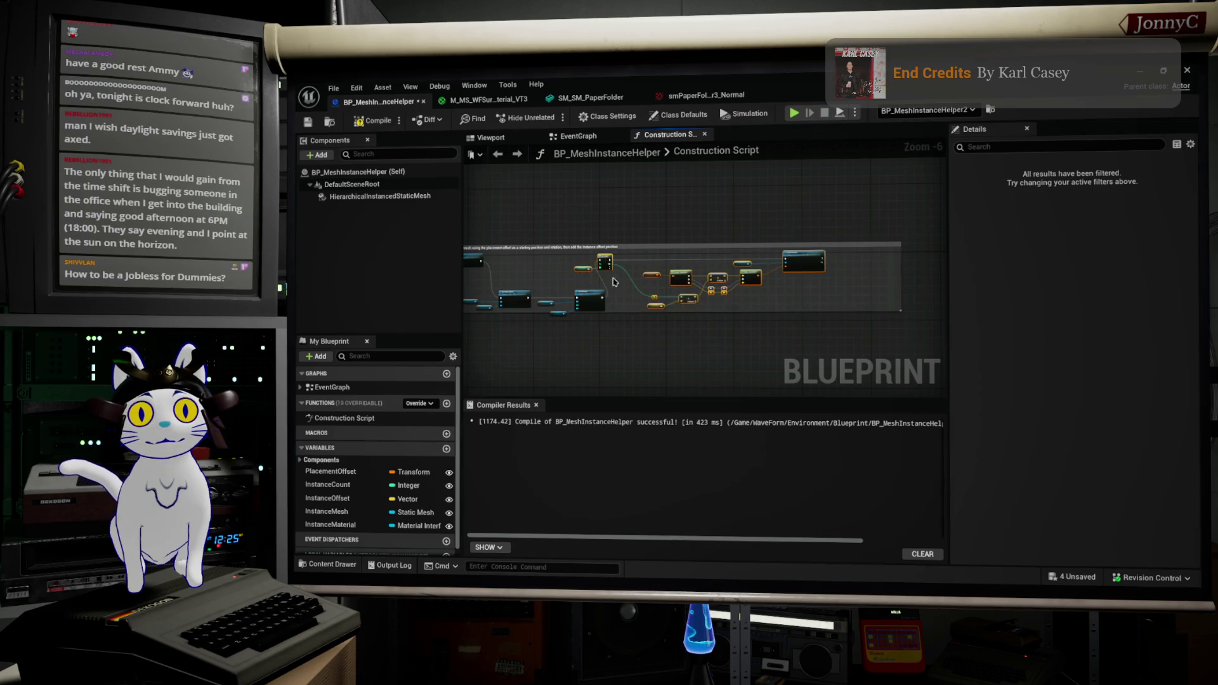
scroll(680, 306, up, 3)
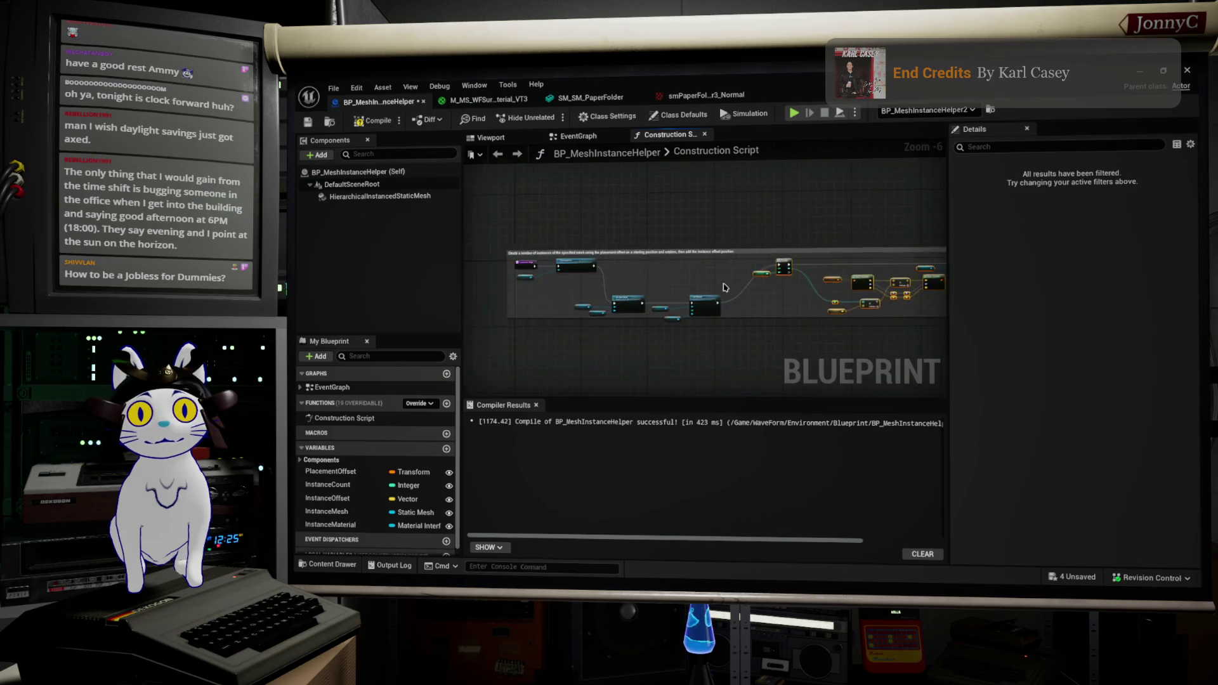
scroll(649, 239, down, 1)
mouse_move(556, 261)
mouse_down()
mouse_move(841, 303)
mouse_move(840, 203)
mouse_up()
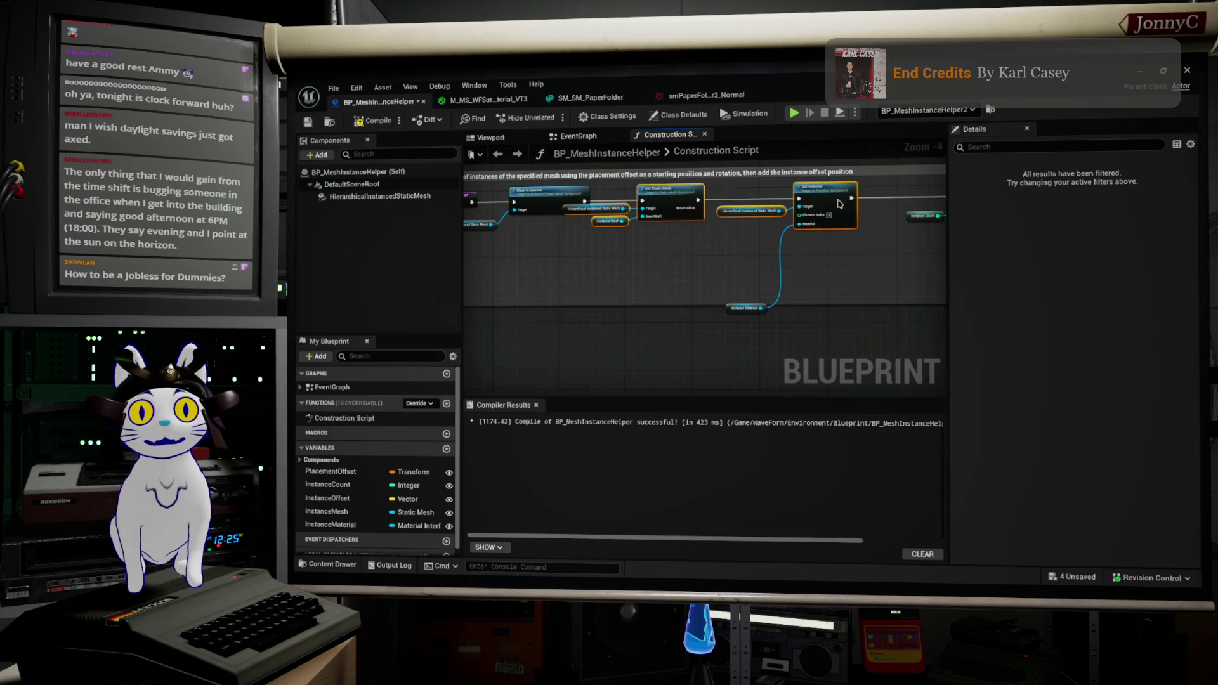
Group the getters beside Set Static Mesh and Set Material, then fit the comment box snugly around them
mouse_move(606, 261)
mouse_down()
mouse_move(614, 230)
mouse_move(589, 237)
mouse_up()
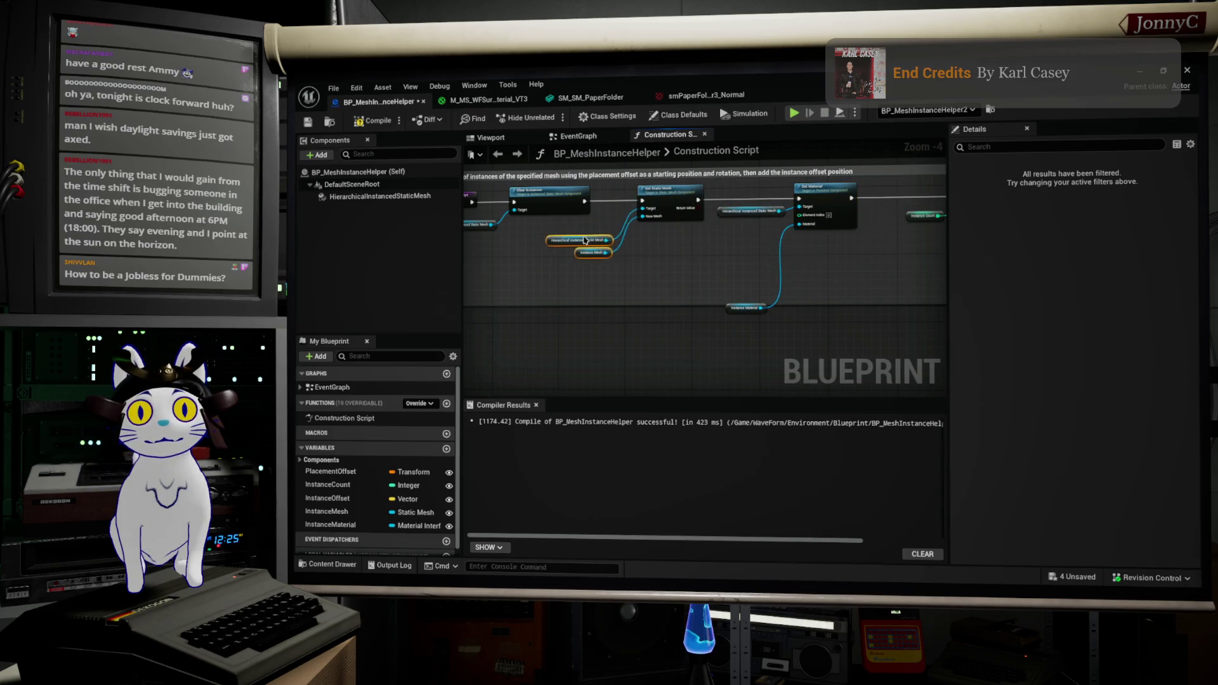
mouse_move(689, 195)
mouse_down()
mouse_move(672, 195)
mouse_move(685, 234)
mouse_move(644, 236)
mouse_up()
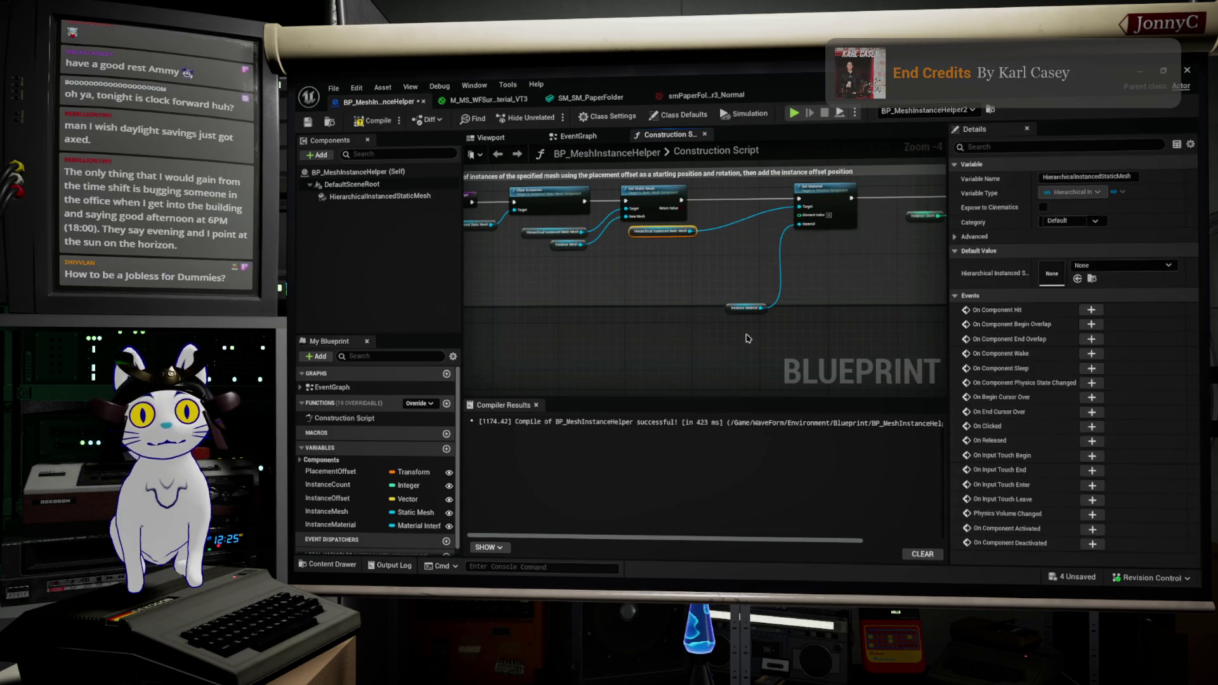
drag(740, 313, 677, 273)
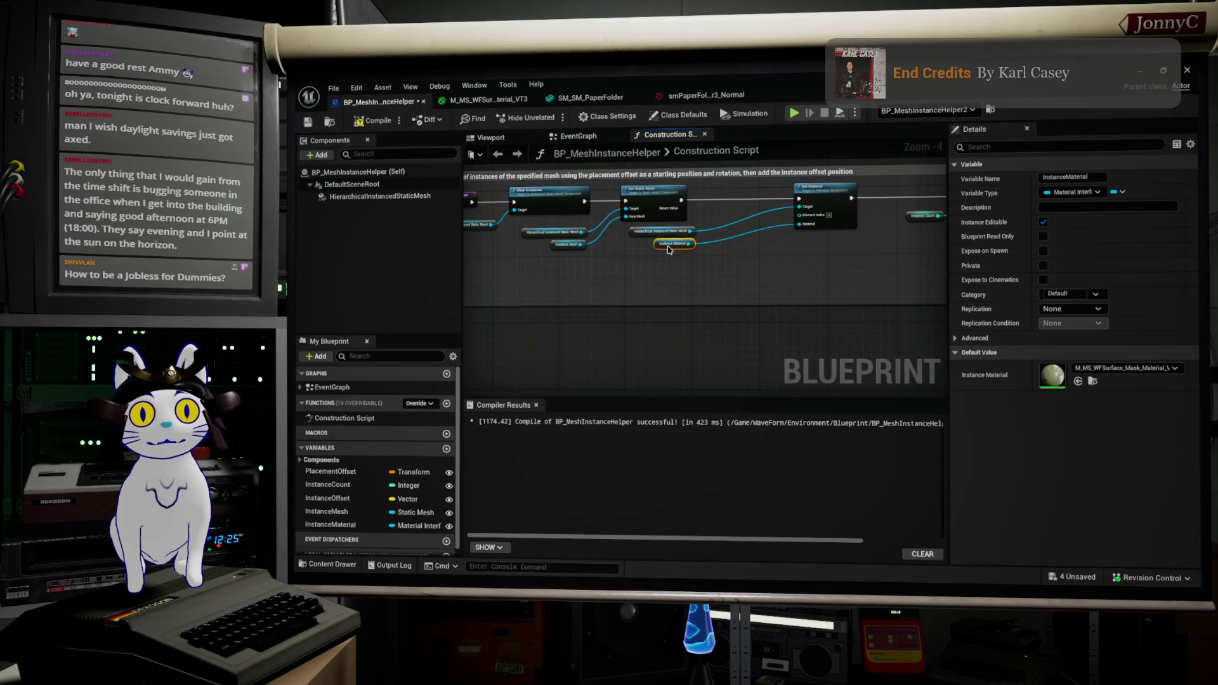
drag(822, 198, 750, 198)
scroll(742, 254, down, 3)
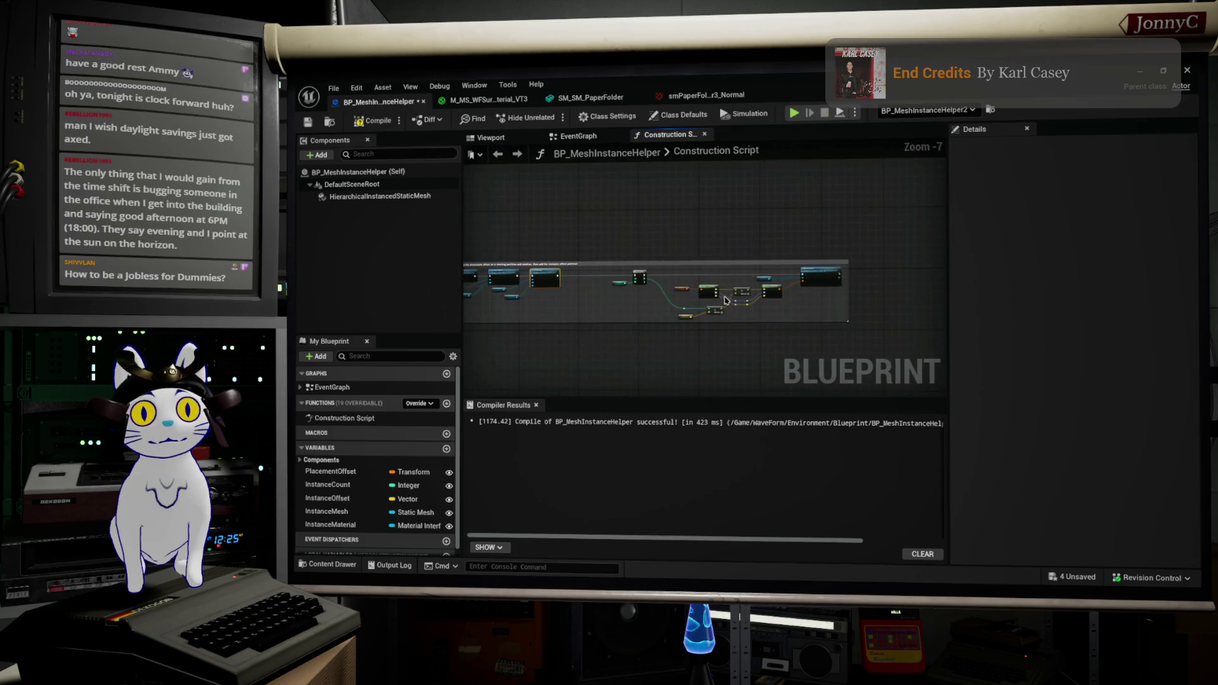
drag(762, 300, 751, 353)
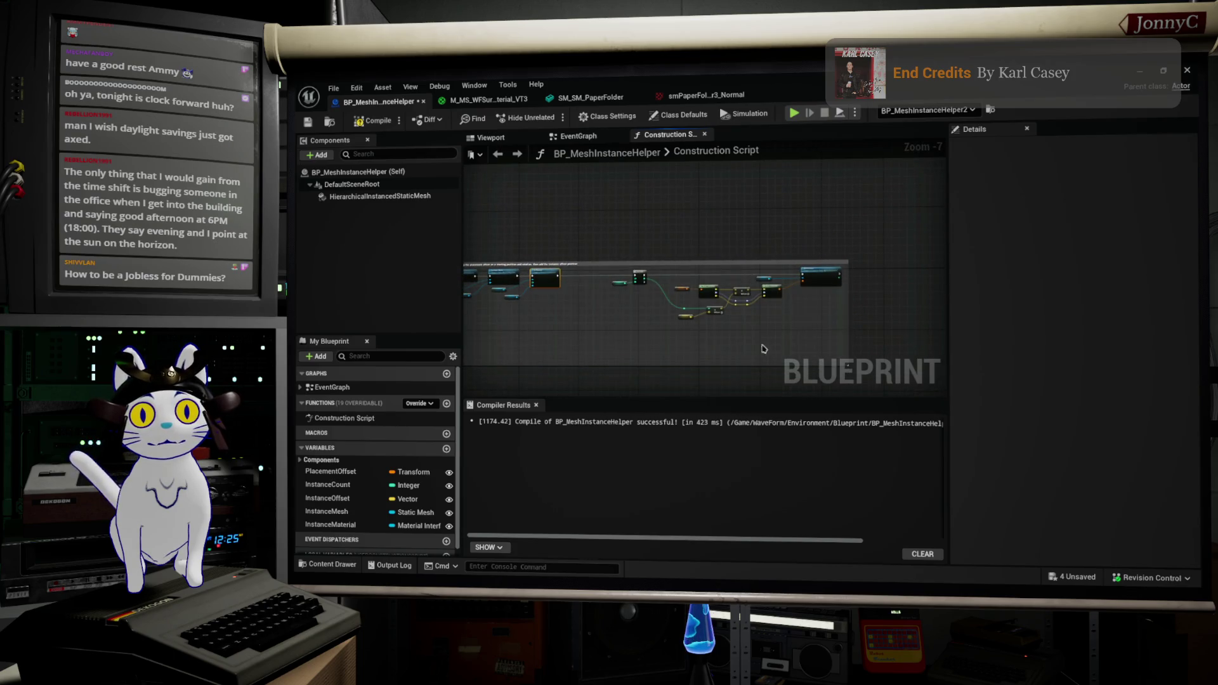
drag(619, 275, 619, 275)
scroll(619, 275, up, 4)
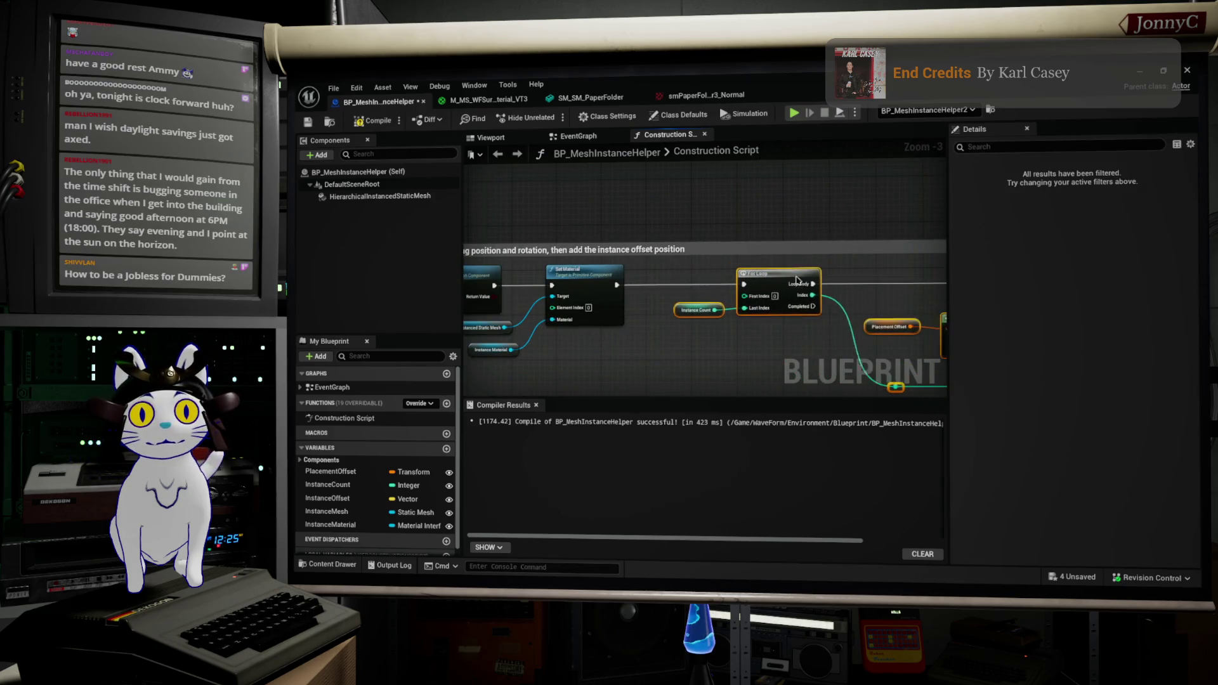
scroll(603, 244, down, 2)
scroll(602, 244, down, 1)
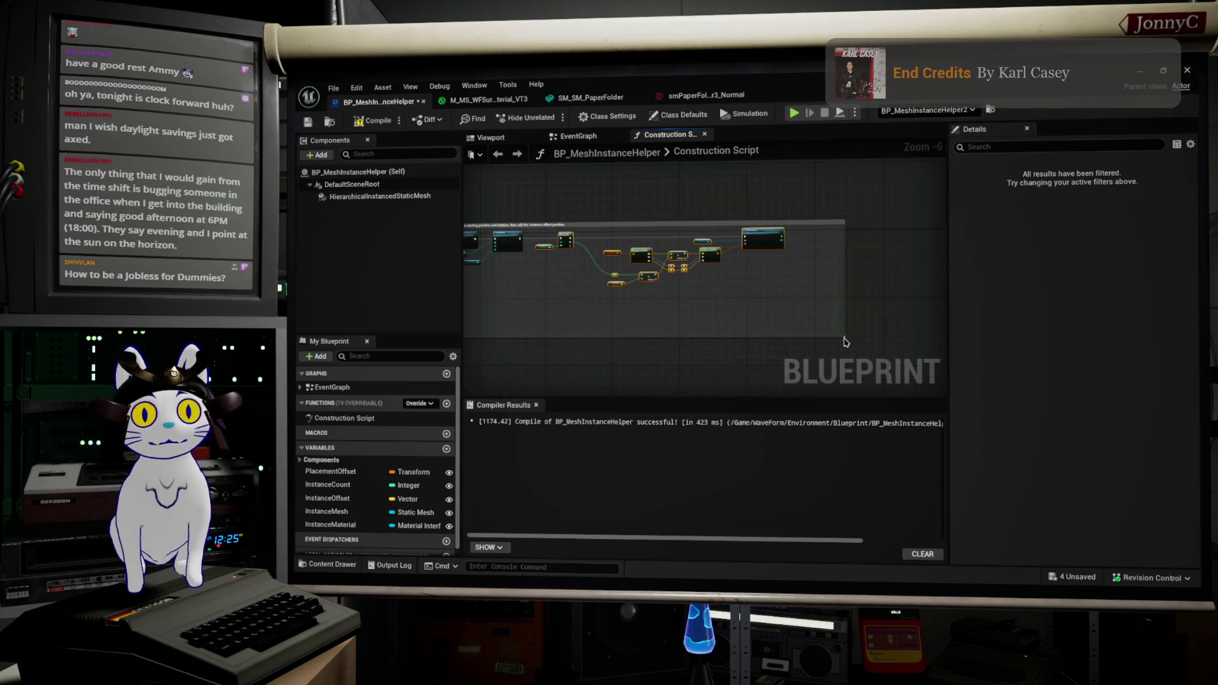
mouse_move(790, 320)
mouse_down()
mouse_move(786, 273)
mouse_move(816, 301)
mouse_up()
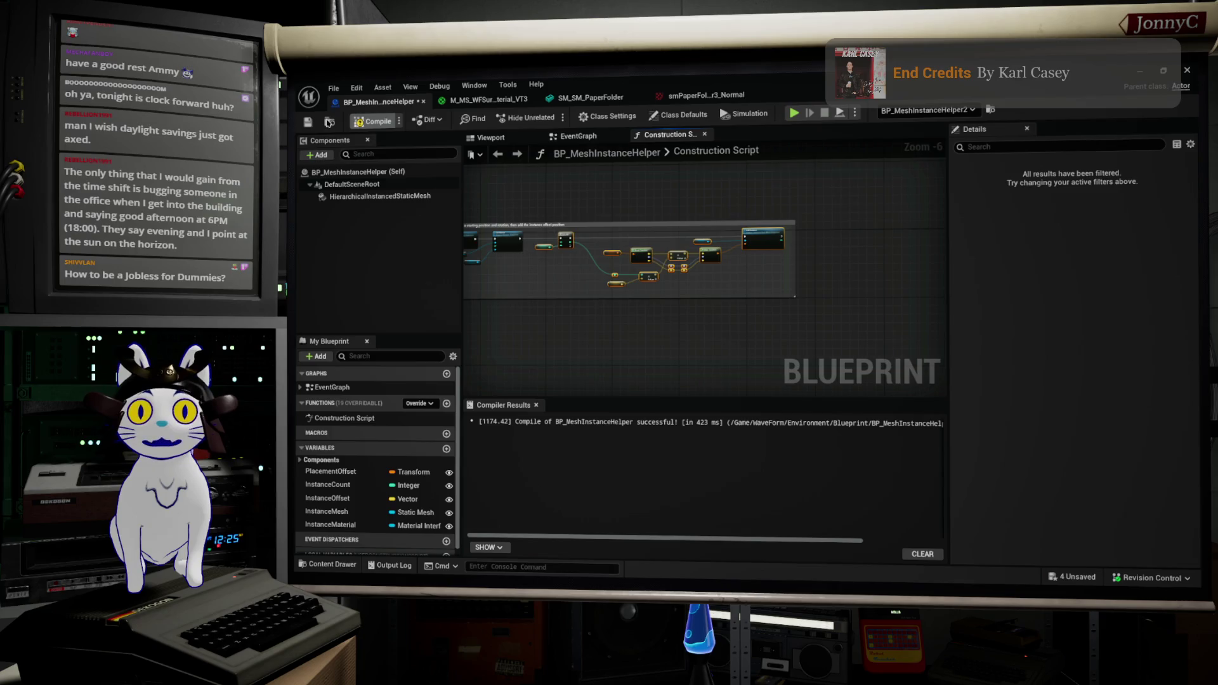
Back in the level editor, slide the binder row right along the shelf
key(alt+Tab)
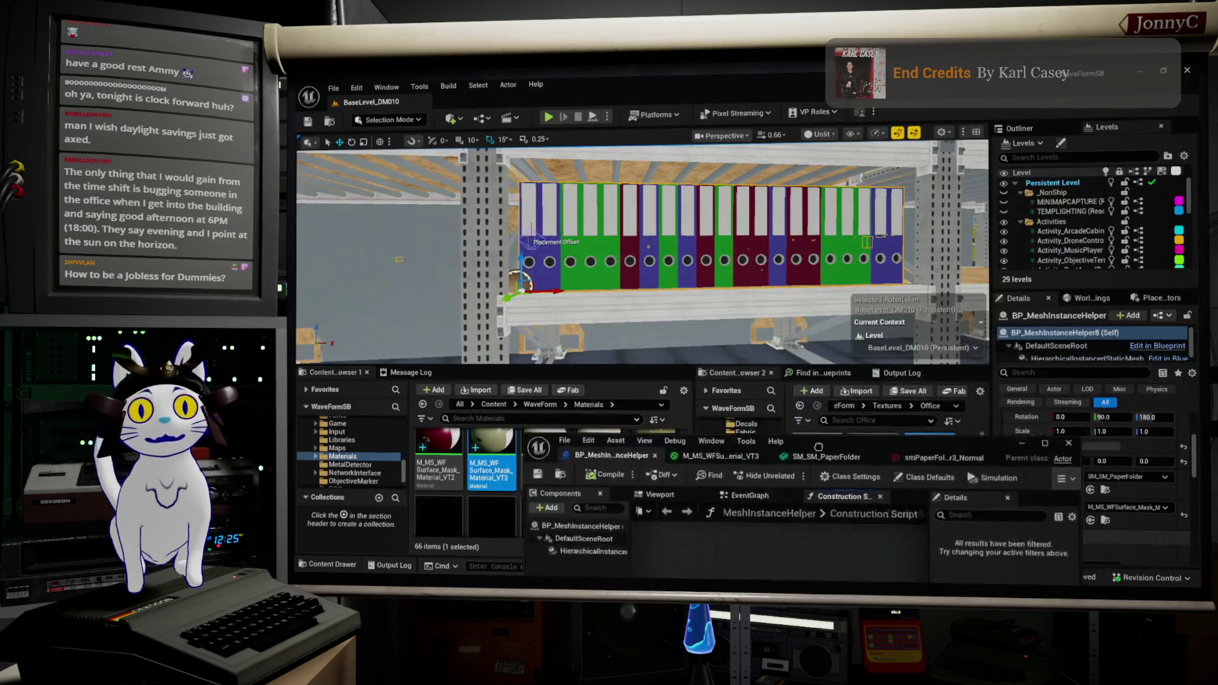
drag(733, 264, 683, 207)
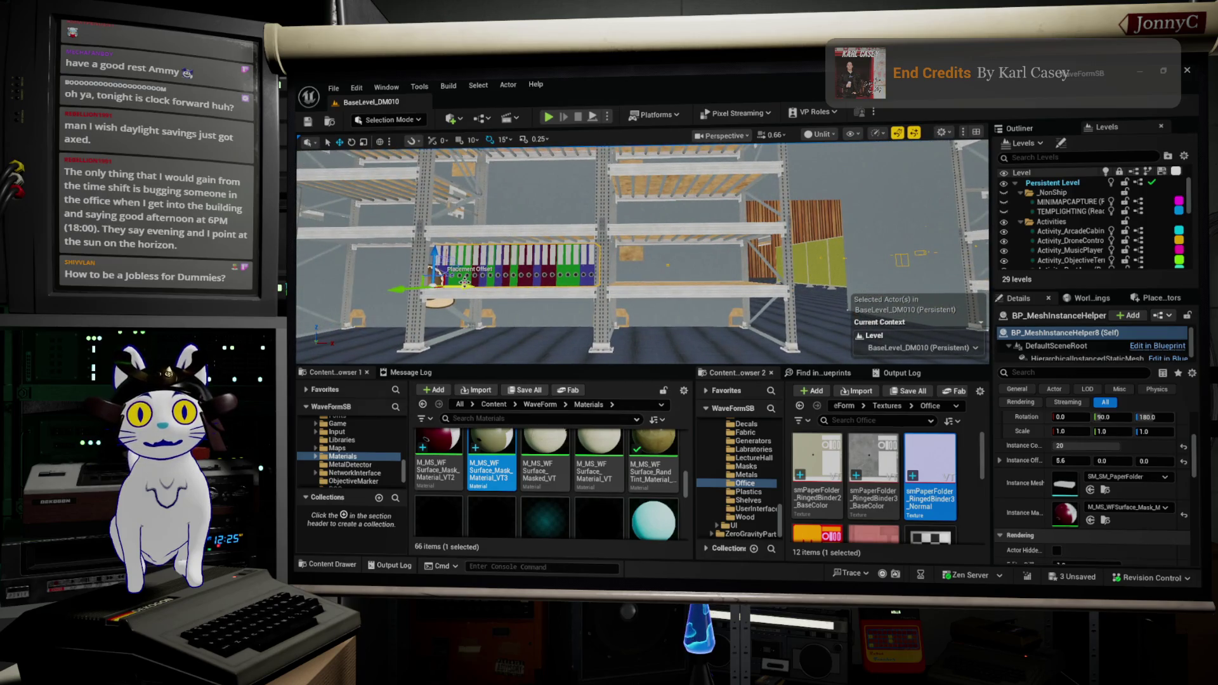
drag(439, 285, 615, 288)
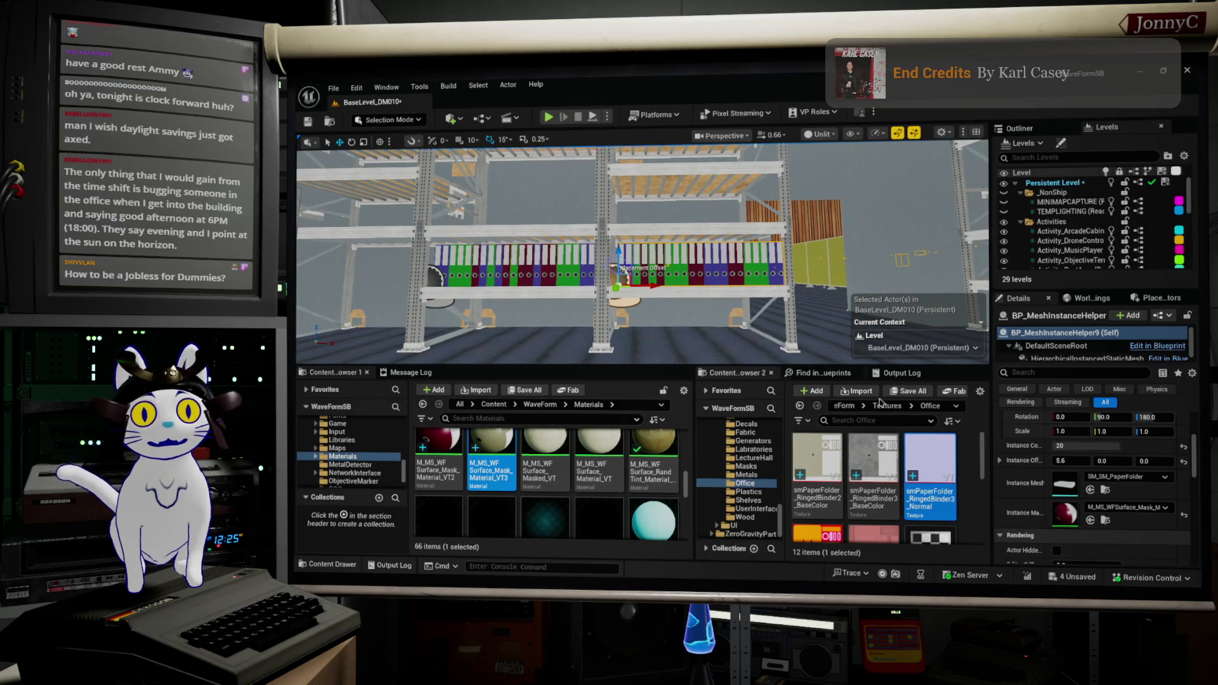
Set the row's Instance Material to M_MS_WFSurface_Mask_Material_VT3
click(1119, 506)
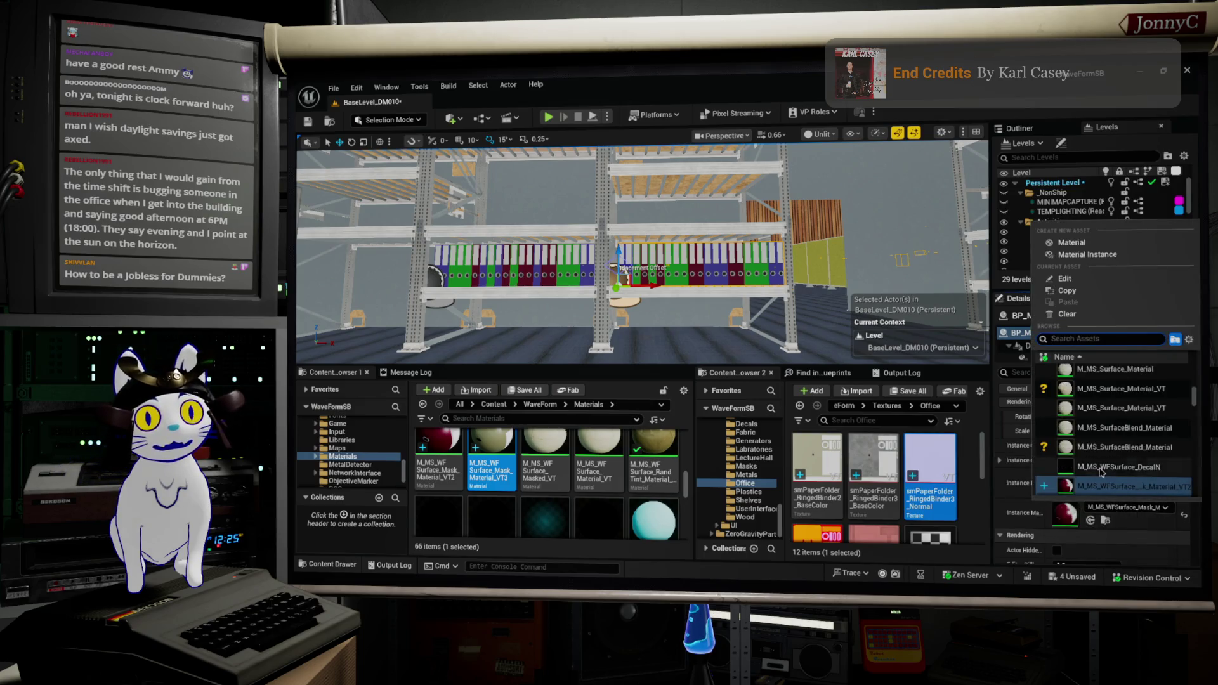
click(1096, 436)
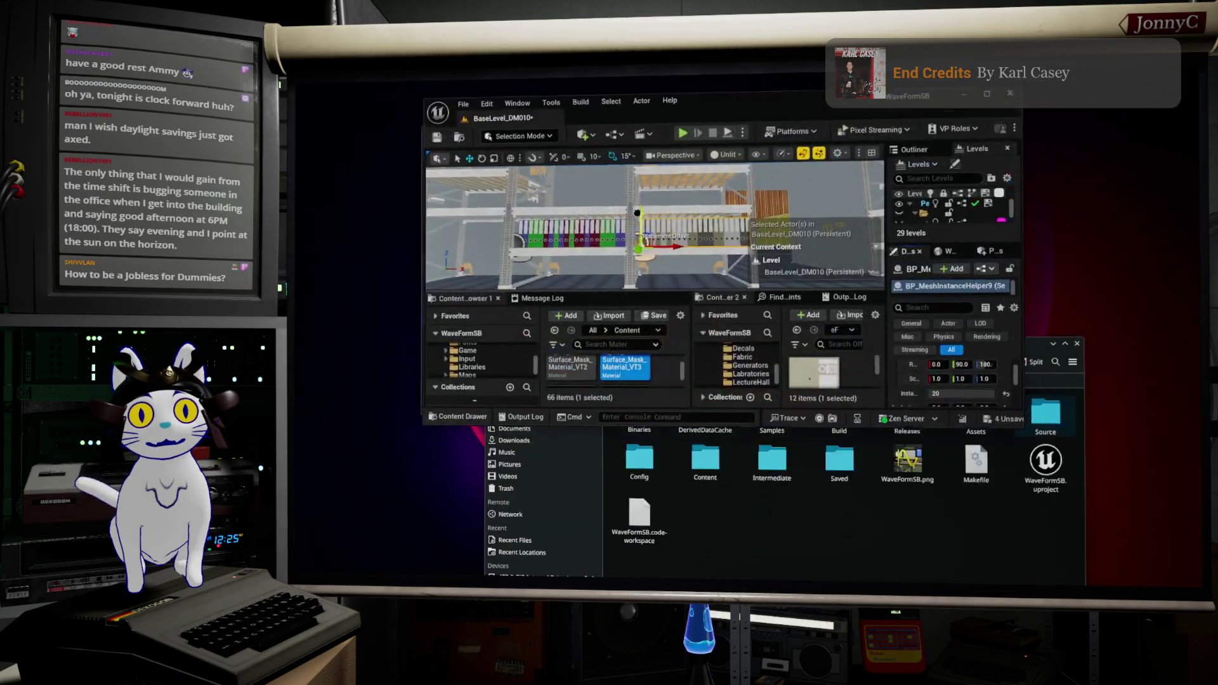
scroll(431, 358, up, 5)
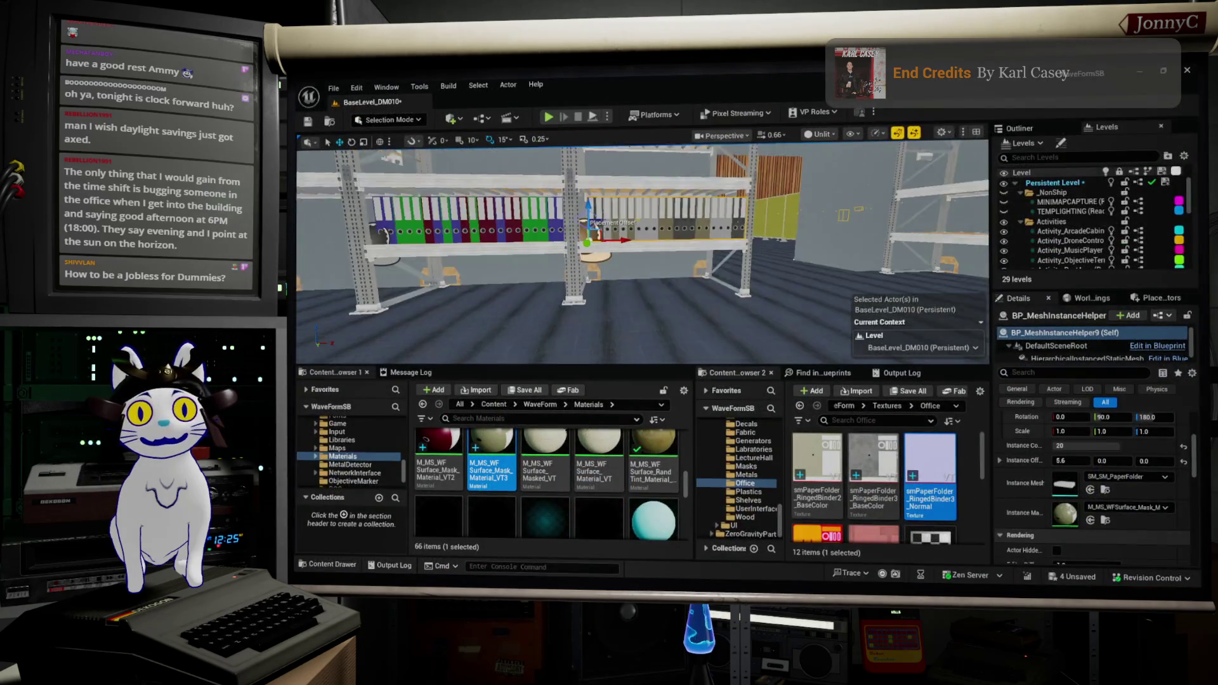
scroll(434, 358, up, 2)
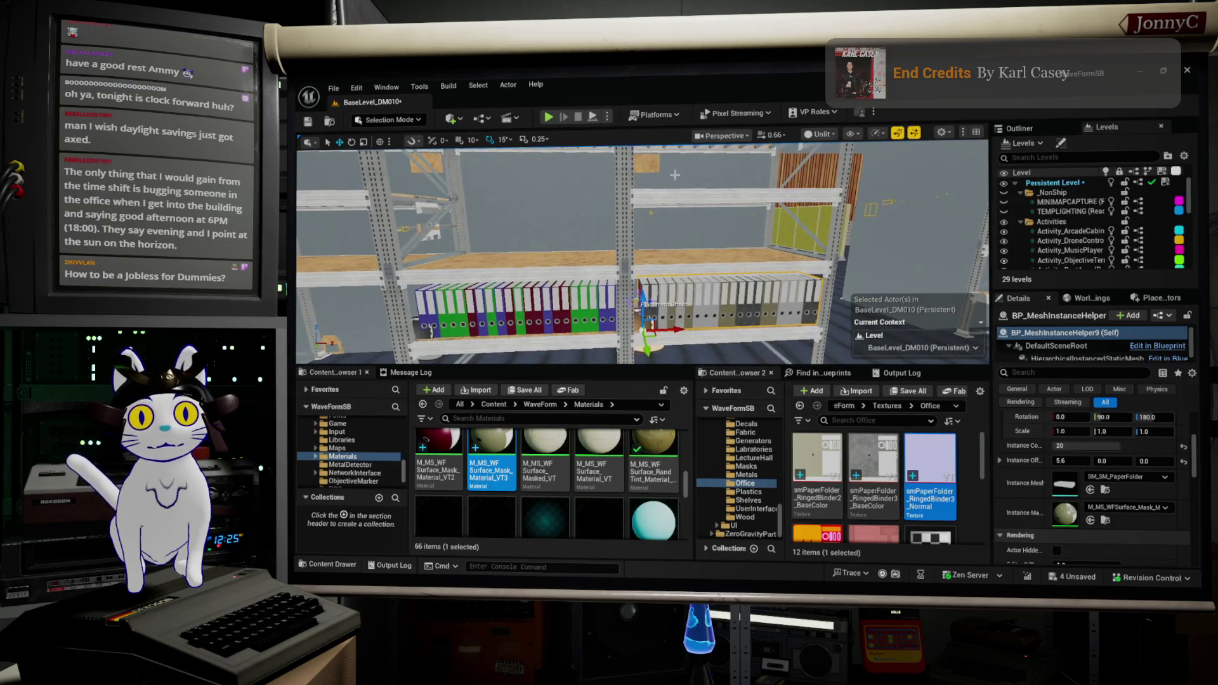
Duplicate the binder row onto the upper shelf and raise the copy slightly
drag(642, 297, 644, 238)
scroll(644, 238, up, 5)
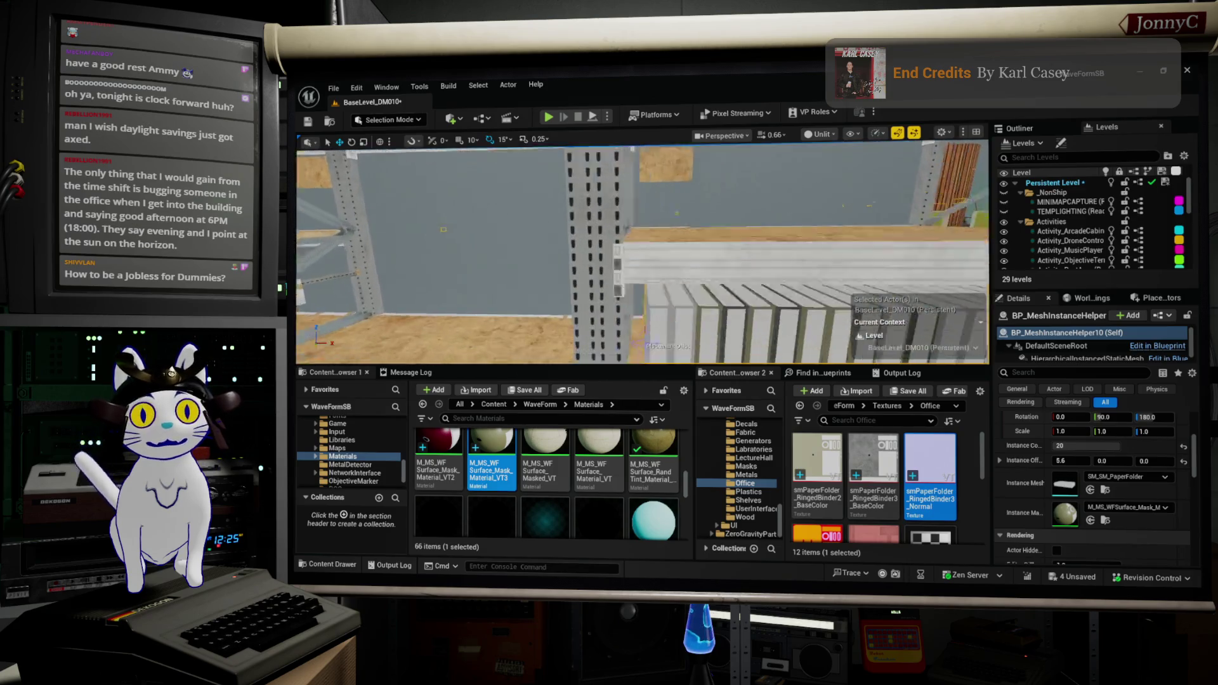
drag(588, 294, 552, 288)
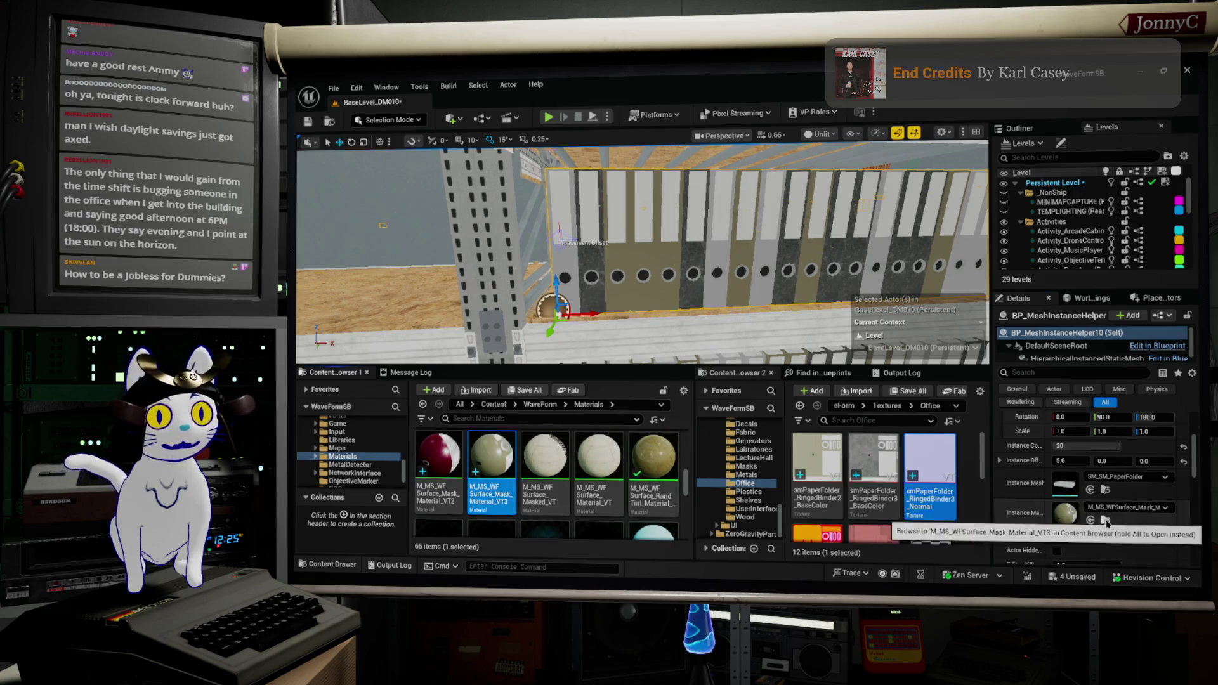
Assign MI_WFSurface_RingedBinder from Materials > Office as the row's Instance Material
click(1105, 520)
scroll(661, 462, down, 2)
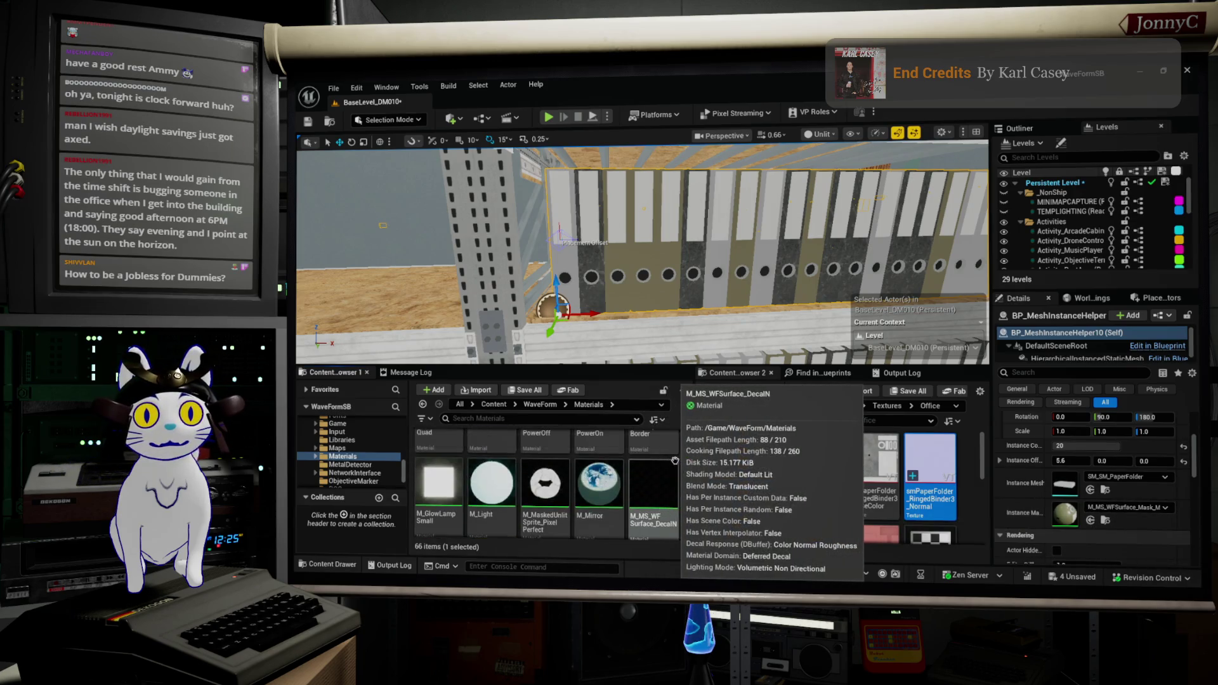
scroll(602, 482, up, 1)
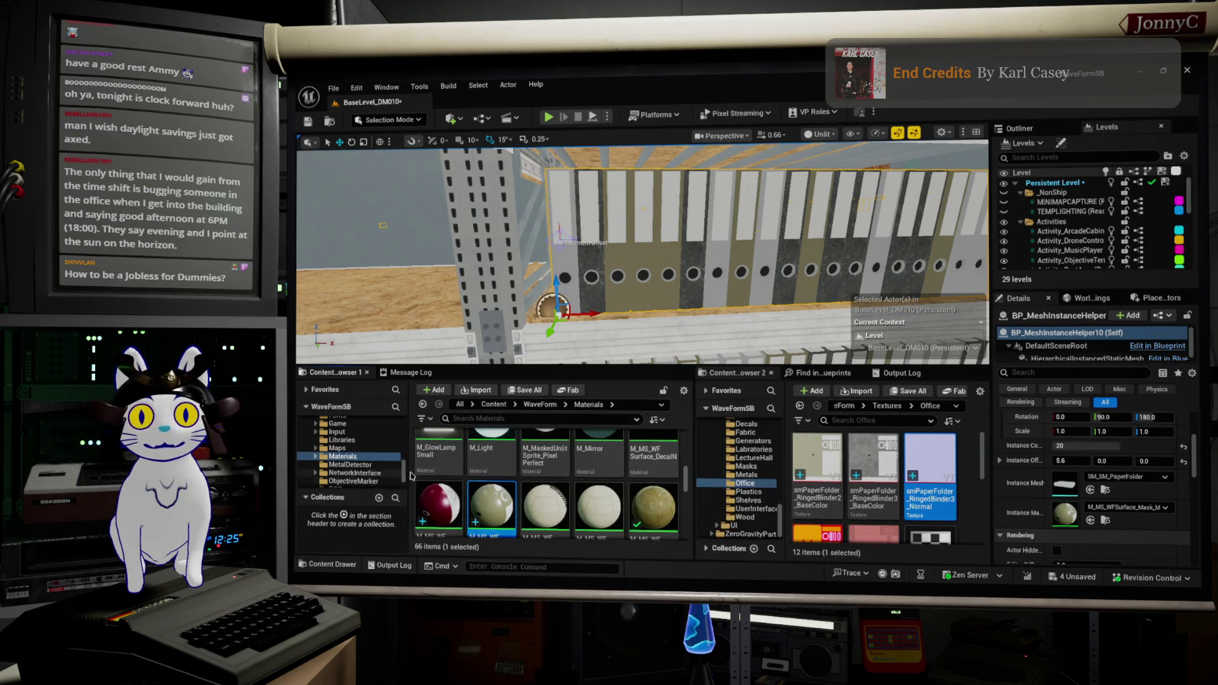
scroll(545, 493, up, 5)
scroll(545, 492, up, 2)
scroll(348, 468, up, 1)
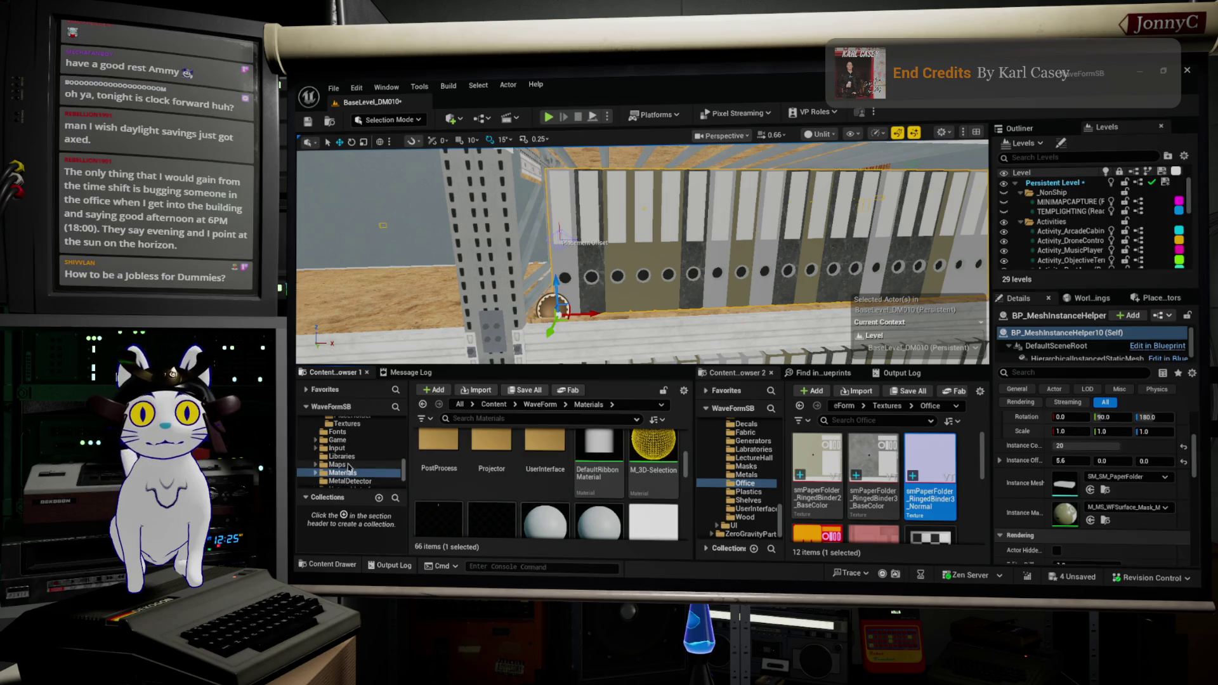
scroll(330, 476, down, 2)
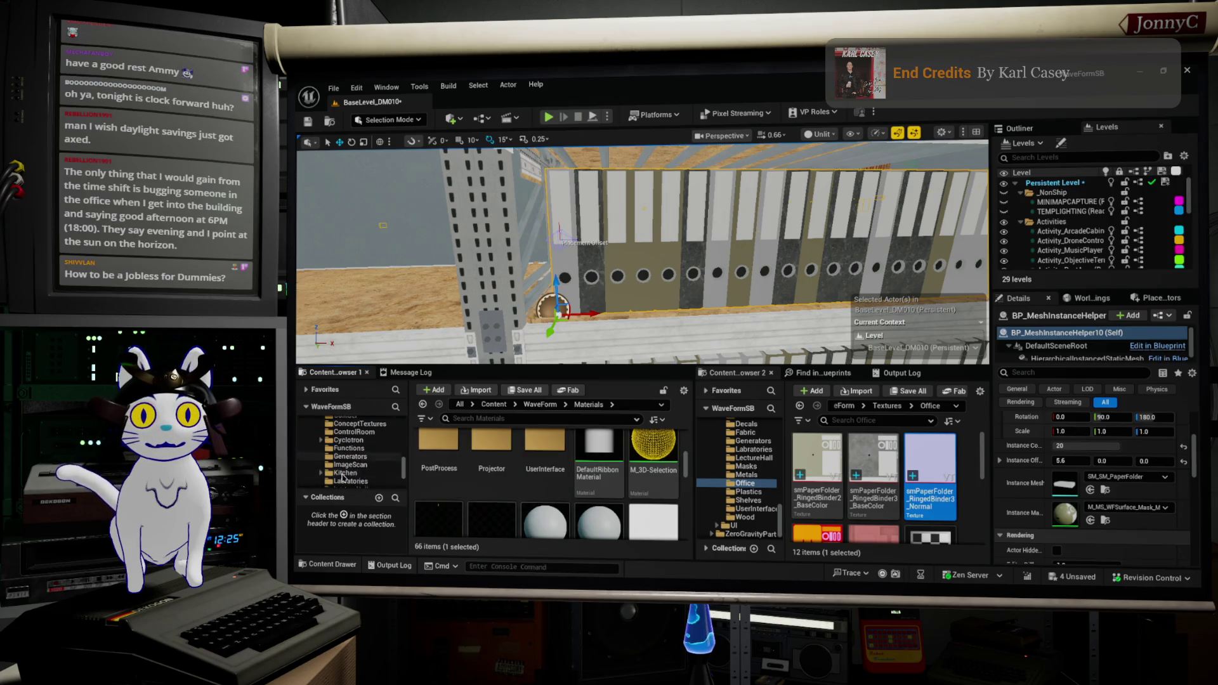
click(344, 465)
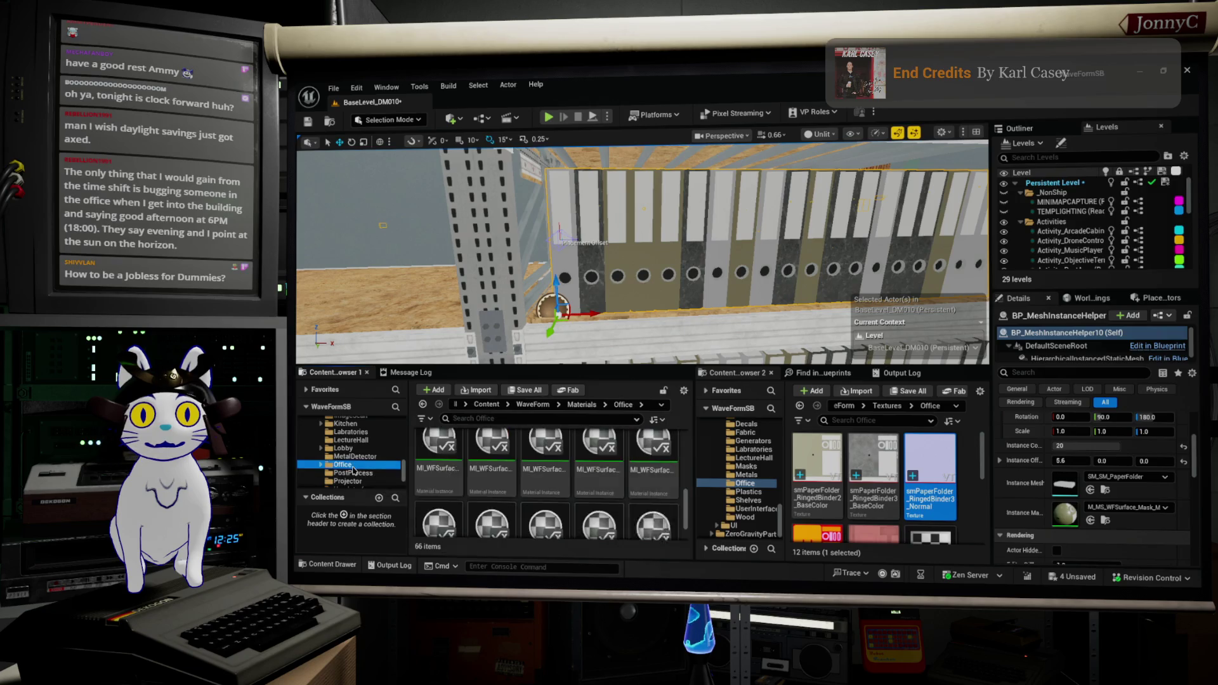
scroll(622, 512, down, 1)
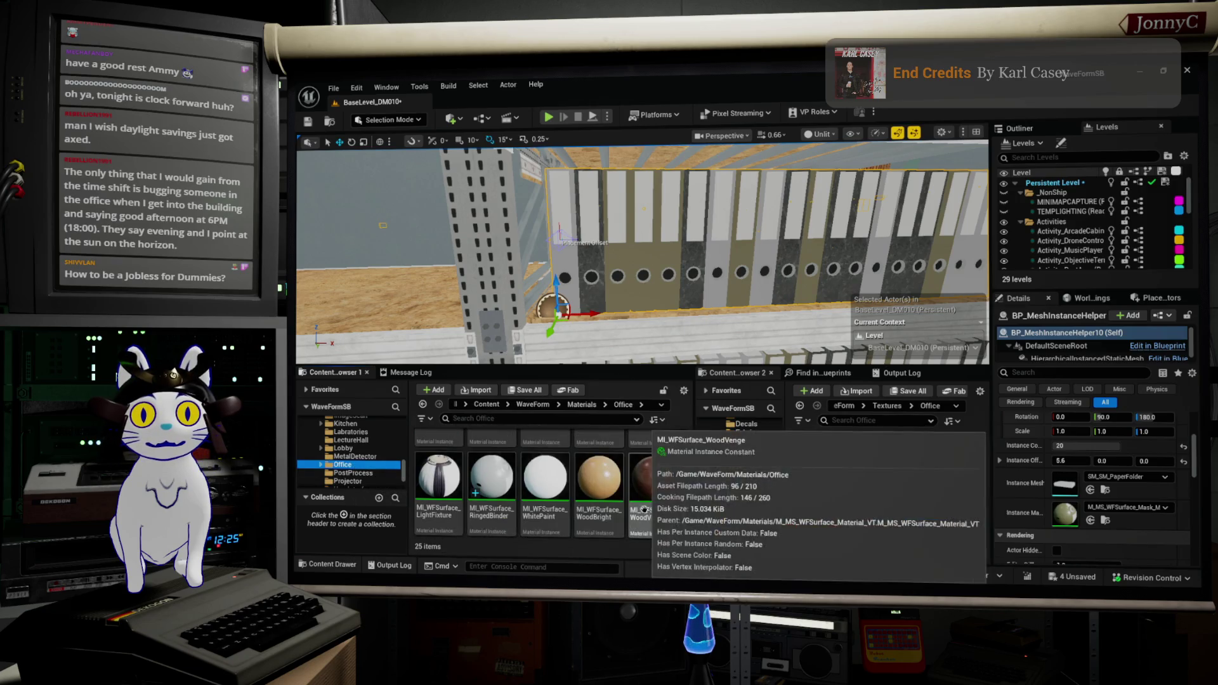
click(491, 482)
click(1090, 520)
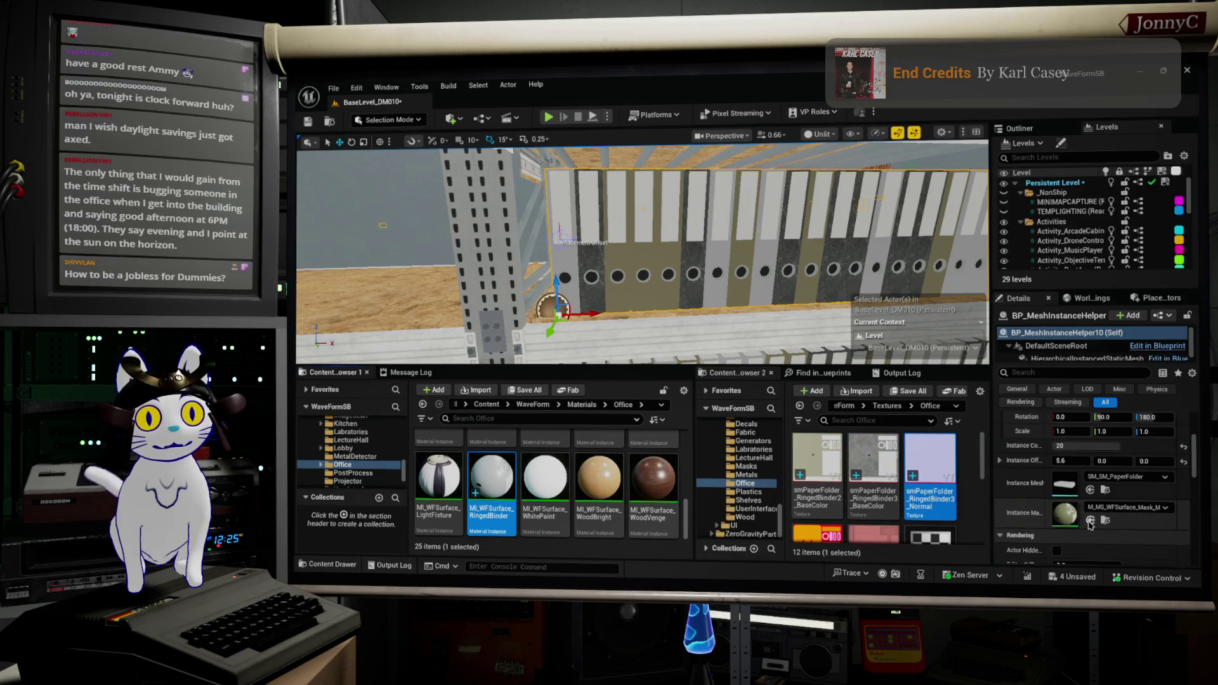
key(f)
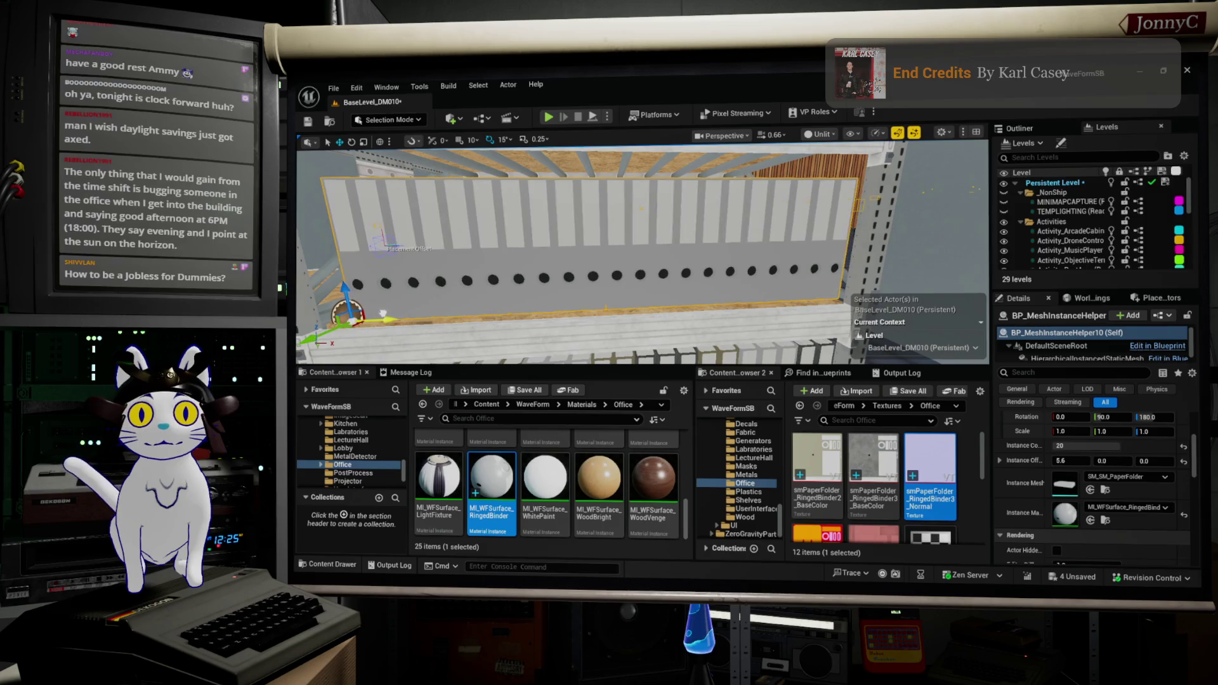
mouse_move(640, 254)
mouse_down()
mouse_move(682, 228)
mouse_move(729, 225)
mouse_move(720, 187)
mouse_move(673, 184)
mouse_up()
Lift the coloured binder row up onto the top shelf
key(f)
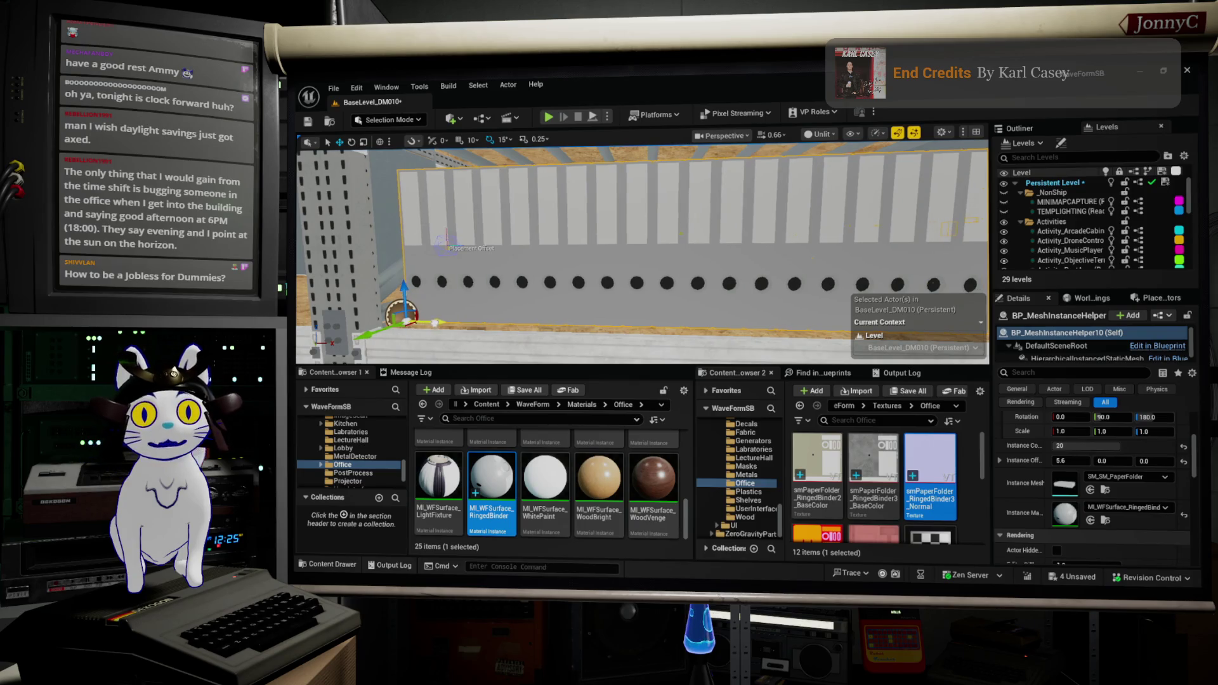
mouse_move(476, 334)
mouse_down()
mouse_move(463, 343)
mouse_move(477, 335)
mouse_up()
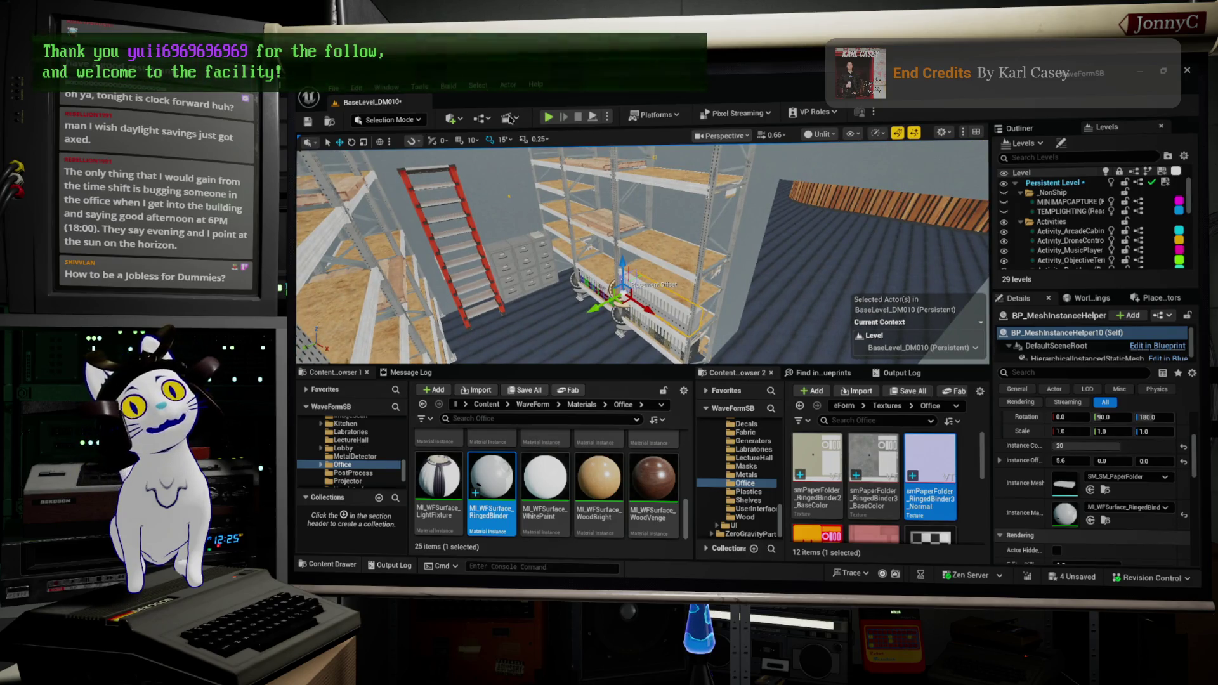
drag(552, 190, 402, 219)
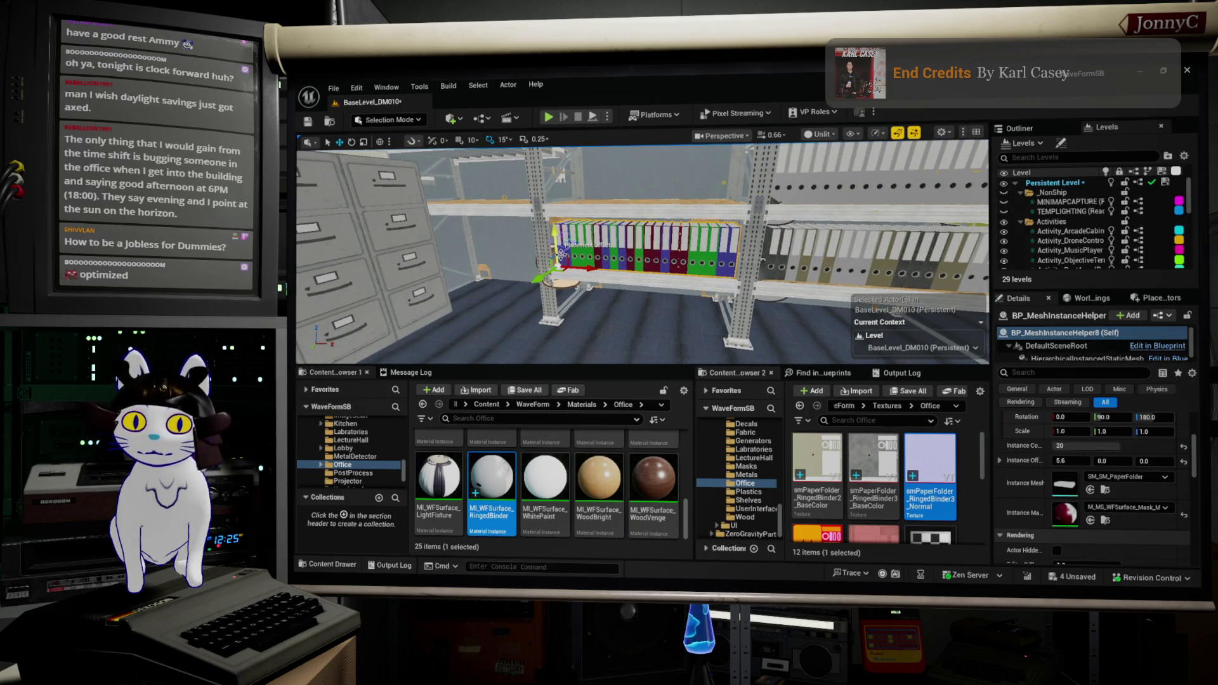
drag(551, 213, 550, 177)
Select the grey binder row and restore the editor to a smaller window
mouse_move(838, 163)
mouse_down()
mouse_move(862, 153)
mouse_move(838, 164)
mouse_up()
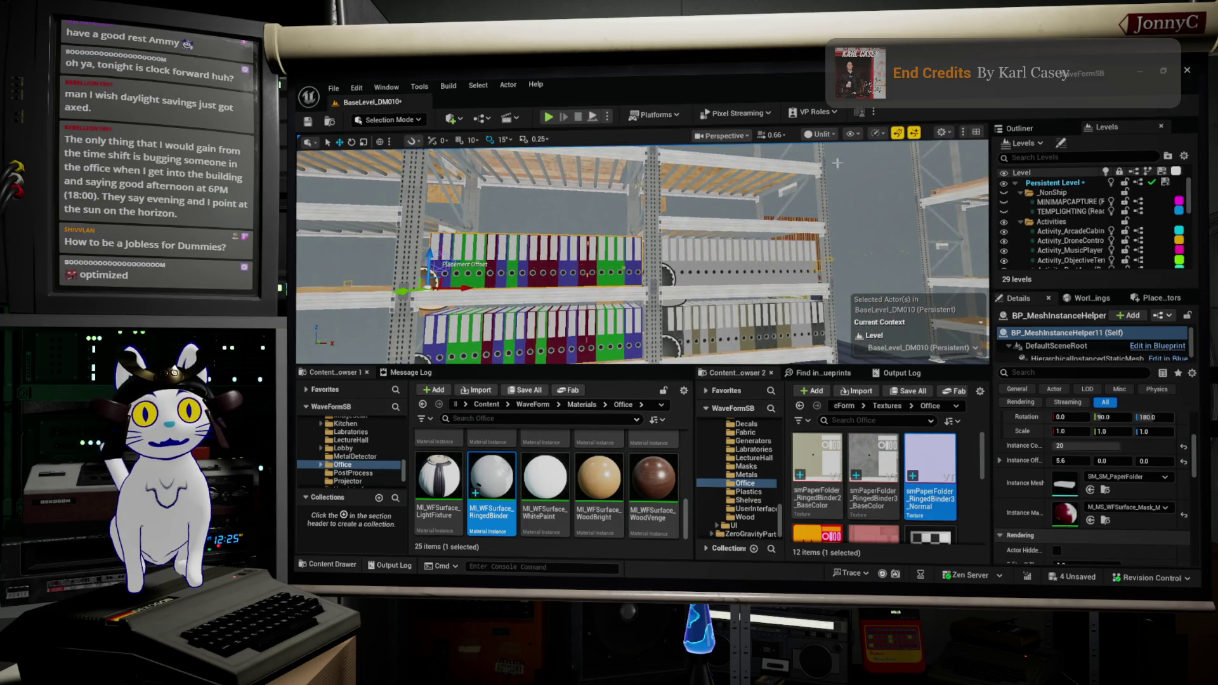
click(716, 265)
mouse_move(774, 95)
mouse_down()
mouse_move(653, 118)
mouse_move(740, 129)
mouse_up()
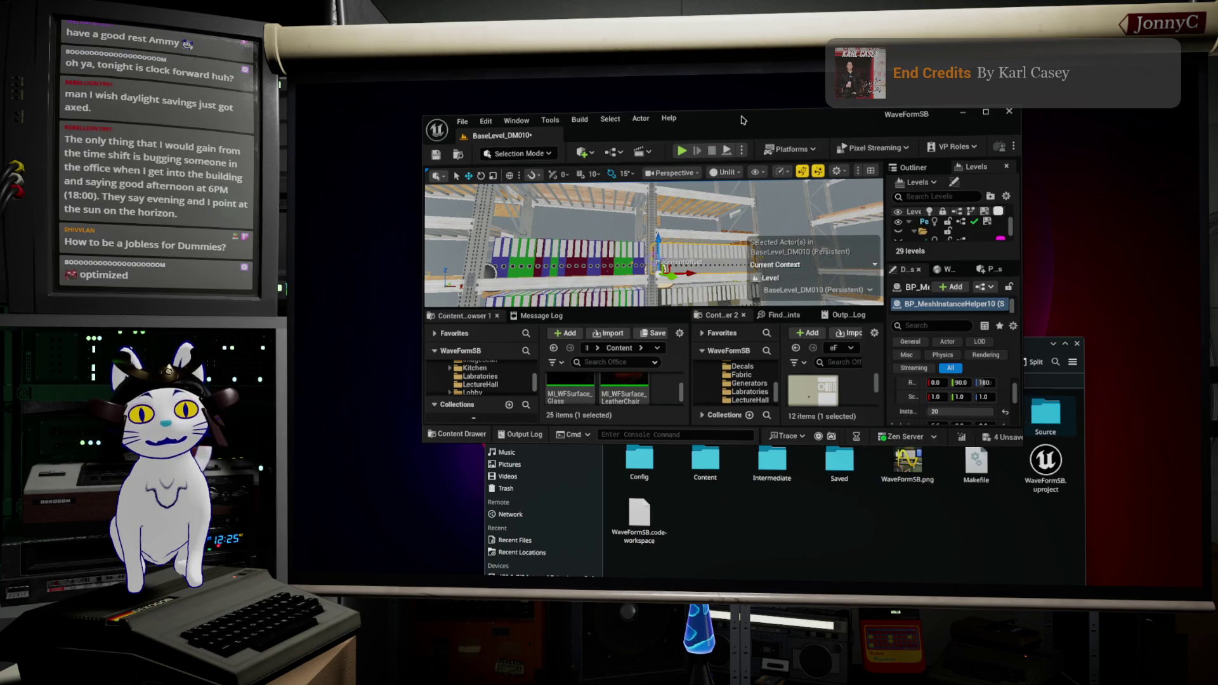
Maximize the Unreal Editor window to fill the screen
double_click(744, 120)
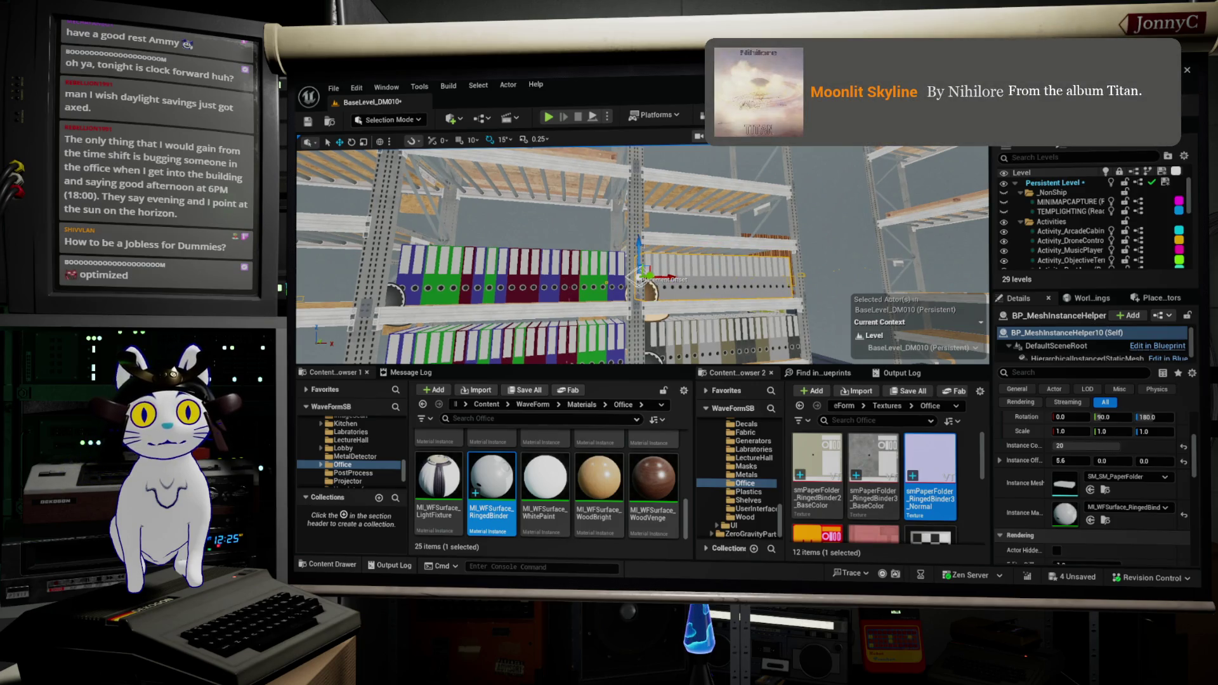
Lift the binder row up one shelf on the rack
mouse_move(646, 266)
mouse_down()
mouse_move(647, 152)
mouse_move(563, 336)
mouse_move(683, 134)
mouse_up()
drag(550, 335, 550, 317)
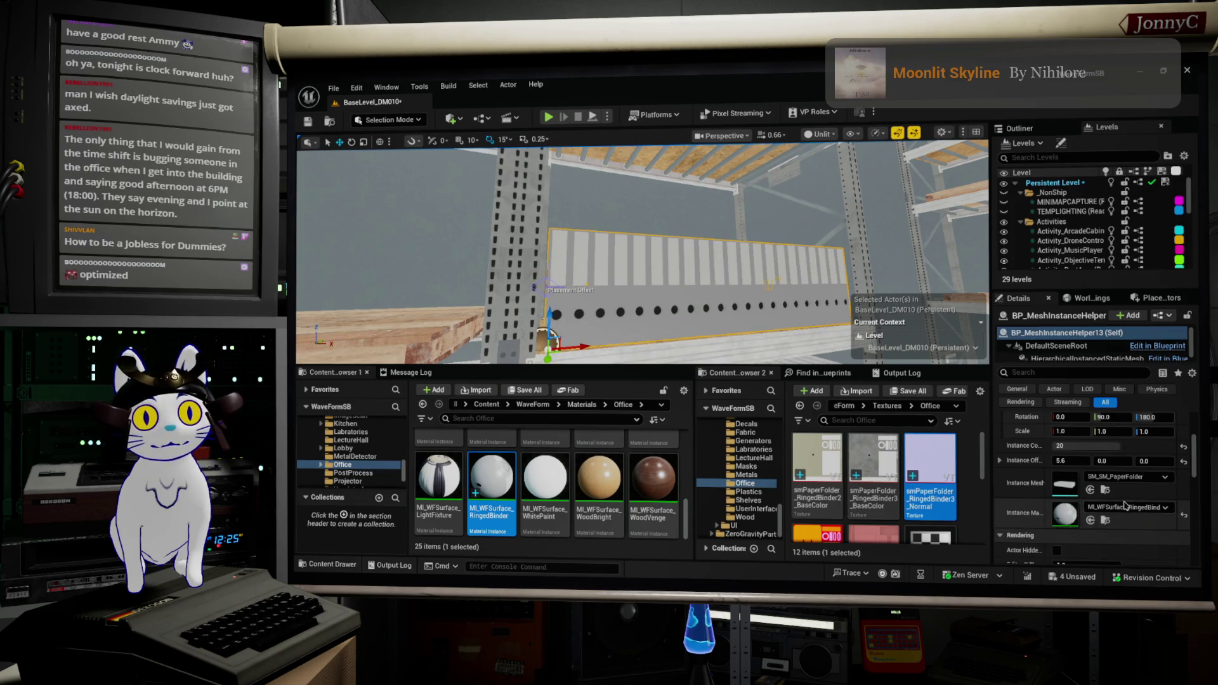
drag(718, 347, 718, 347)
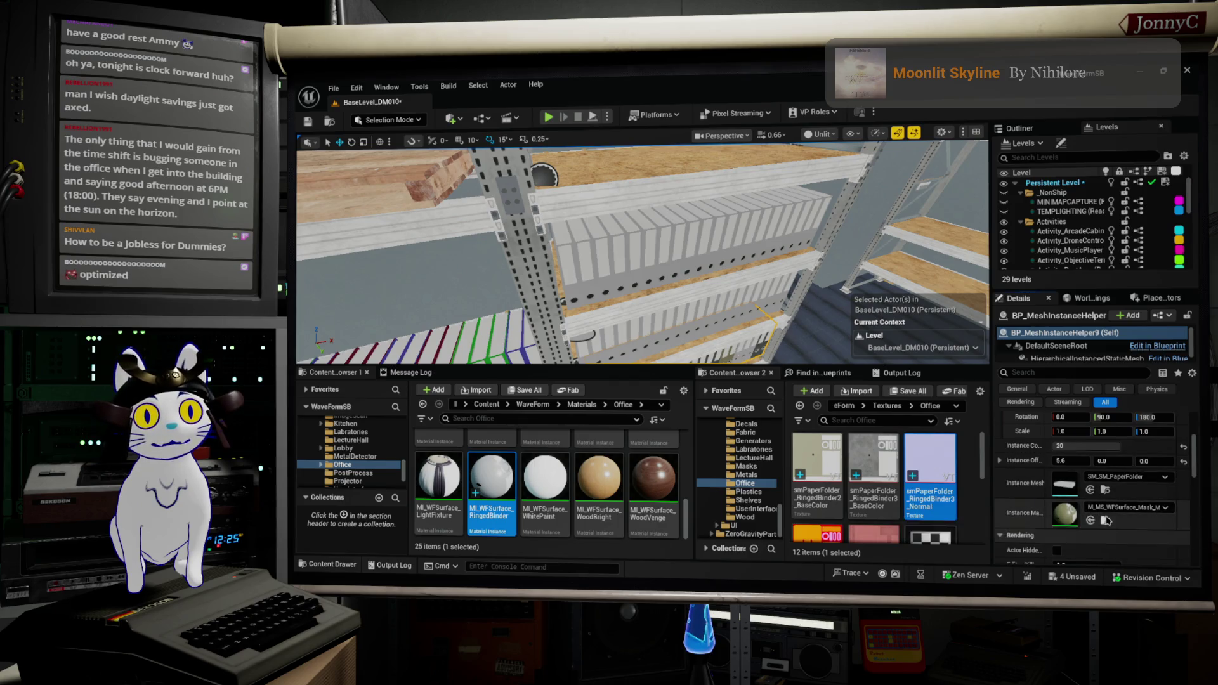
Give this row the VT3 surface mask material, then select the lower-shelf row
click(1105, 520)
key(ctrl+z)
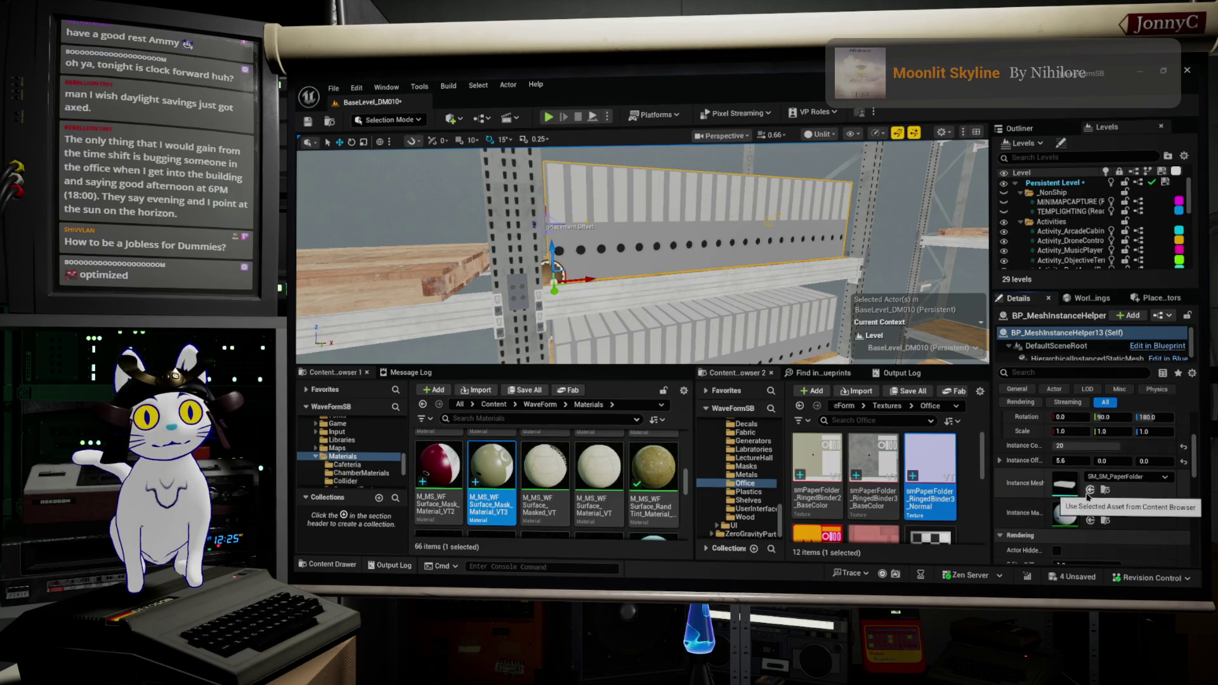
click(1090, 520)
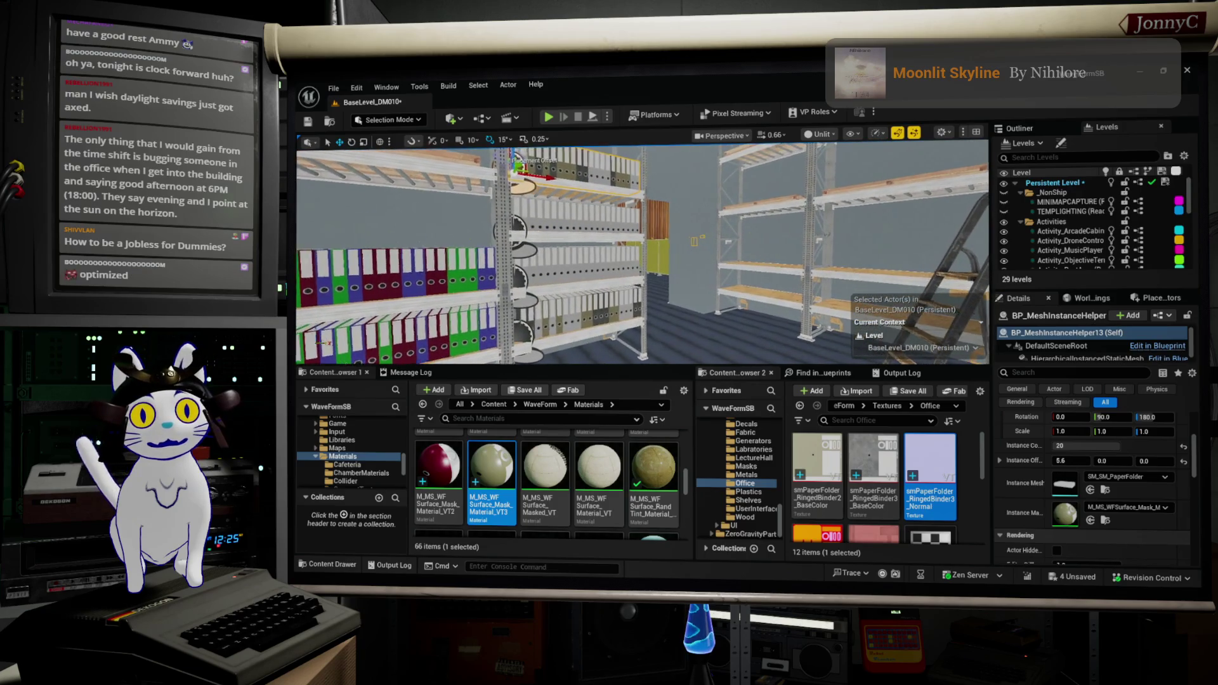
click(541, 339)
Alt-drag a copy of the binder row onto the other unit's lower shelf
drag(505, 324, 704, 295)
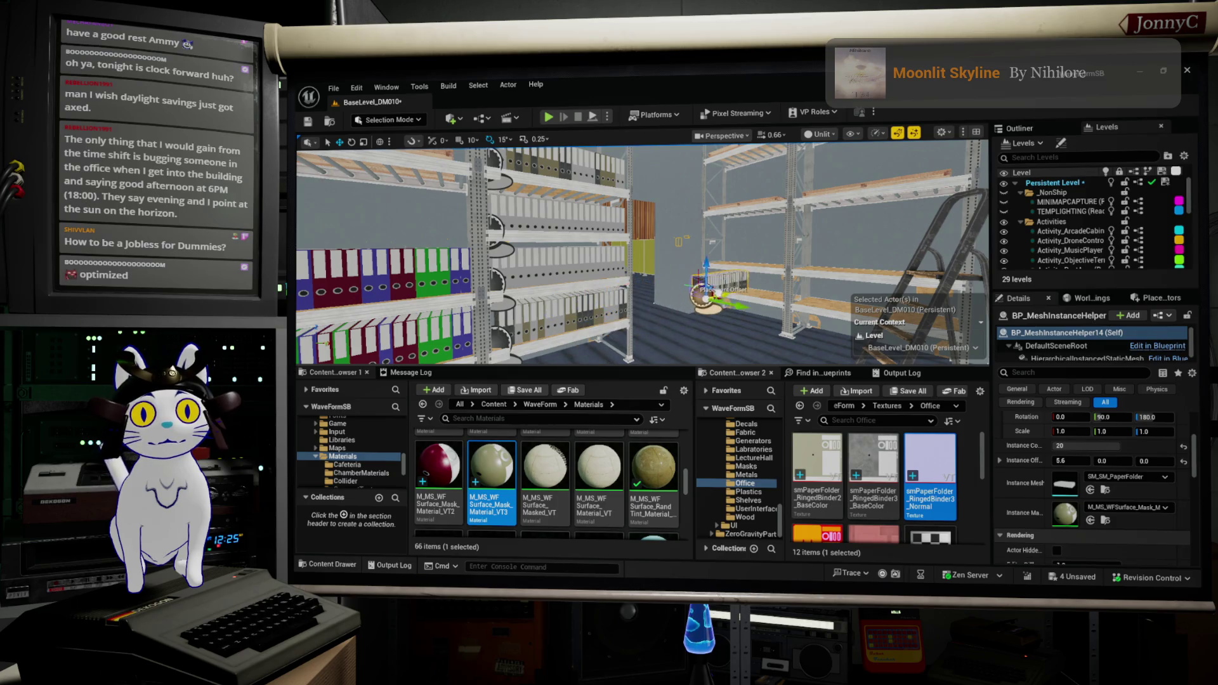
key(f)
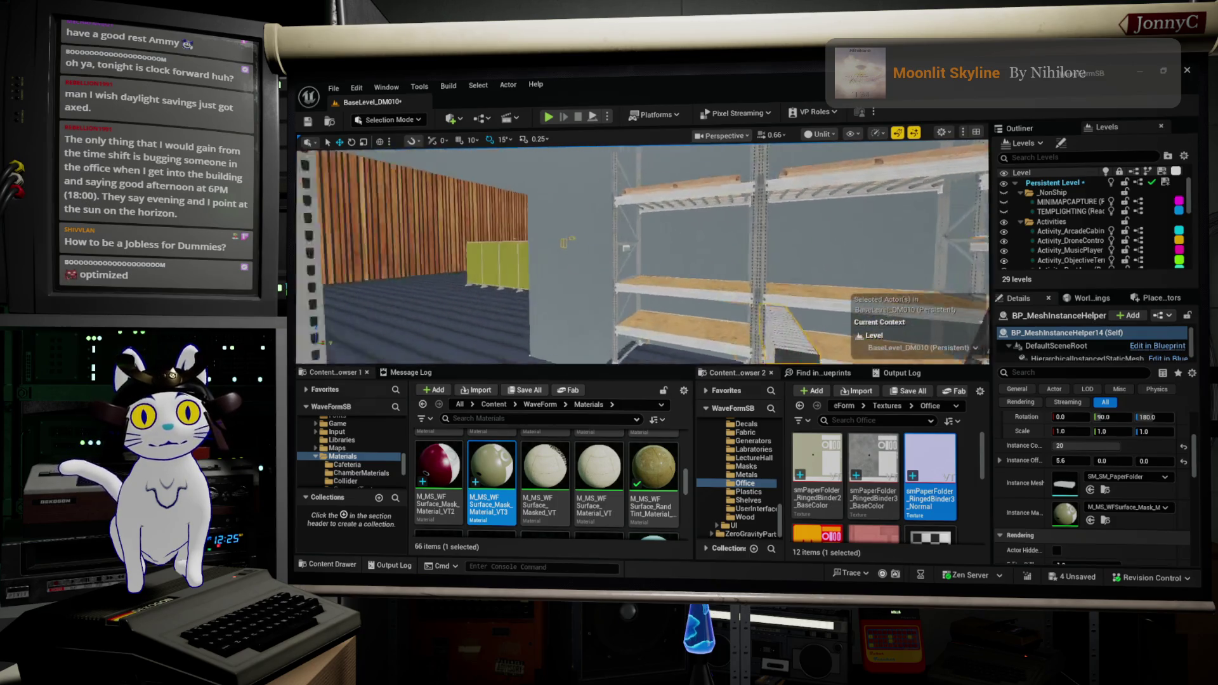
mouse_move(698, 314)
mouse_down()
mouse_move(444, 309)
mouse_move(458, 341)
mouse_move(490, 336)
mouse_up()
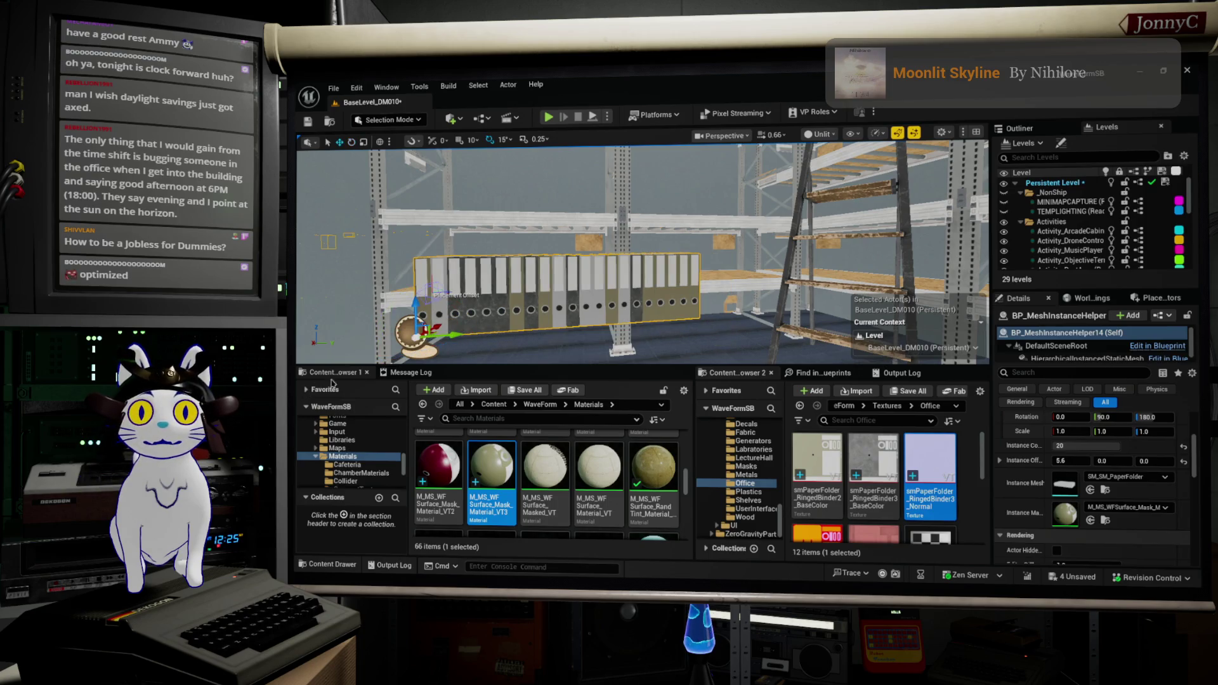
right_click(403, 373)
drag(574, 295, 514, 355)
drag(644, 304, 574, 273)
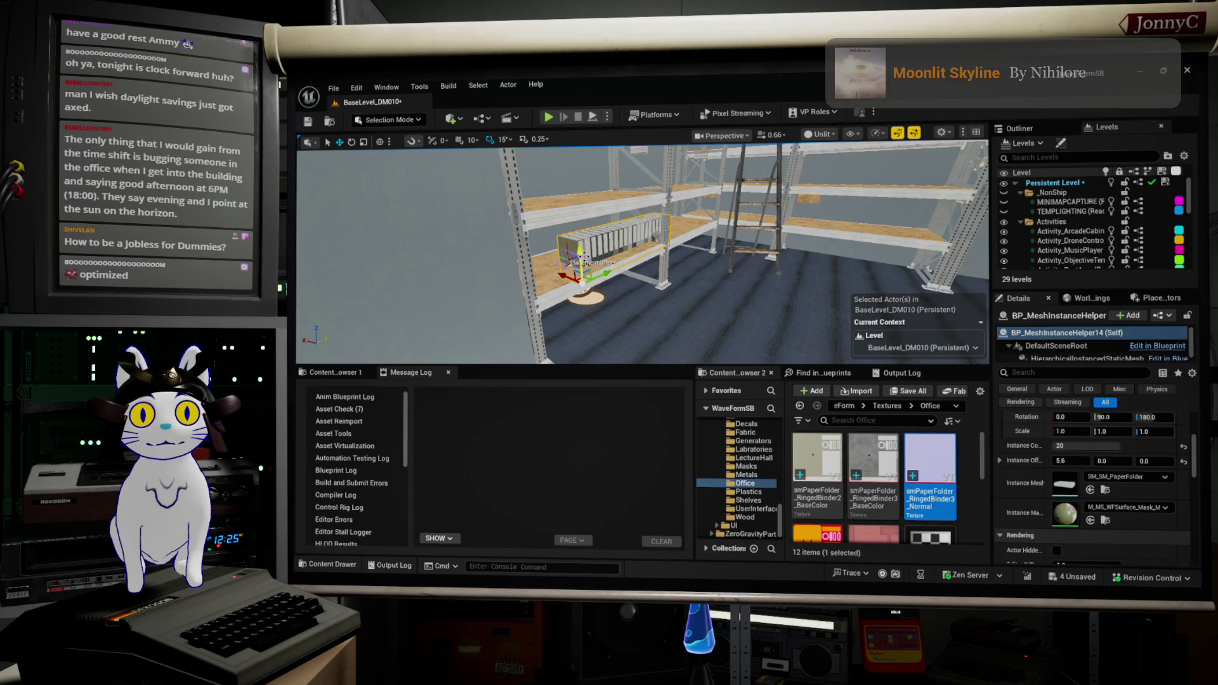
drag(582, 257, 581, 248)
Frame the copied row and slide it along the shelf to fine-tune its placement
drag(343, 351, 456, 176)
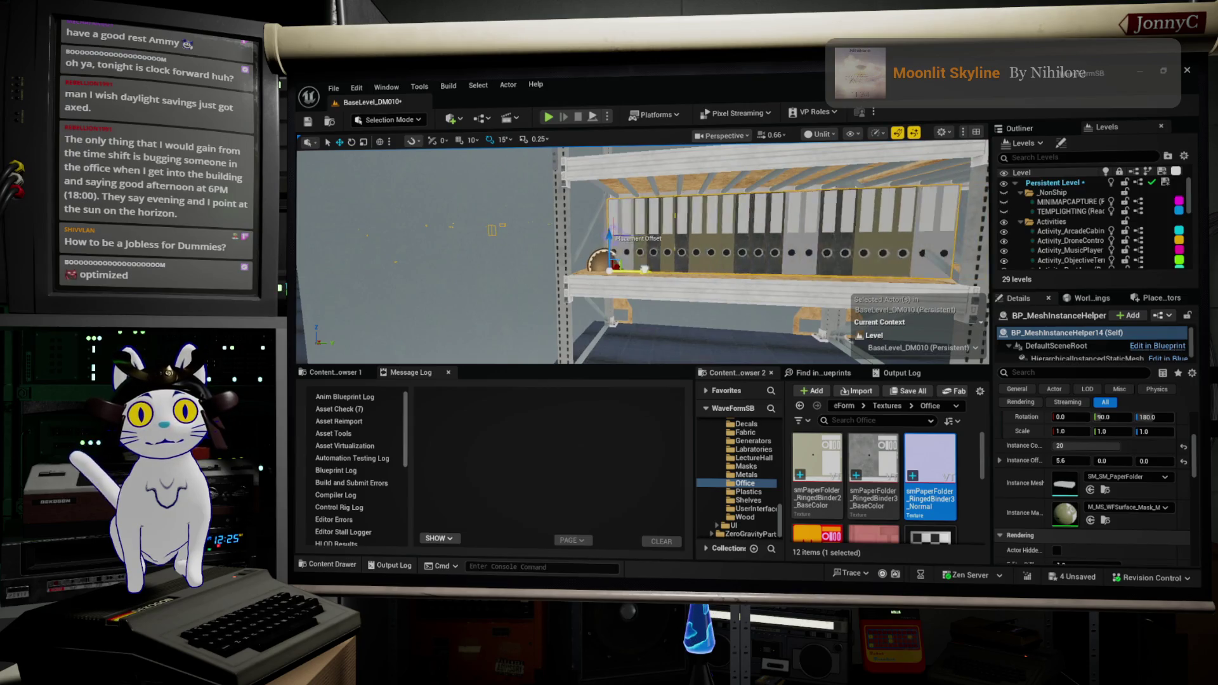
drag(457, 254, 482, 241)
mouse_move(530, 359)
mouse_down()
mouse_move(514, 352)
mouse_move(531, 359)
mouse_up()
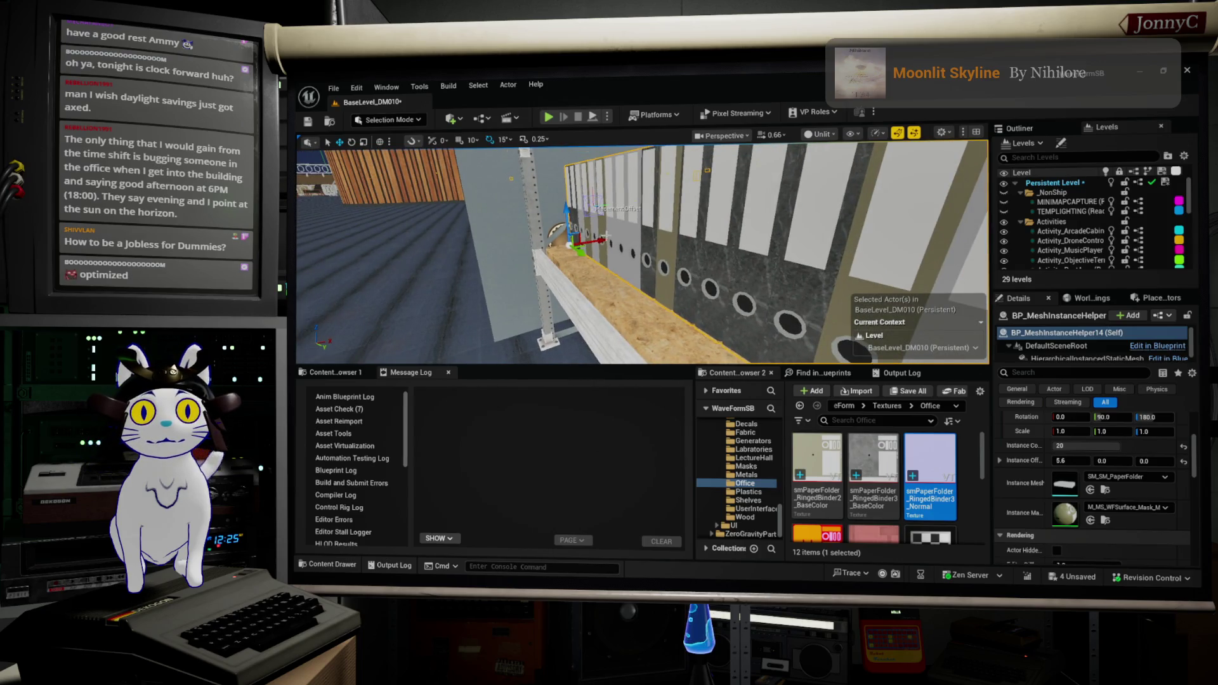
drag(559, 228, 558, 213)
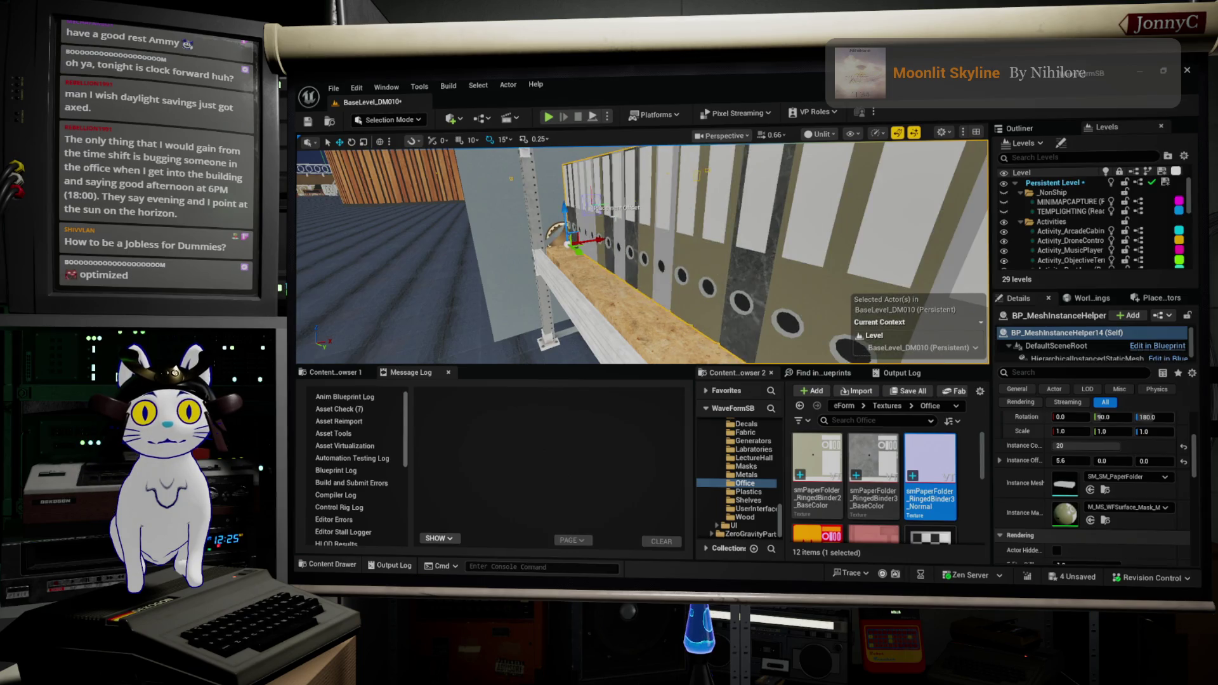
key(f)
scroll(642, 251, up, 6)
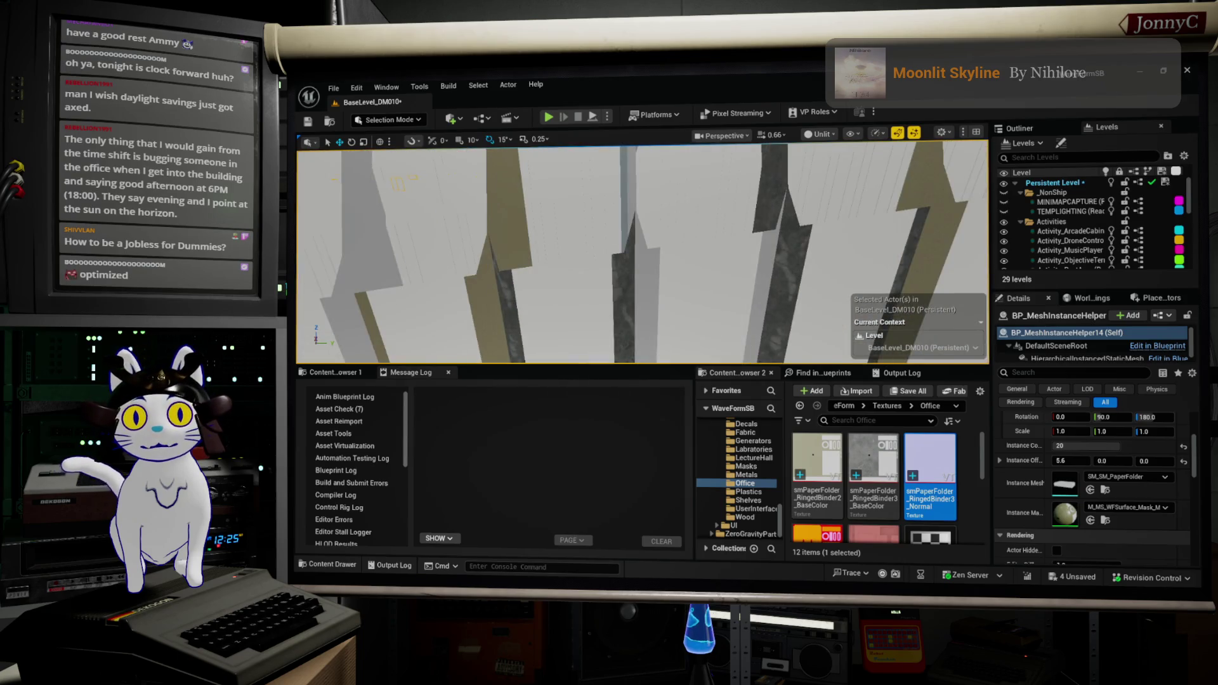
scroll(642, 252, down, 5)
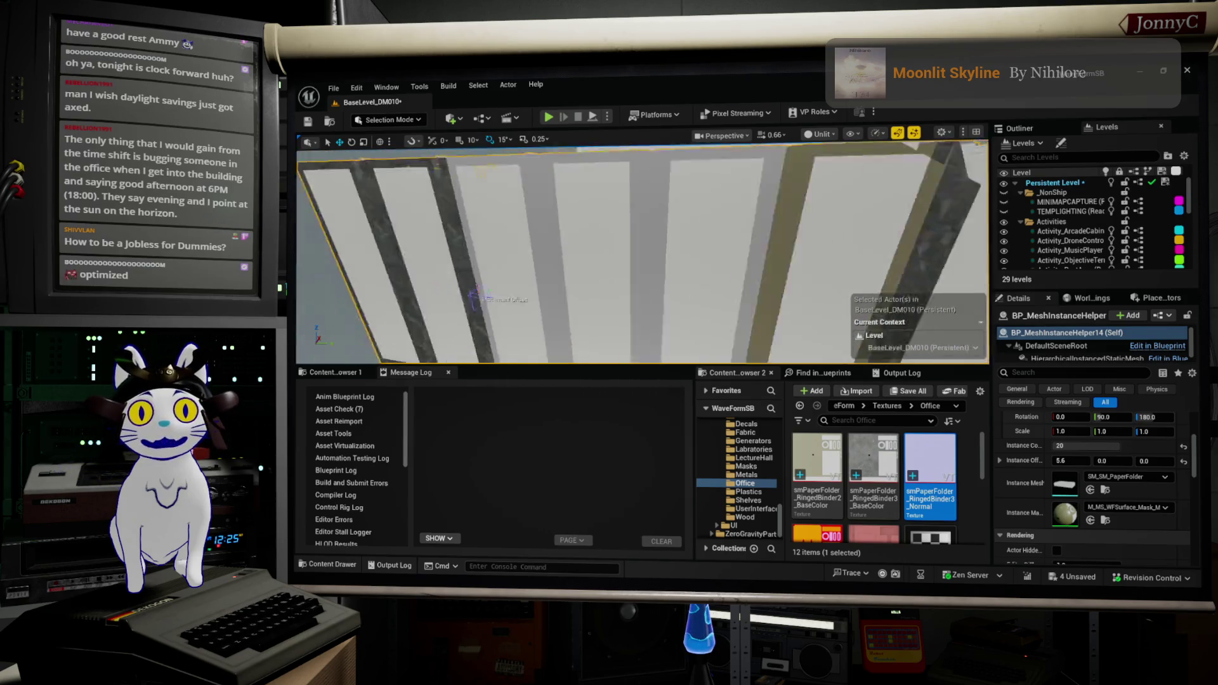
scroll(642, 288, down, 4)
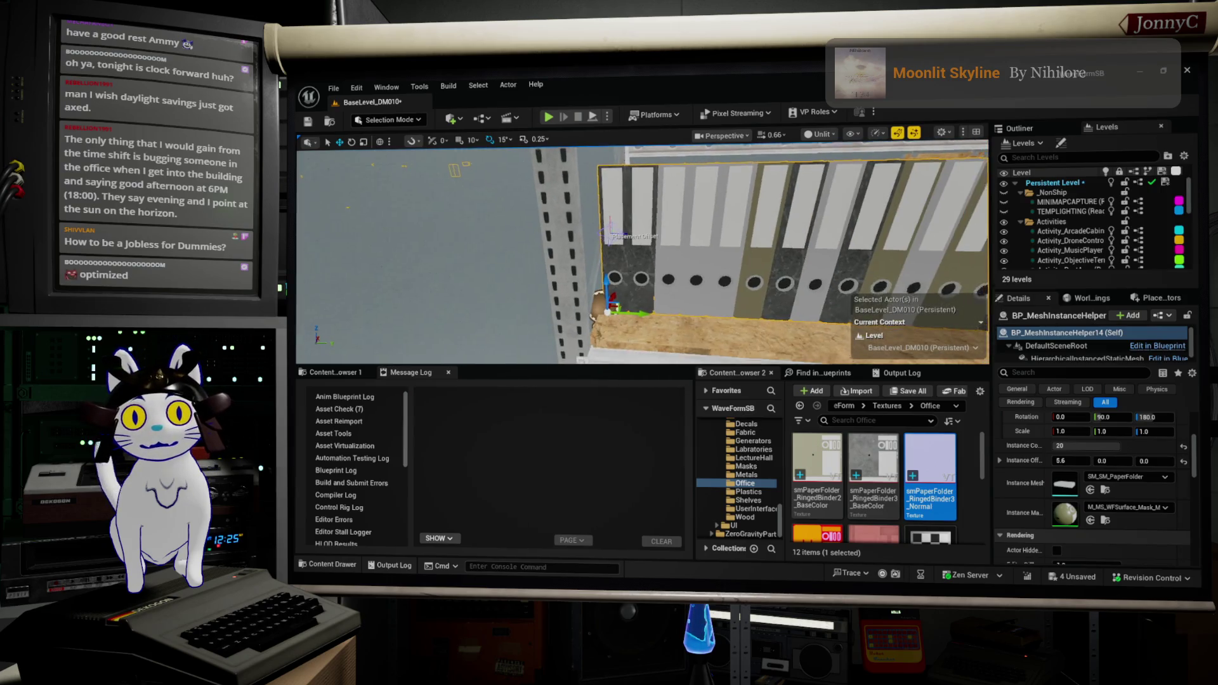
drag(642, 303, 772, 305)
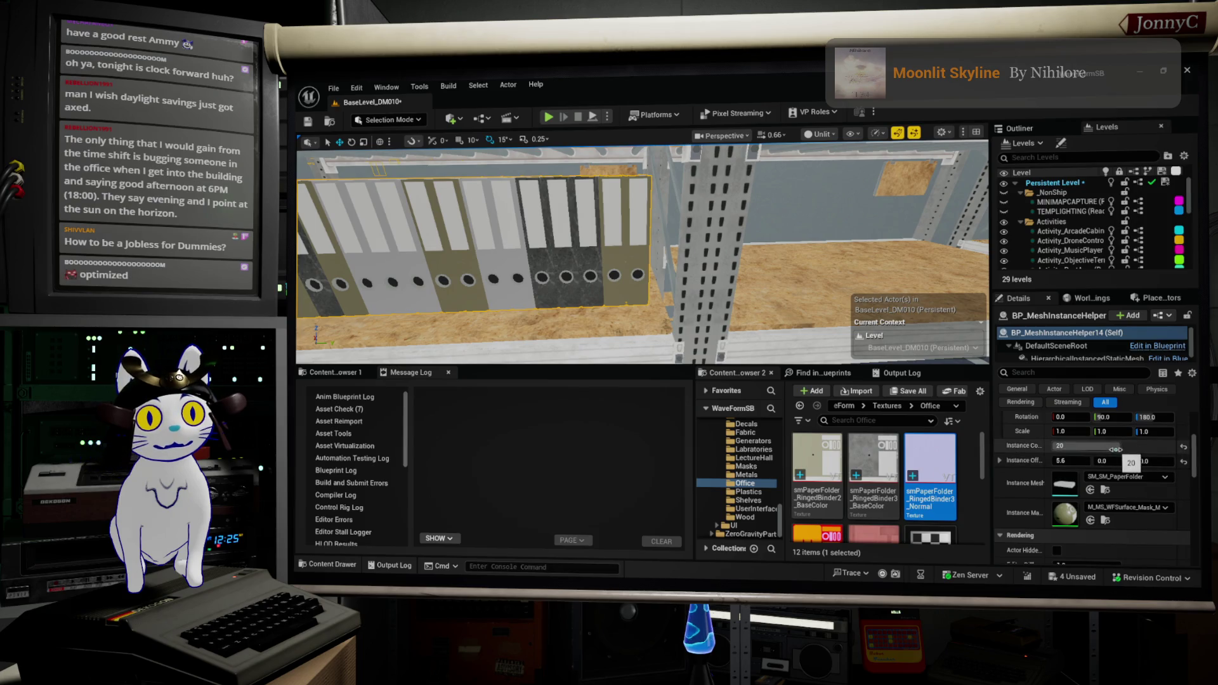
click(1091, 447)
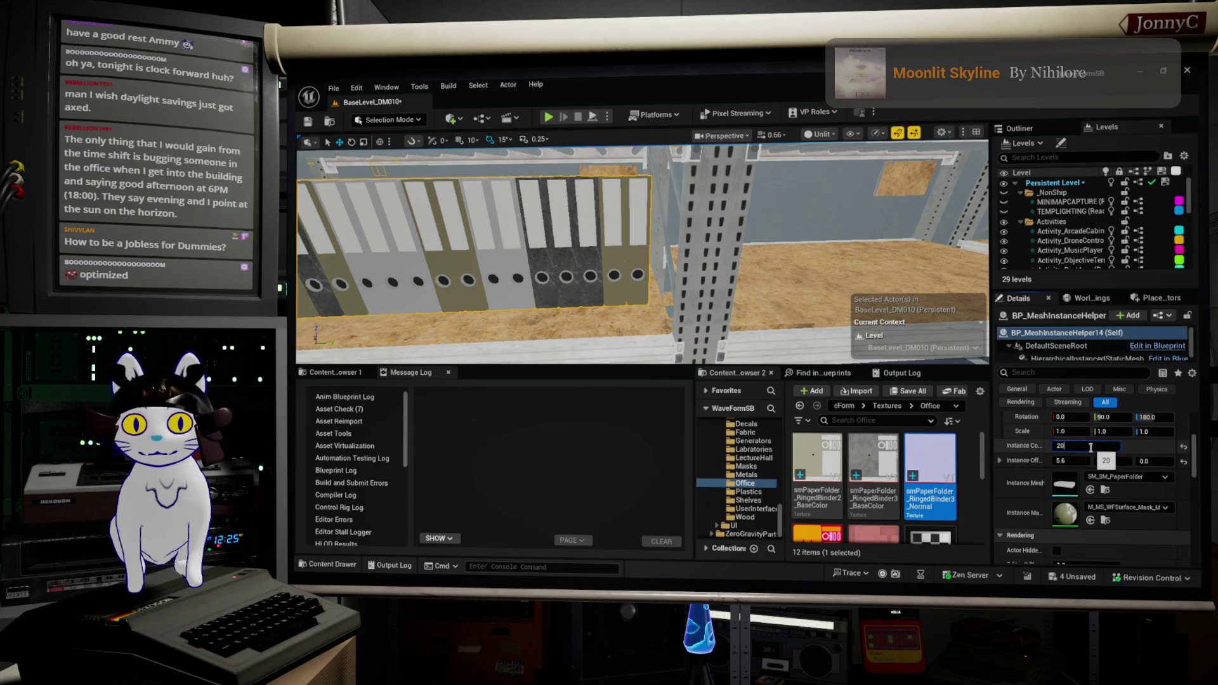
text(21)
key(Return)
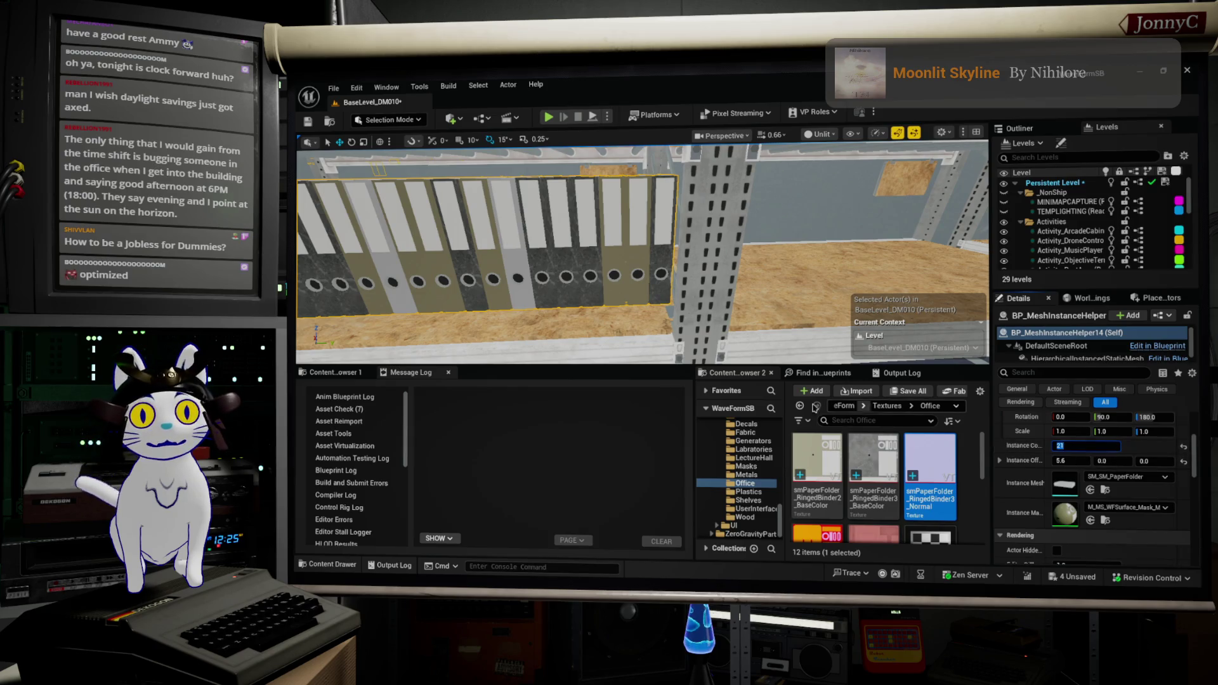
drag(733, 166, 609, 197)
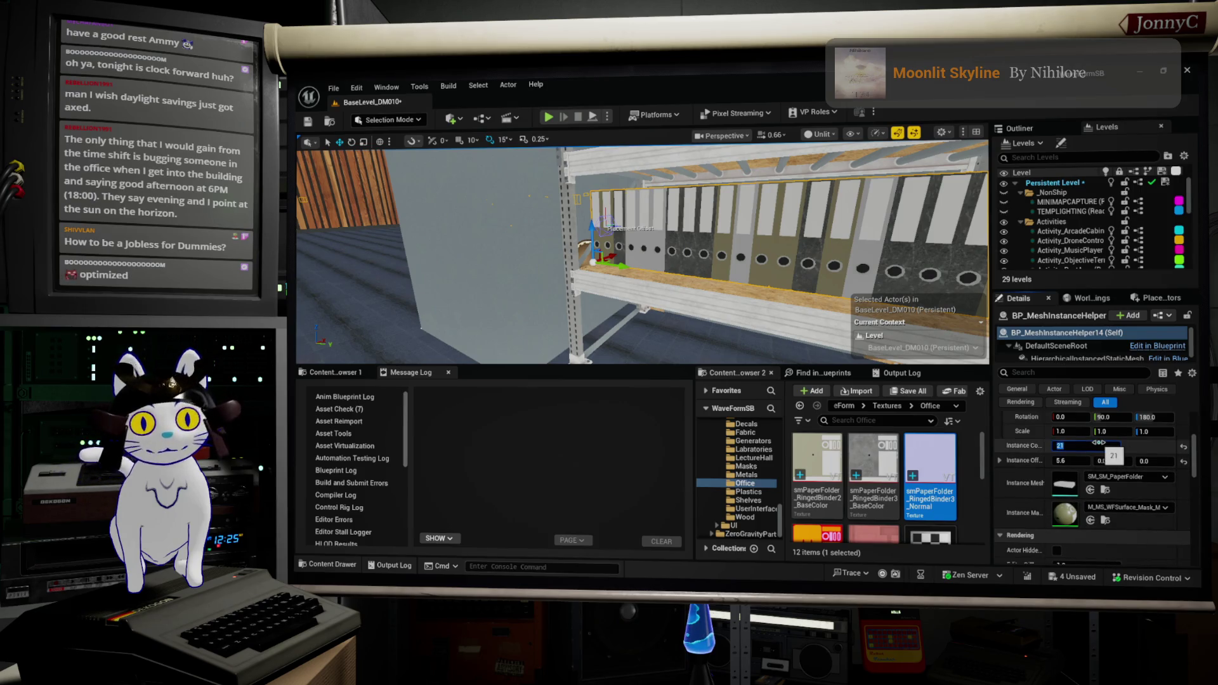
text(0)
text(20)
key(Return)
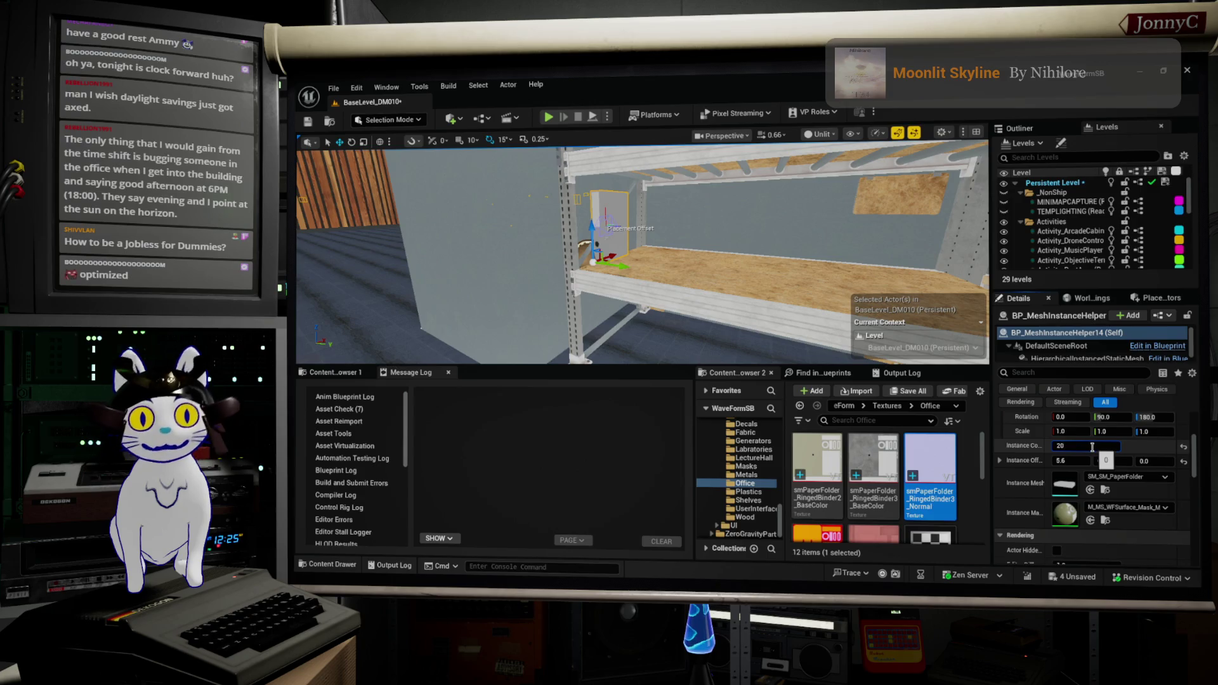
key(Return)
drag(816, 296, 817, 296)
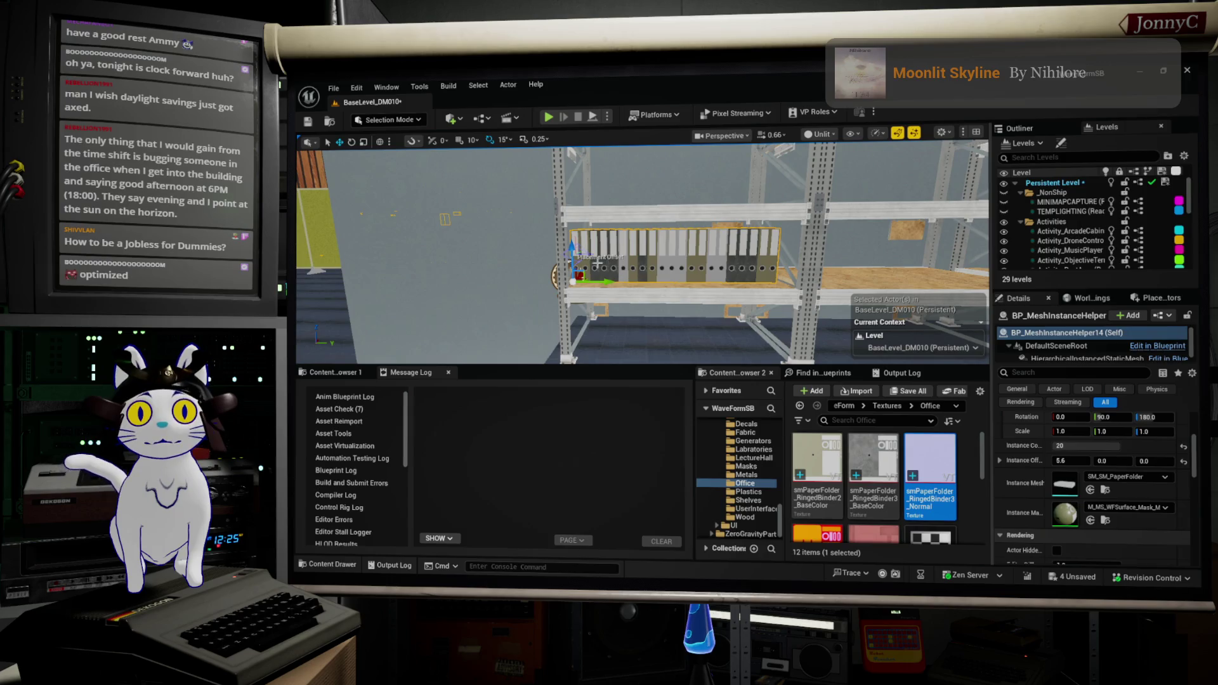
Alt-drag the binder row down to the middle shelf and give it a coloured surface mask material
drag(572, 242, 601, 161)
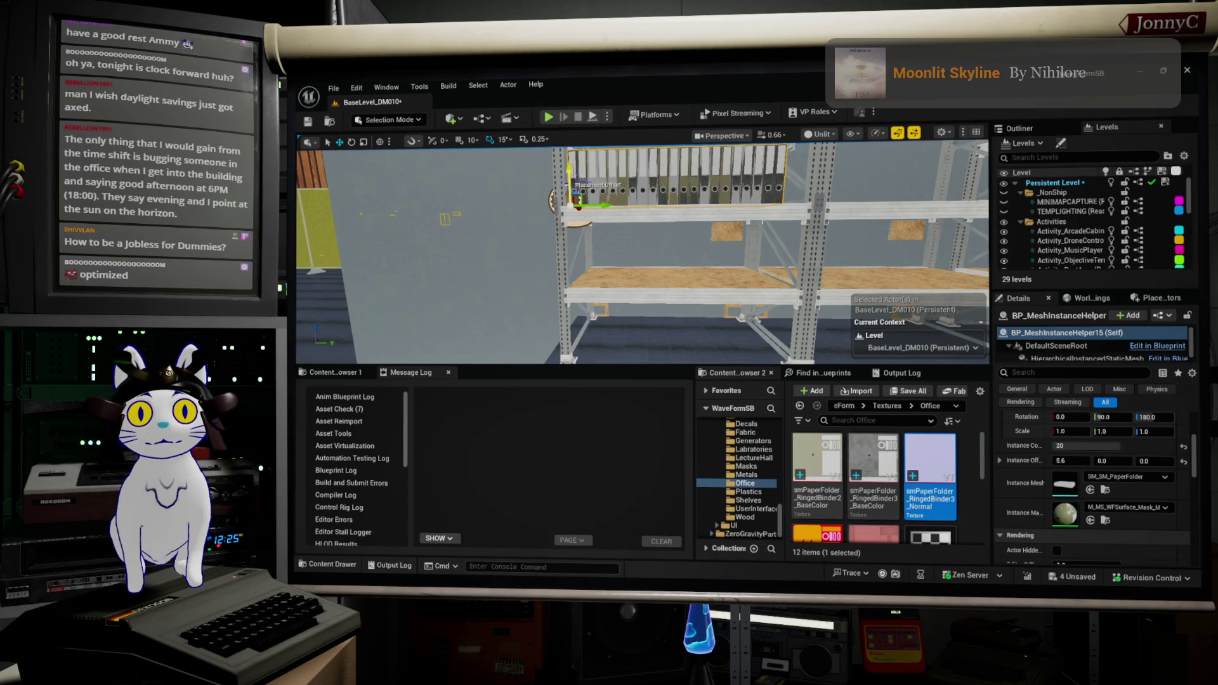
mouse_move(568, 160)
mouse_down()
mouse_move(572, 252)
mouse_move(606, 283)
mouse_up()
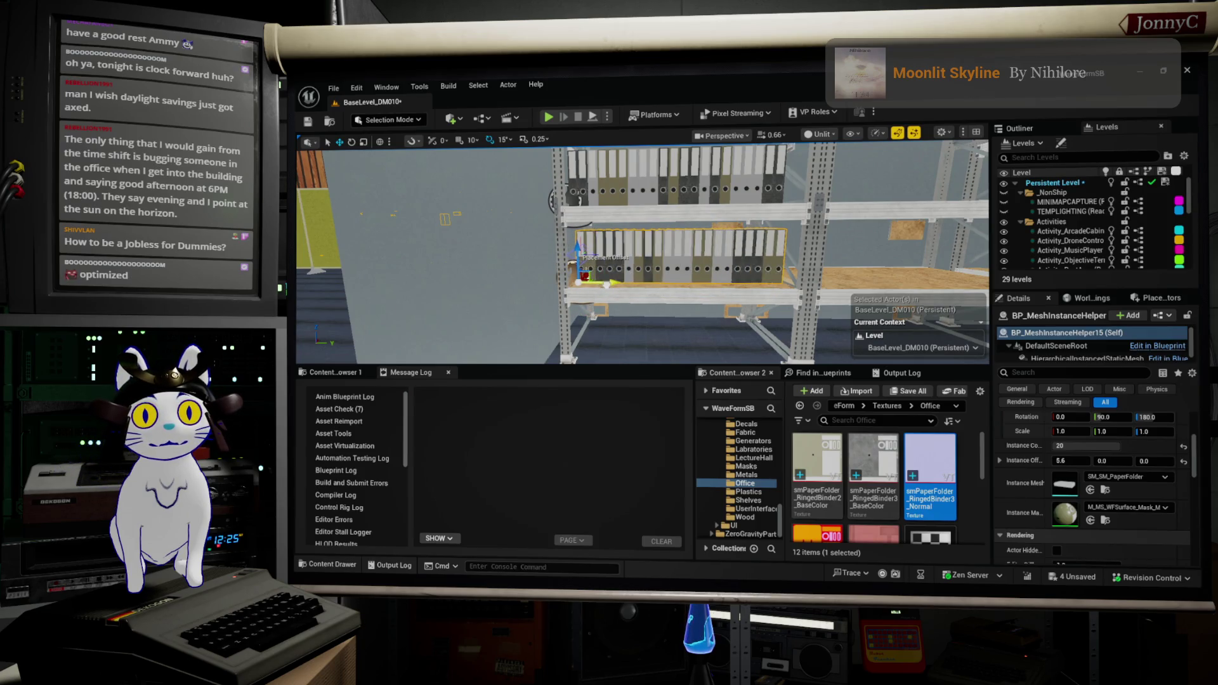
click(1158, 507)
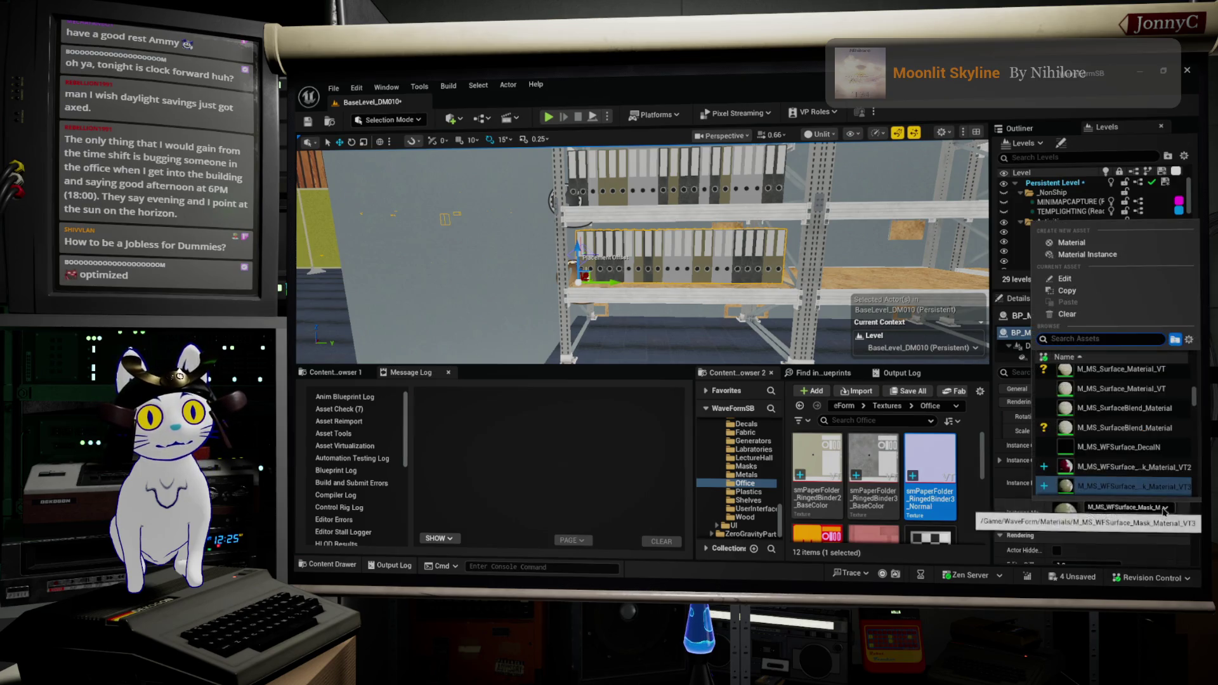
click(1117, 468)
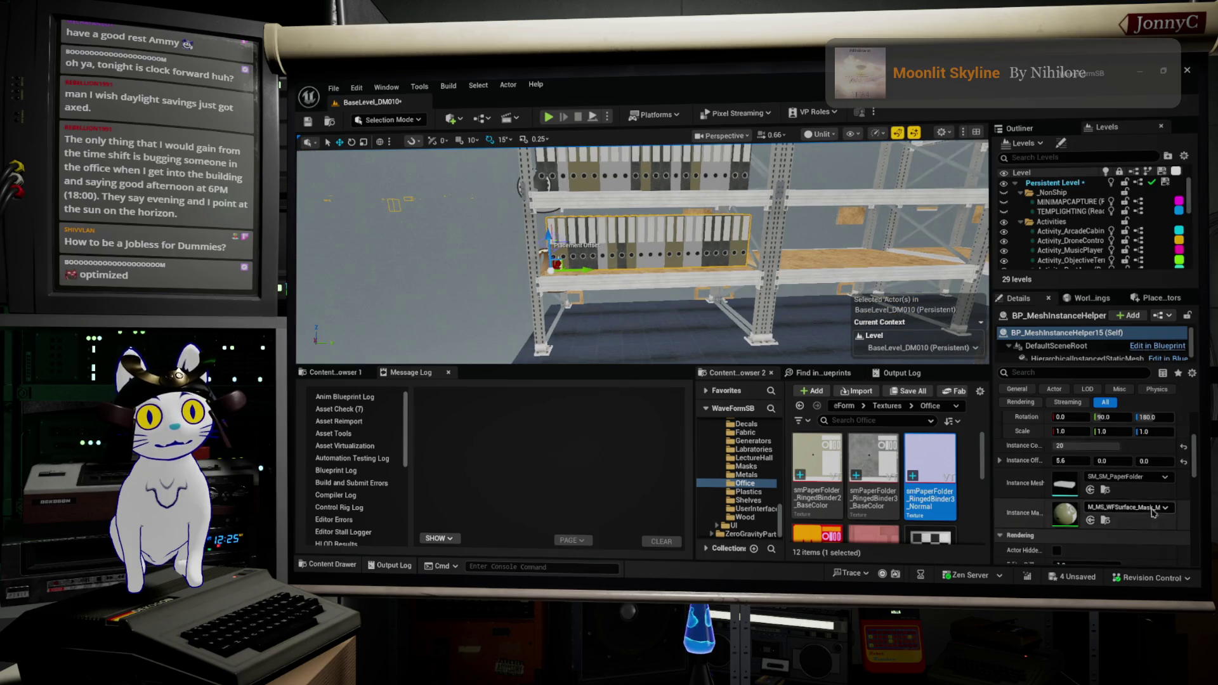
click(1164, 508)
click(1147, 469)
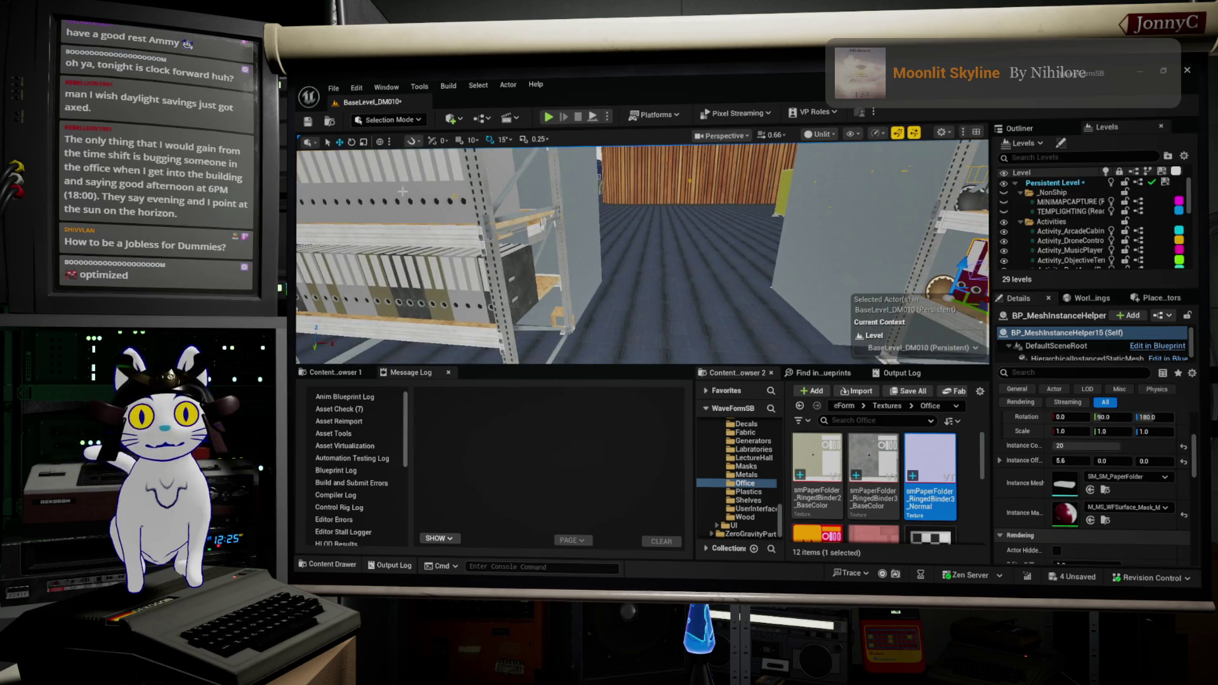
Alt-drag a copy of the coloured binder row further along the middle shelf
mouse_move(726, 229)
mouse_down()
mouse_move(625, 230)
mouse_move(666, 353)
mouse_up()
click(603, 244)
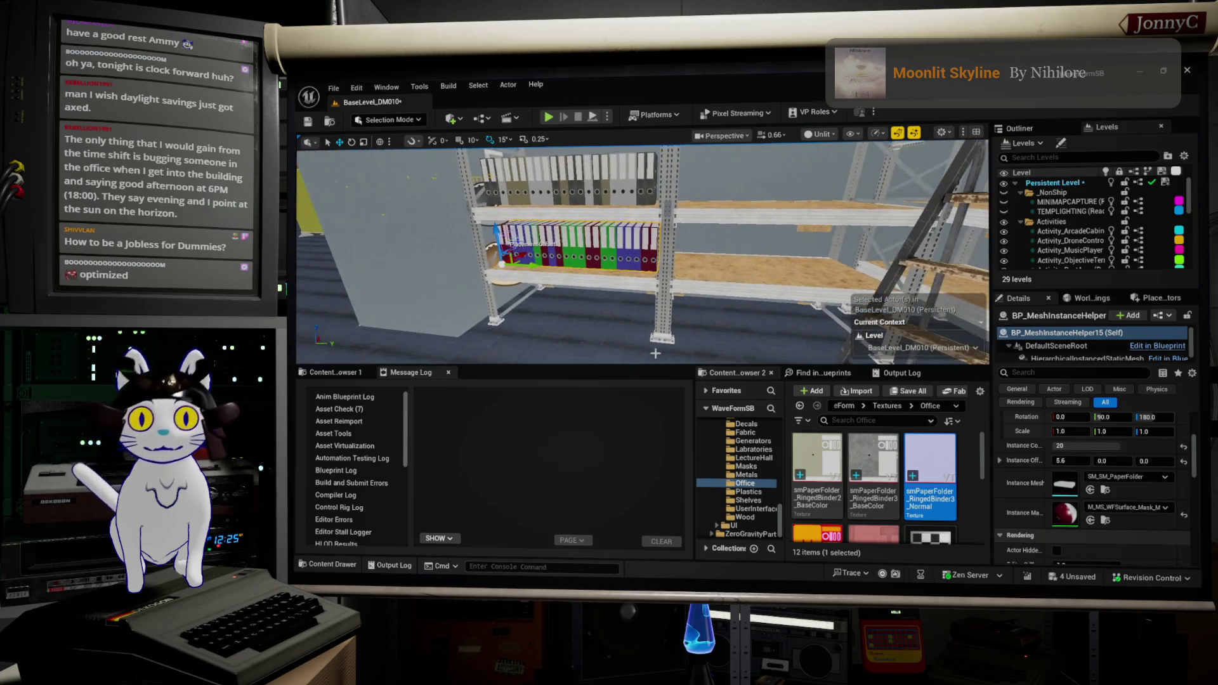
drag(532, 261, 720, 300)
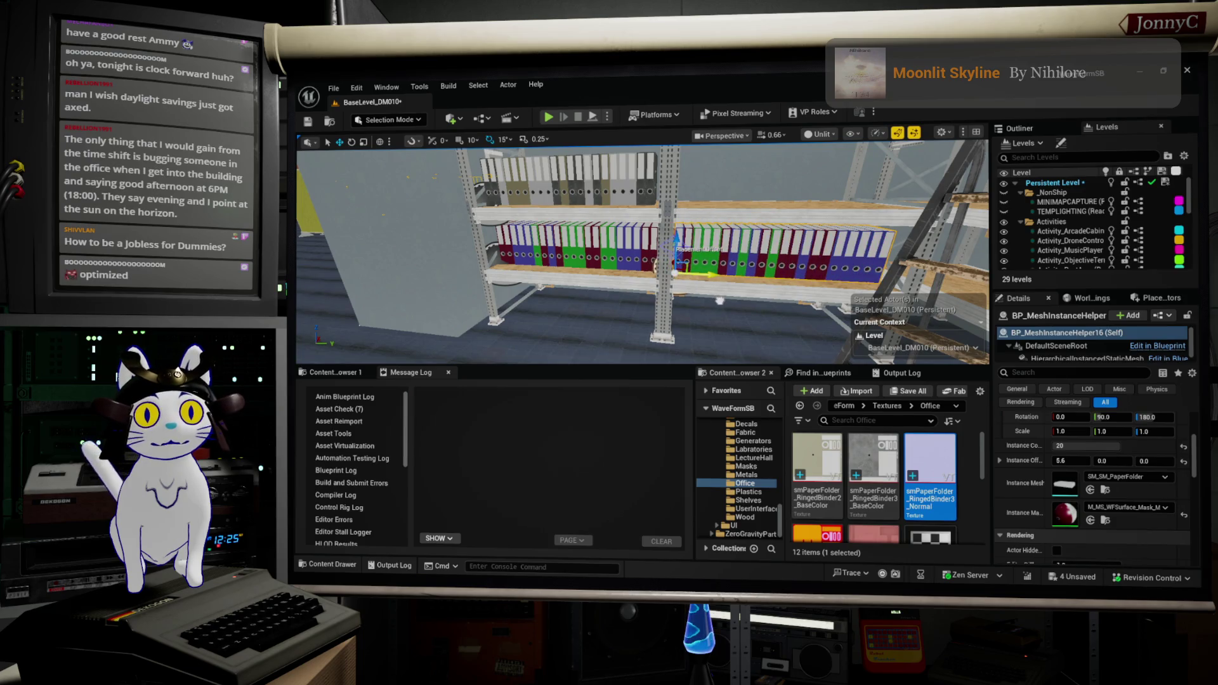
drag(641, 254, 296, 262)
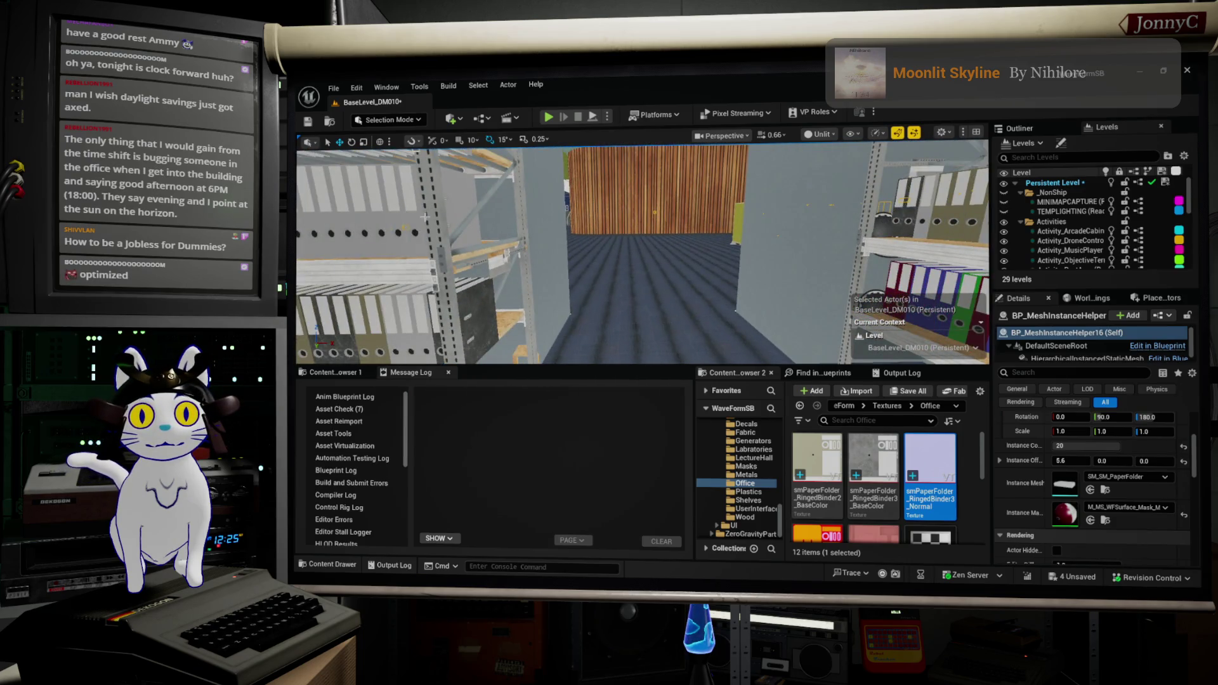
Select another binder row and assign ML_WFSurface_RingedBinder as its Instance Material
click(460, 252)
click(390, 226)
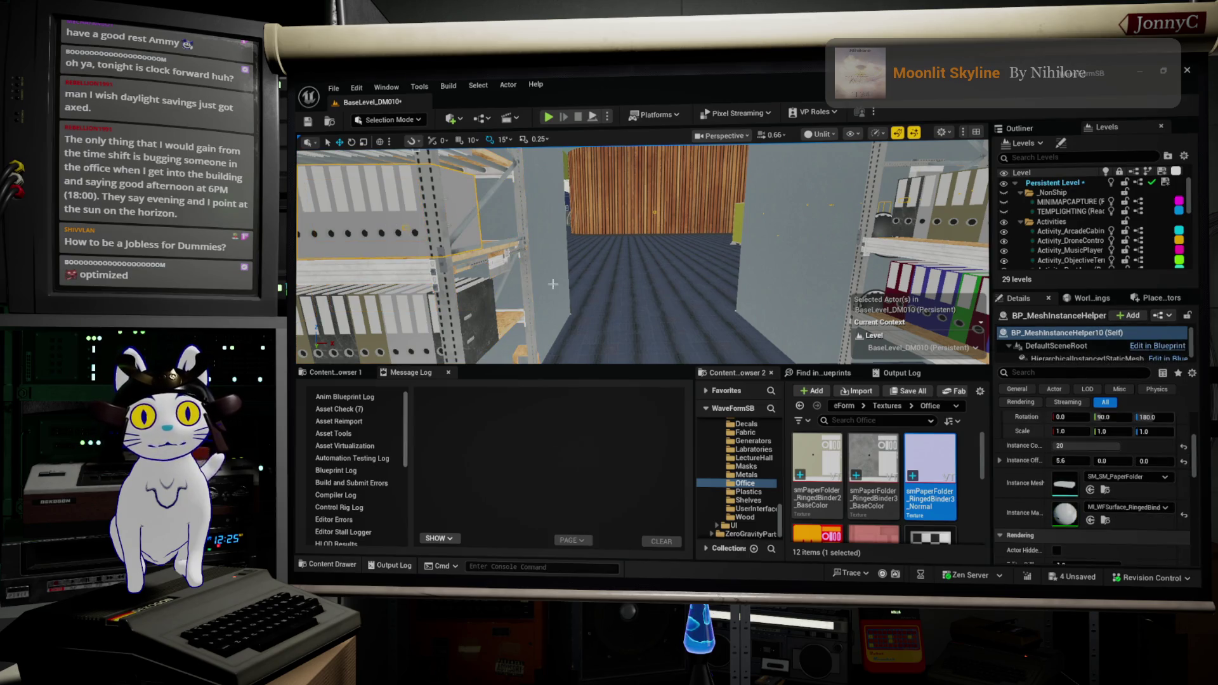
click(1105, 520)
drag(635, 254, 730, 235)
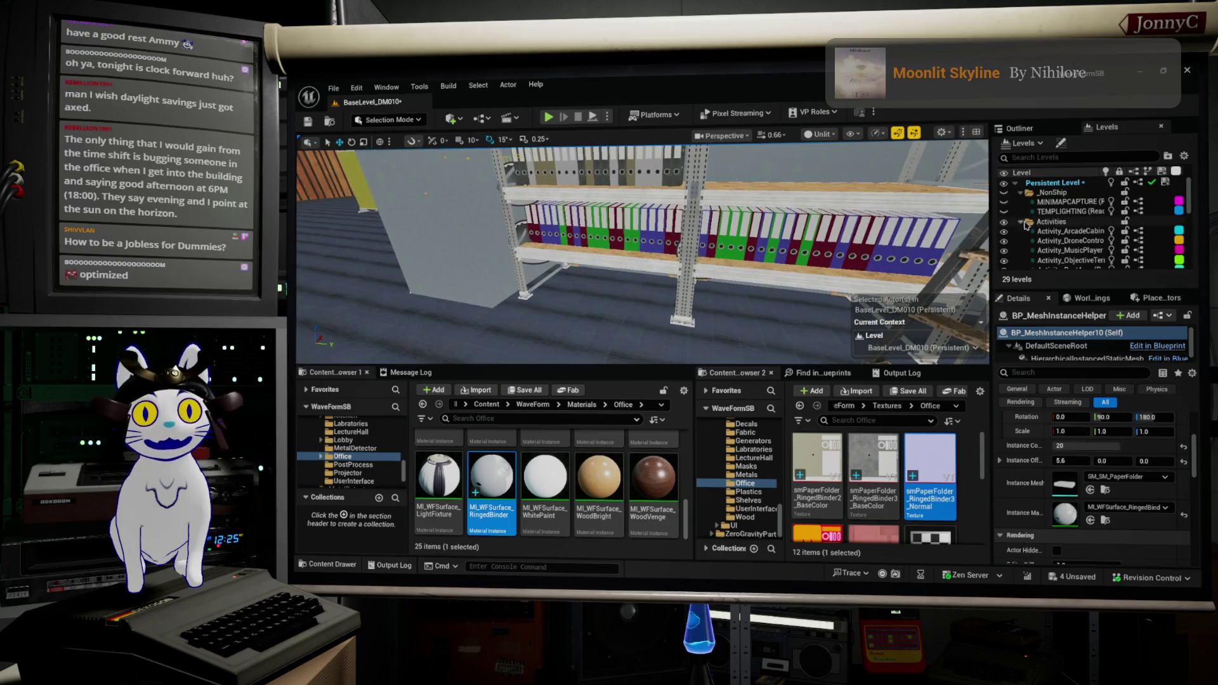
click(1090, 520)
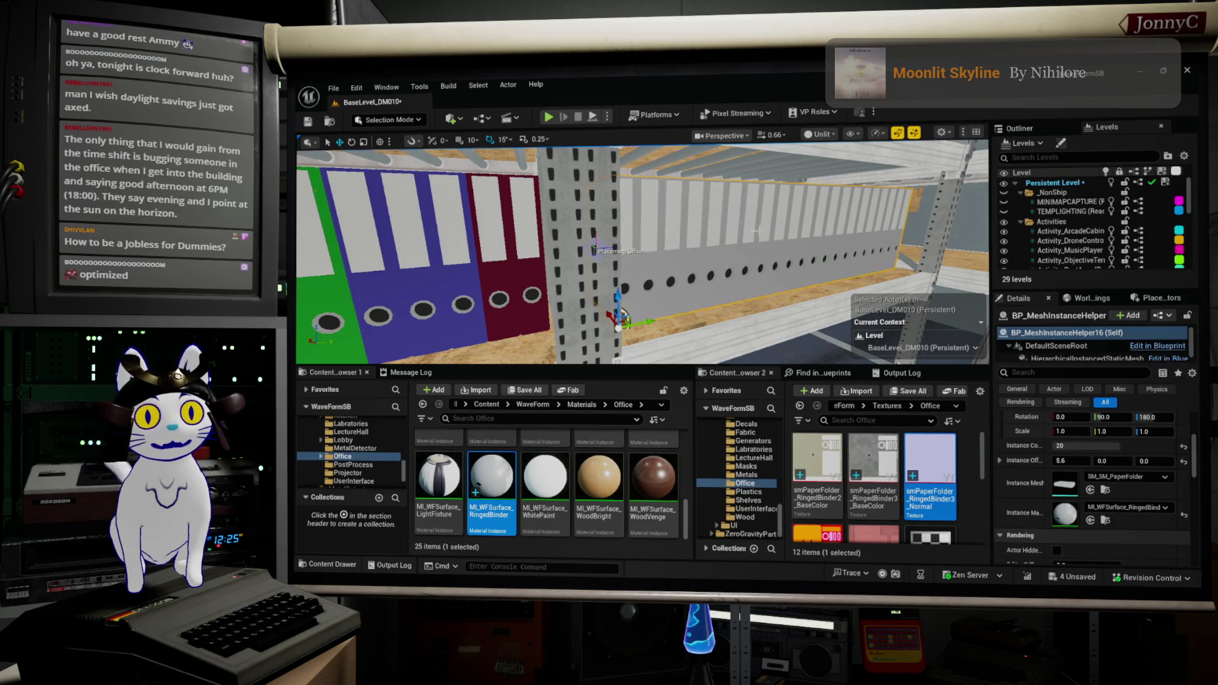
scroll(756, 231, down, 10)
mouse_move(640, 254)
mouse_down()
mouse_move(362, 254)
mouse_move(355, 298)
mouse_move(356, 279)
mouse_move(305, 247)
mouse_up()
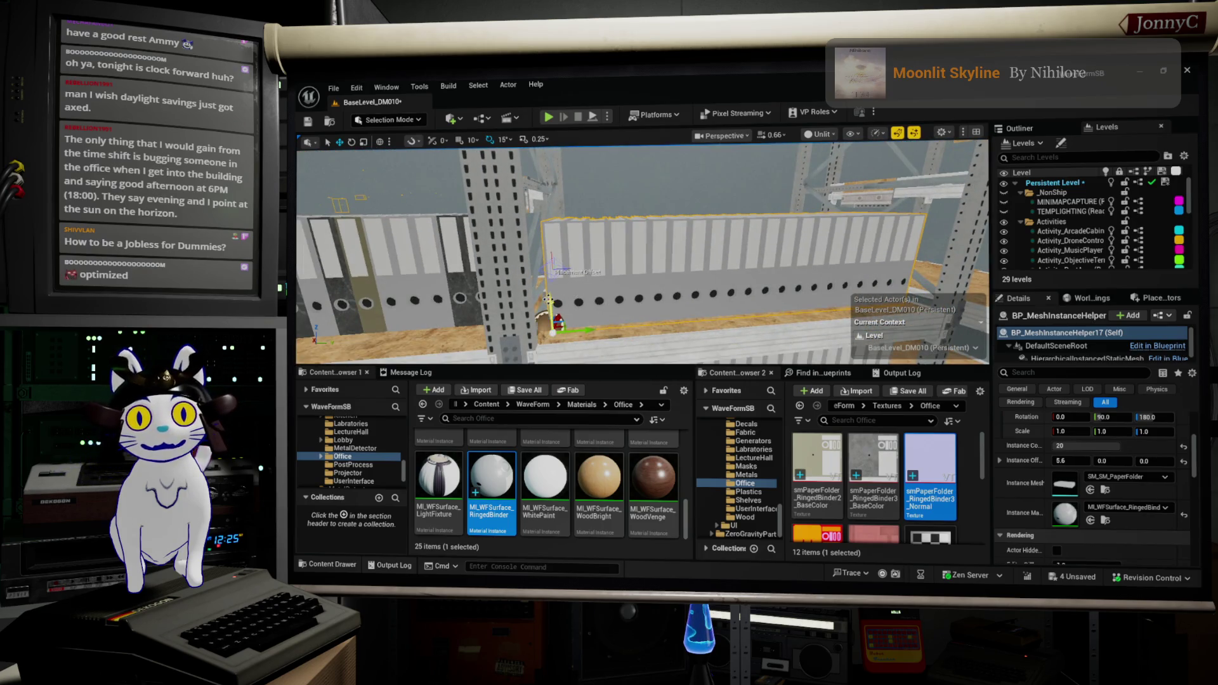
scroll(640, 293, down, 10)
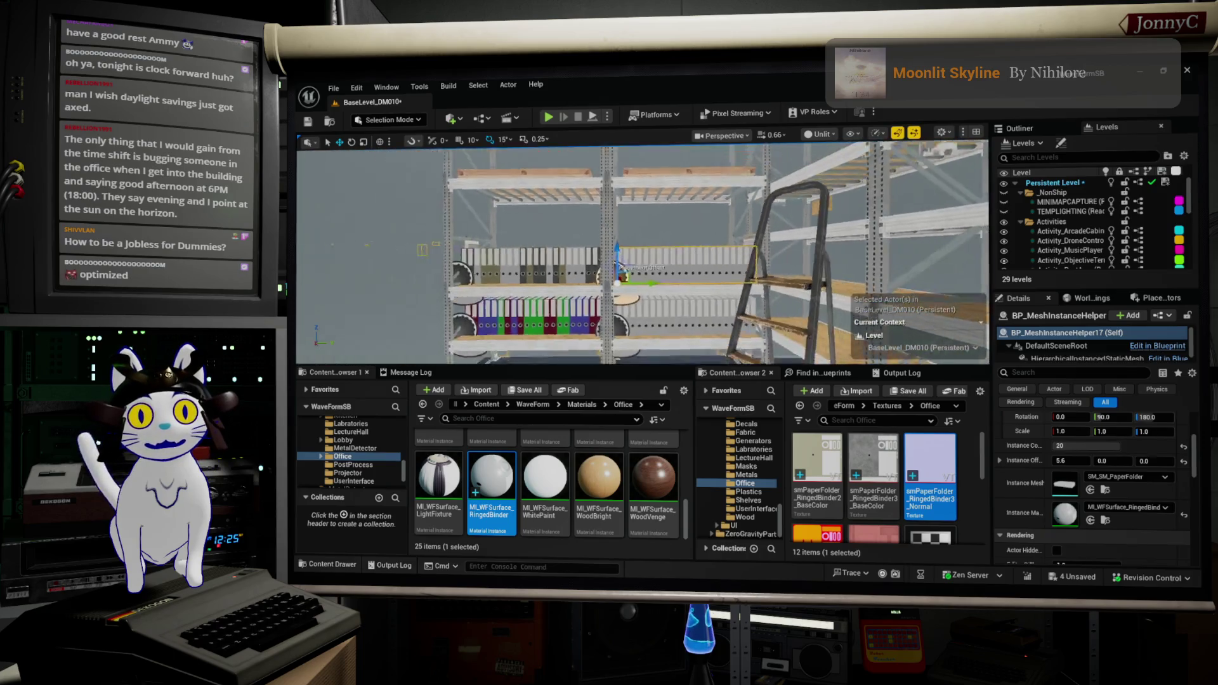
drag(675, 314, 686, 295)
Select the cardboard box group on the shelf and duplicate it
click(621, 277)
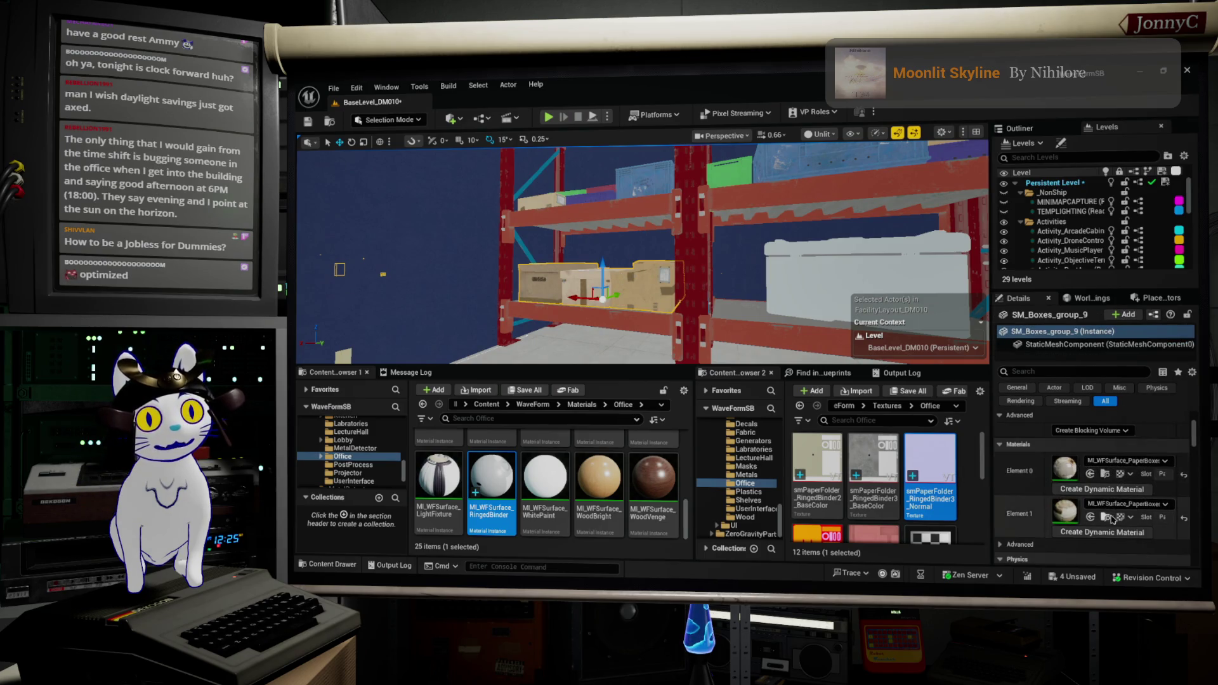
drag(749, 307, 750, 307)
drag(592, 258, 592, 258)
right_click(592, 259)
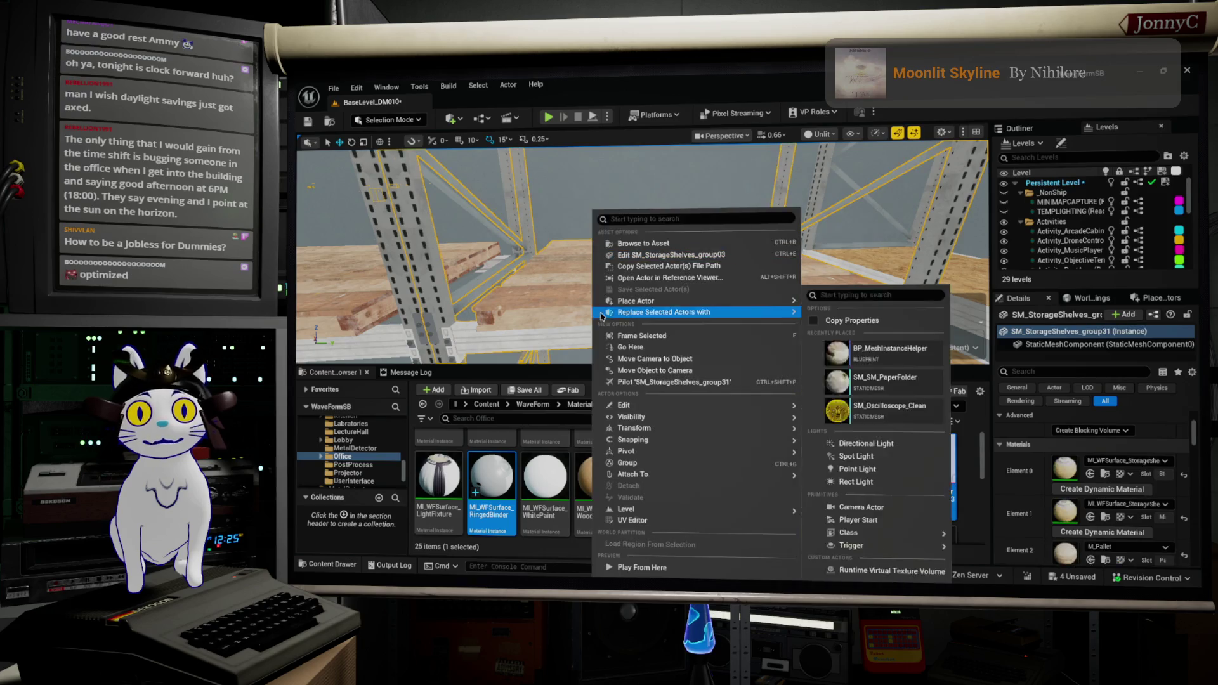
mouse_move(709, 409)
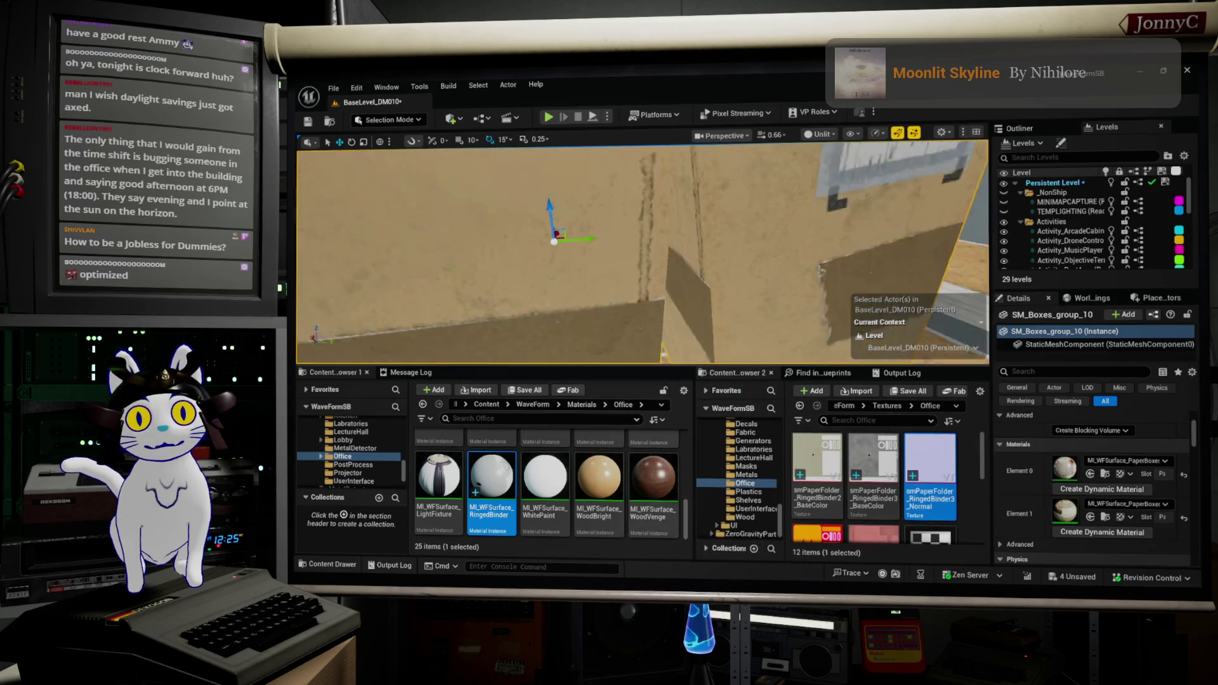
drag(686, 266, 755, 270)
Move the copied box group onto the empty pallet and rotate it 180° on yaw
key(e)
drag(342, 285, 412, 294)
key(w)
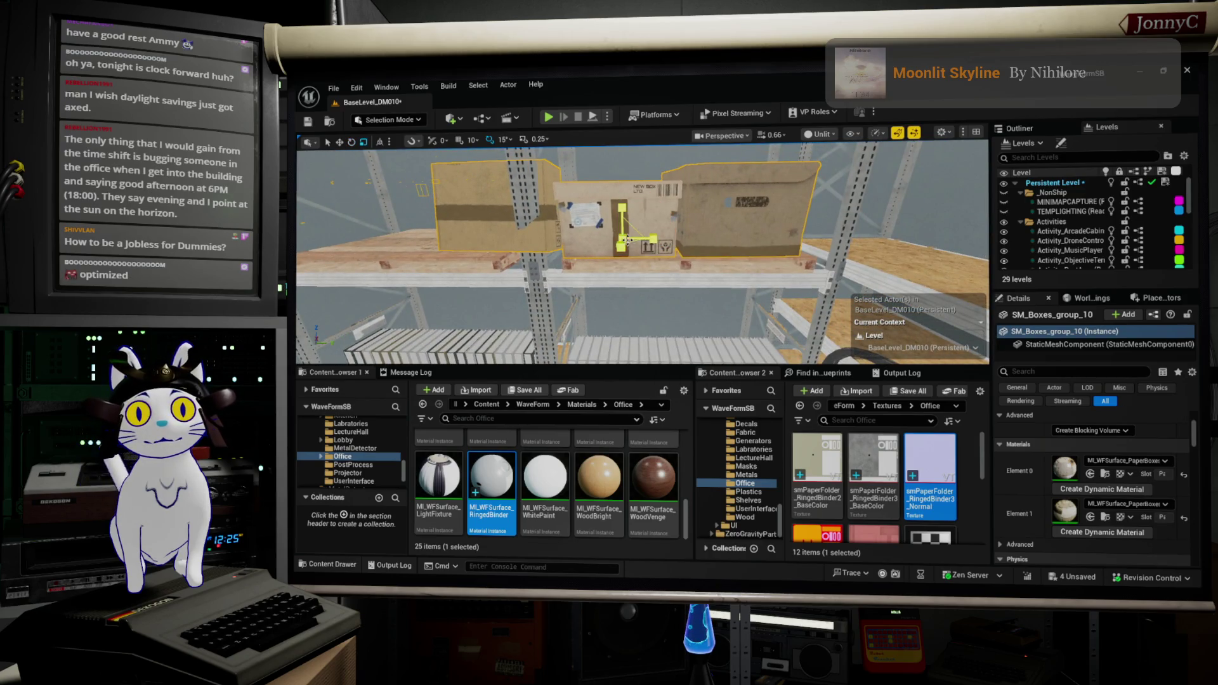
scroll(641, 248, down, 5)
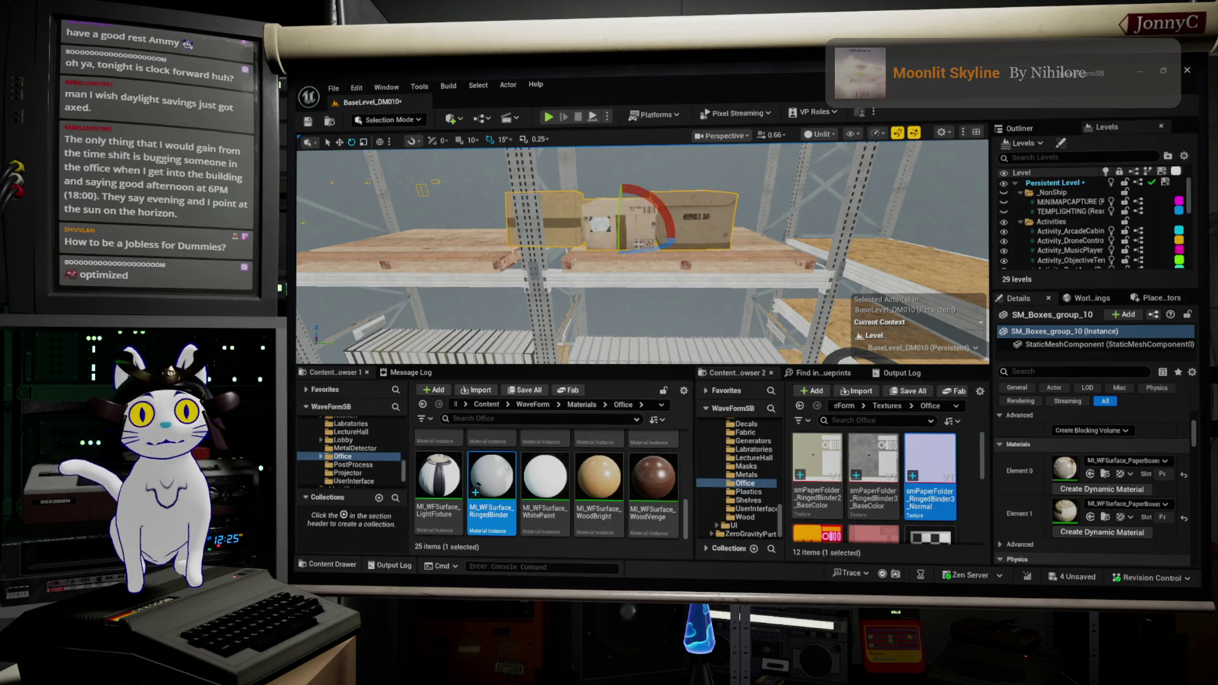
mouse_move(650, 242)
mouse_down()
mouse_move(619, 229)
mouse_move(632, 223)
mouse_up()
drag(666, 266, 709, 288)
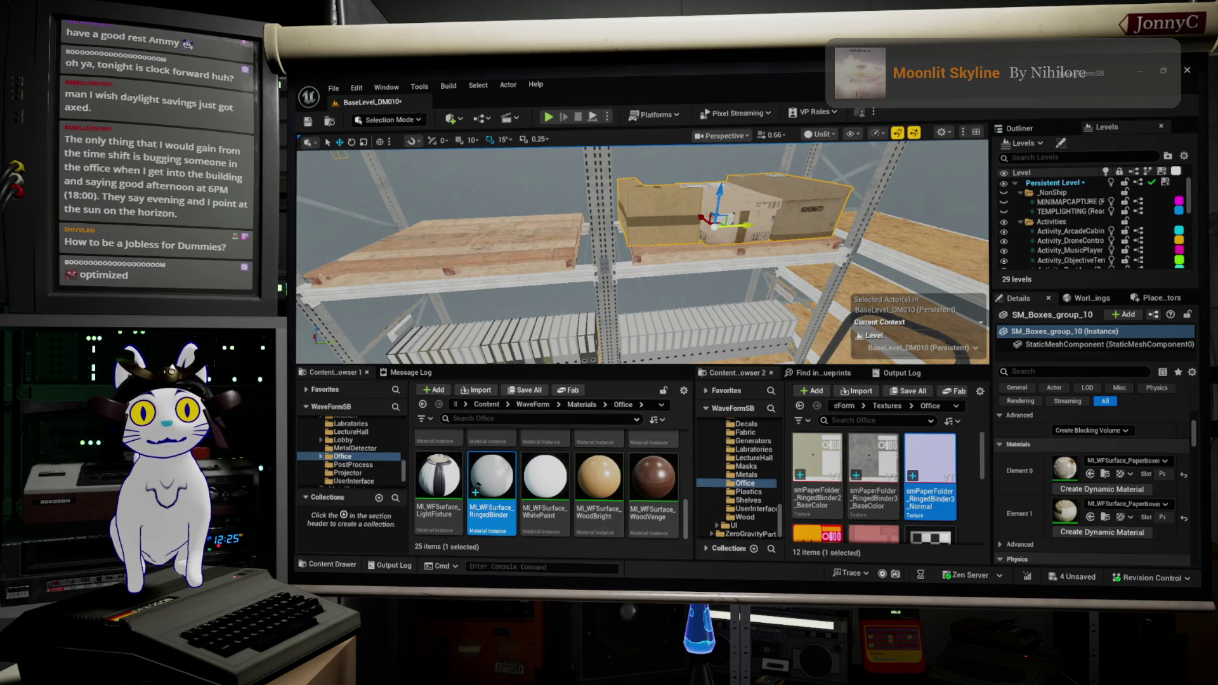
mouse_move(723, 222)
mouse_down()
mouse_move(464, 231)
mouse_move(792, 233)
mouse_move(755, 241)
mouse_up()
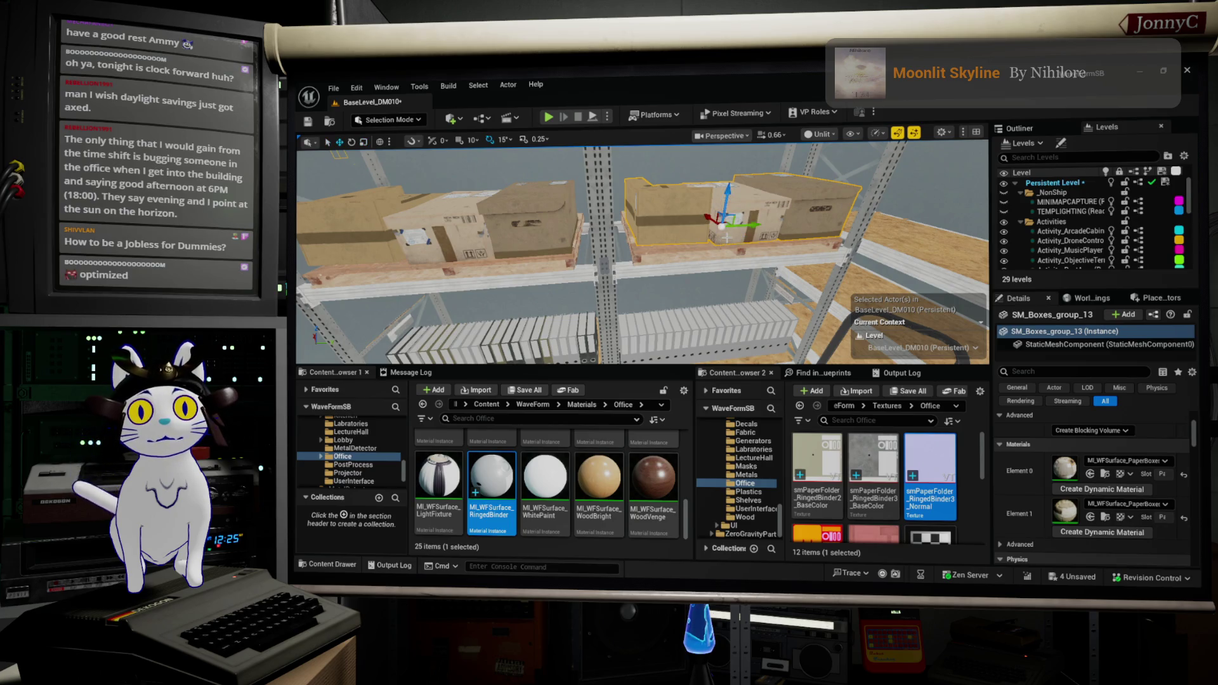
drag(724, 243, 752, 248)
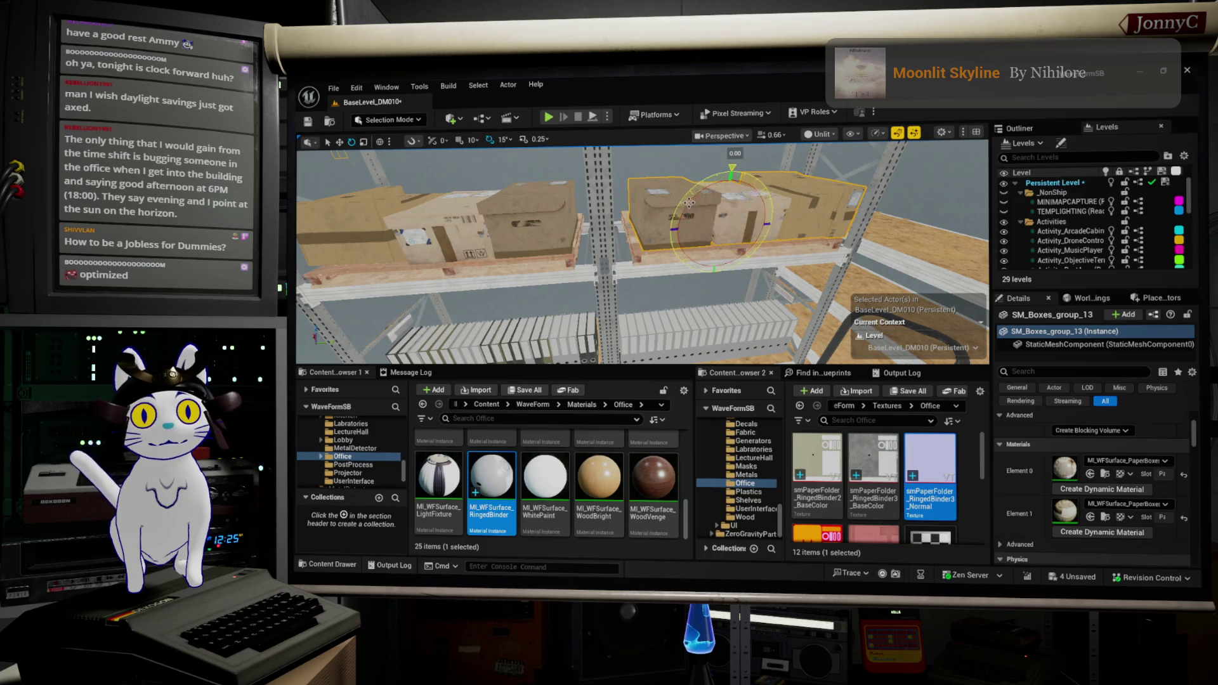
mouse_move(642, 253)
mouse_down()
mouse_move(642, 217)
mouse_move(625, 209)
mouse_up()
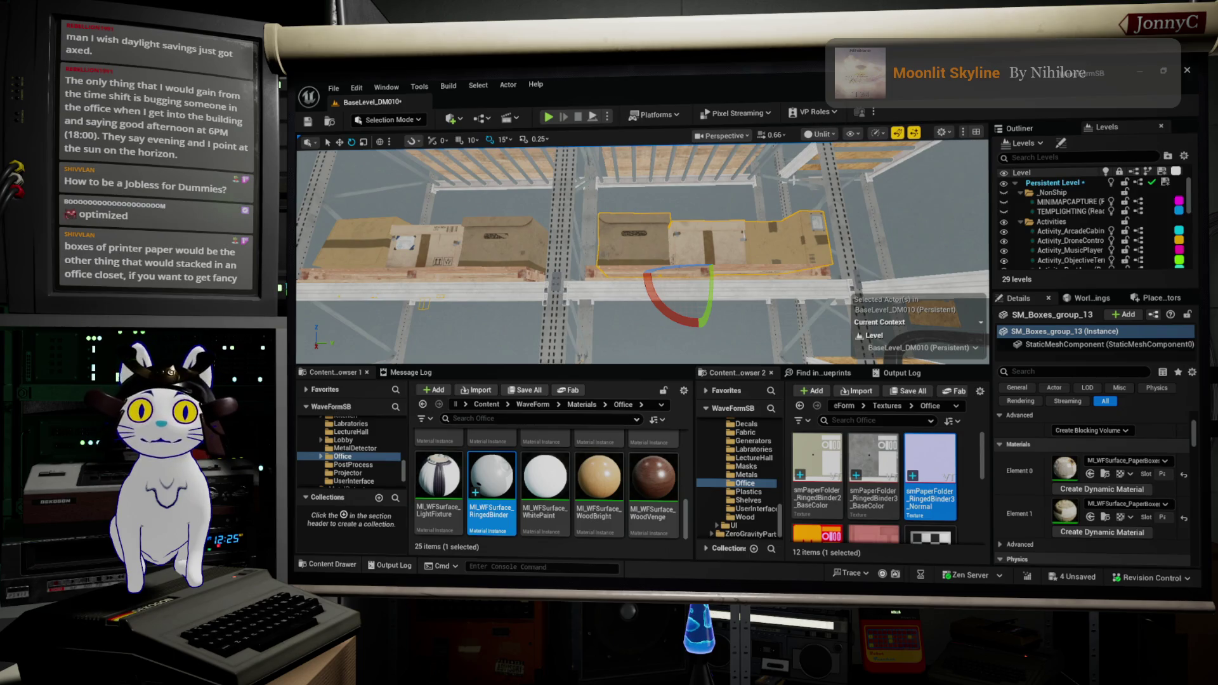
drag(674, 196, 662, 190)
key(f)
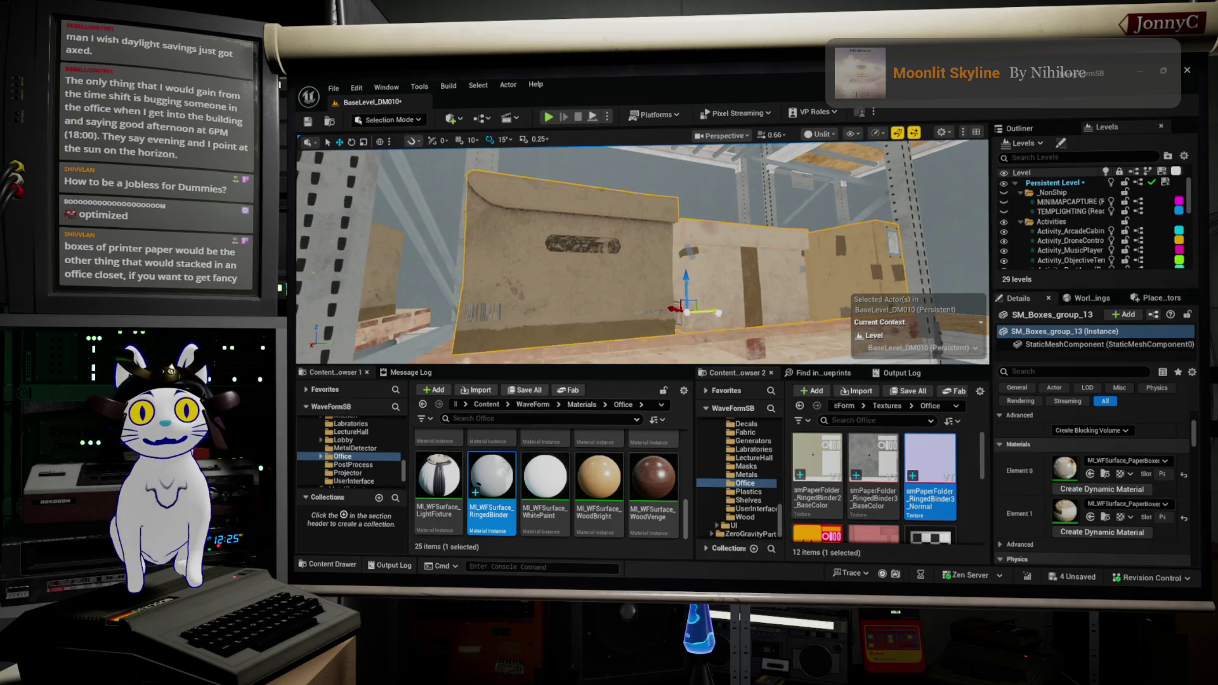
mouse_move(641, 254)
mouse_down()
mouse_move(577, 266)
mouse_move(565, 236)
mouse_move(572, 248)
mouse_up()
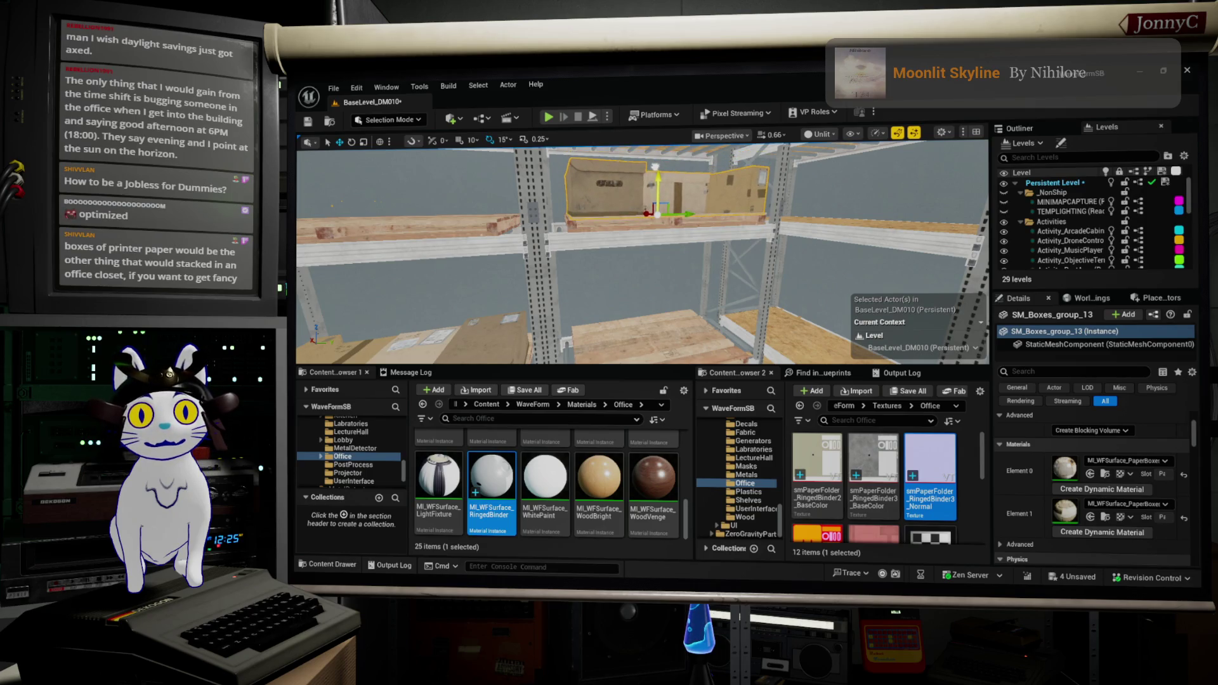
drag(680, 269, 653, 264)
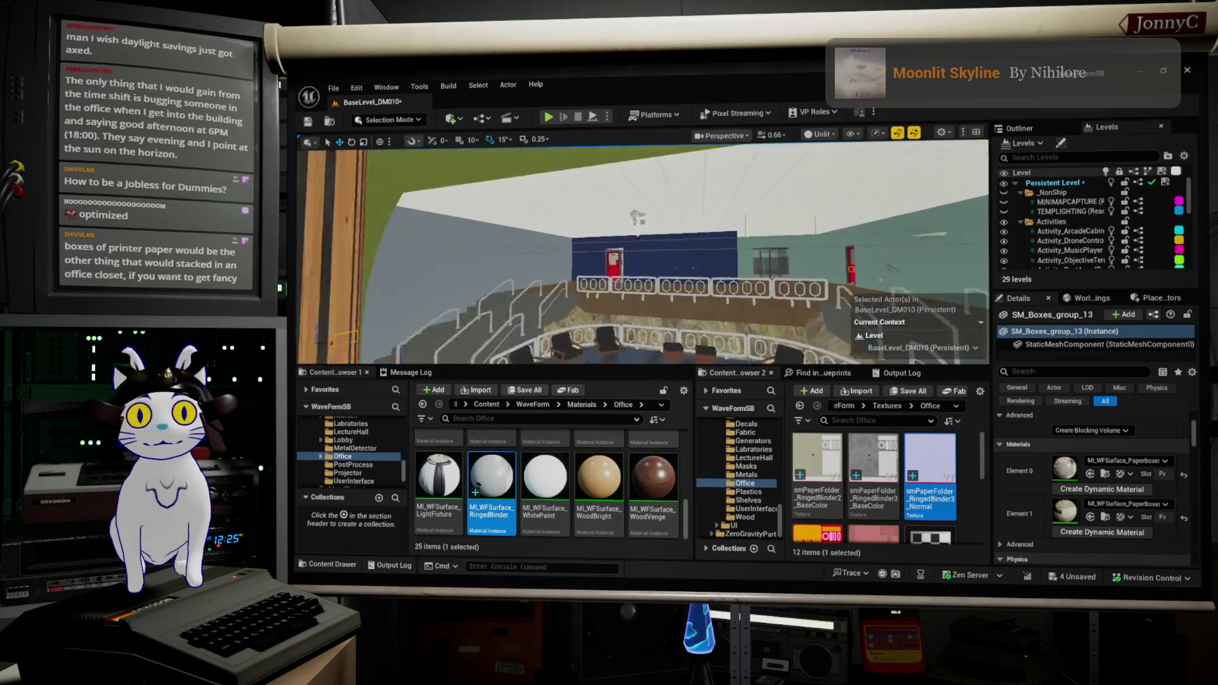
drag(653, 264, 629, 254)
Select and frame the box groups on the red shelving one after another
click(638, 258)
key(f)
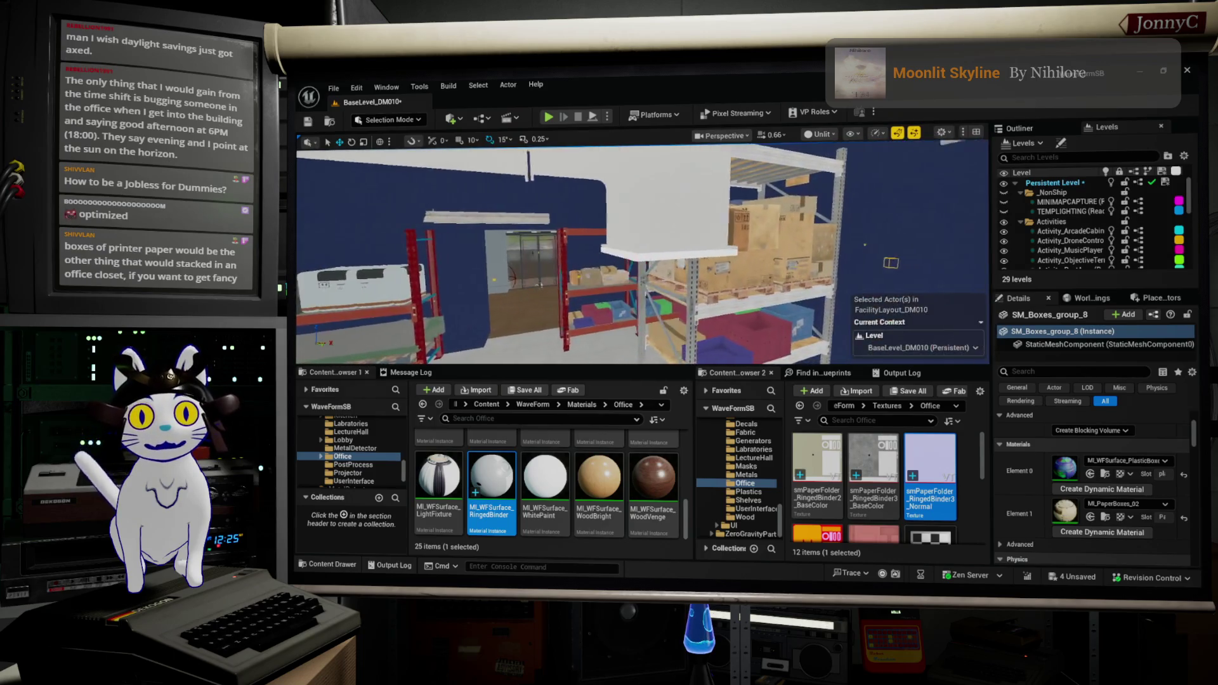
click(449, 211)
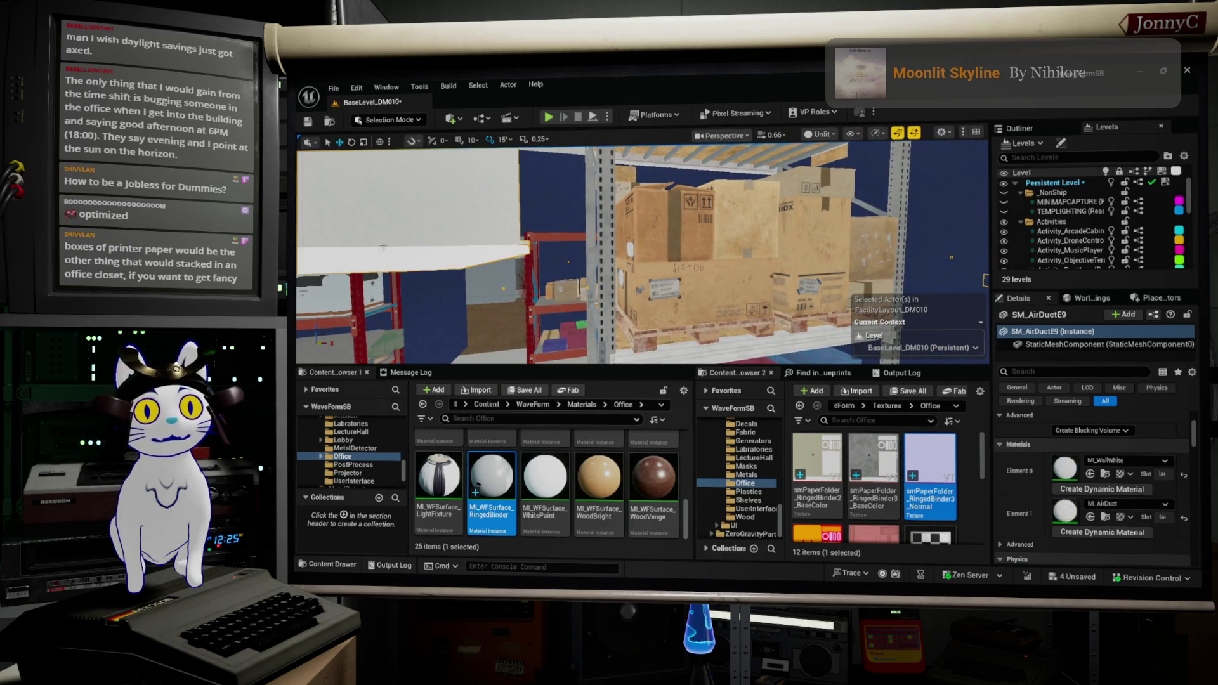
click(783, 289)
key(f)
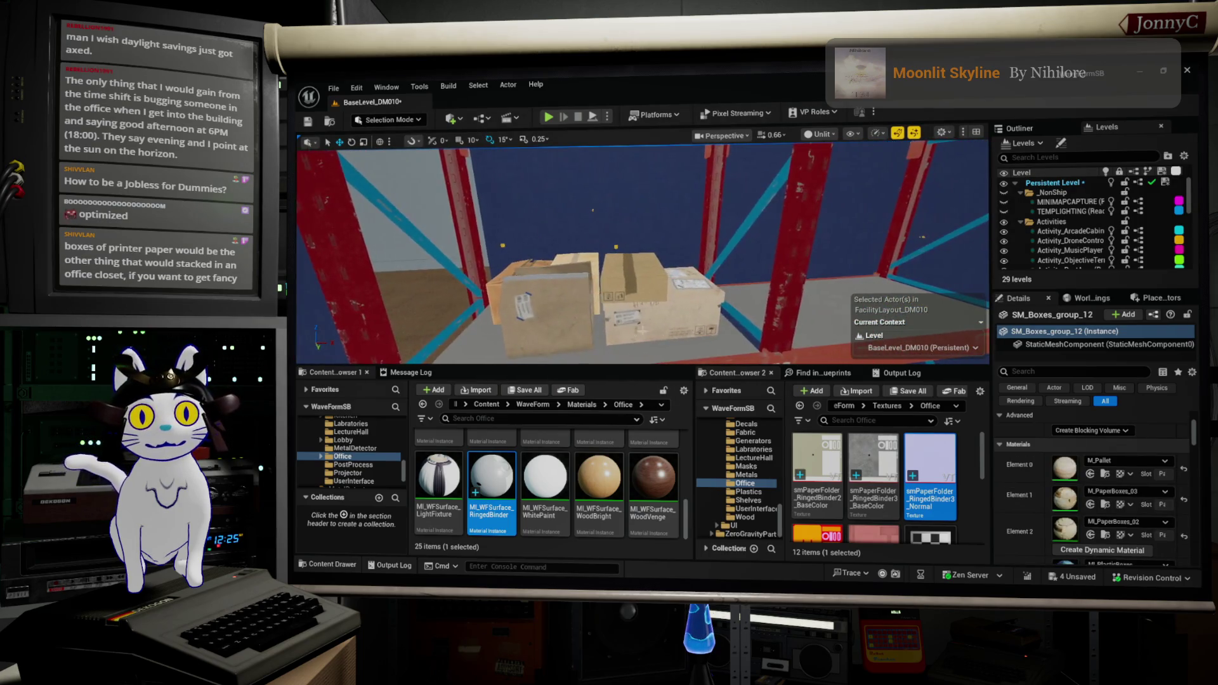
click(651, 311)
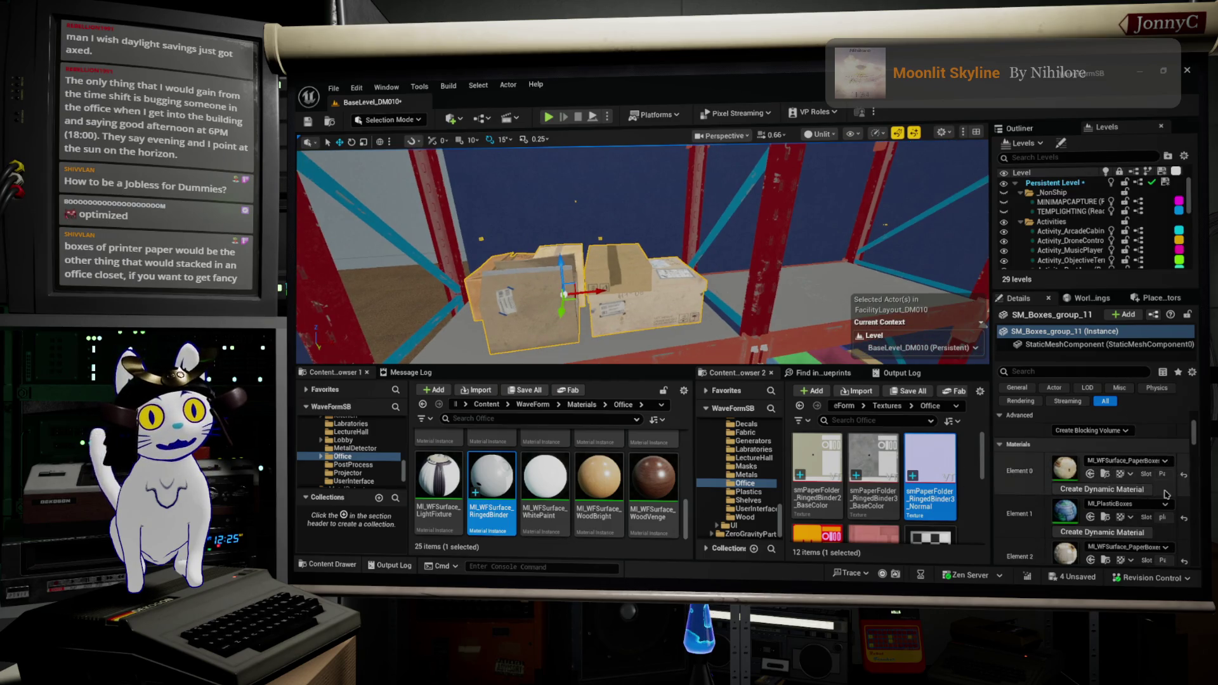
Locate the box material in the content library and fly the view to the metal shelving
mouse_move(641, 267)
mouse_down()
mouse_move(571, 253)
mouse_move(629, 261)
mouse_move(590, 260)
mouse_up()
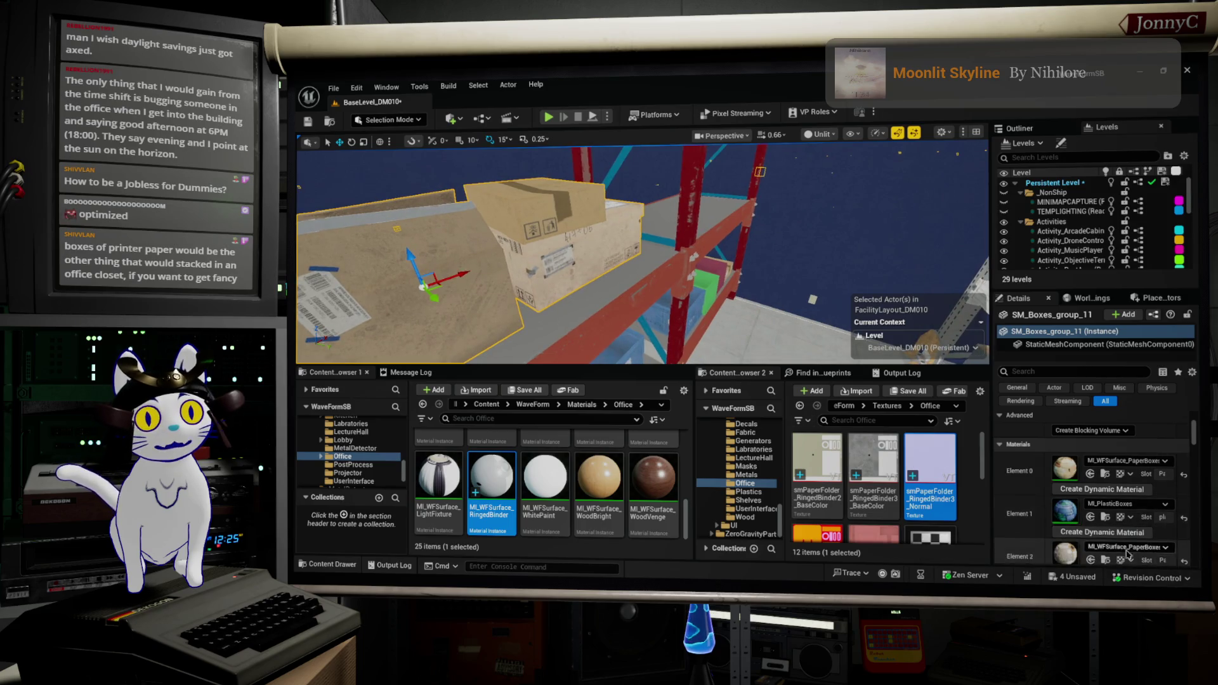
click(1103, 563)
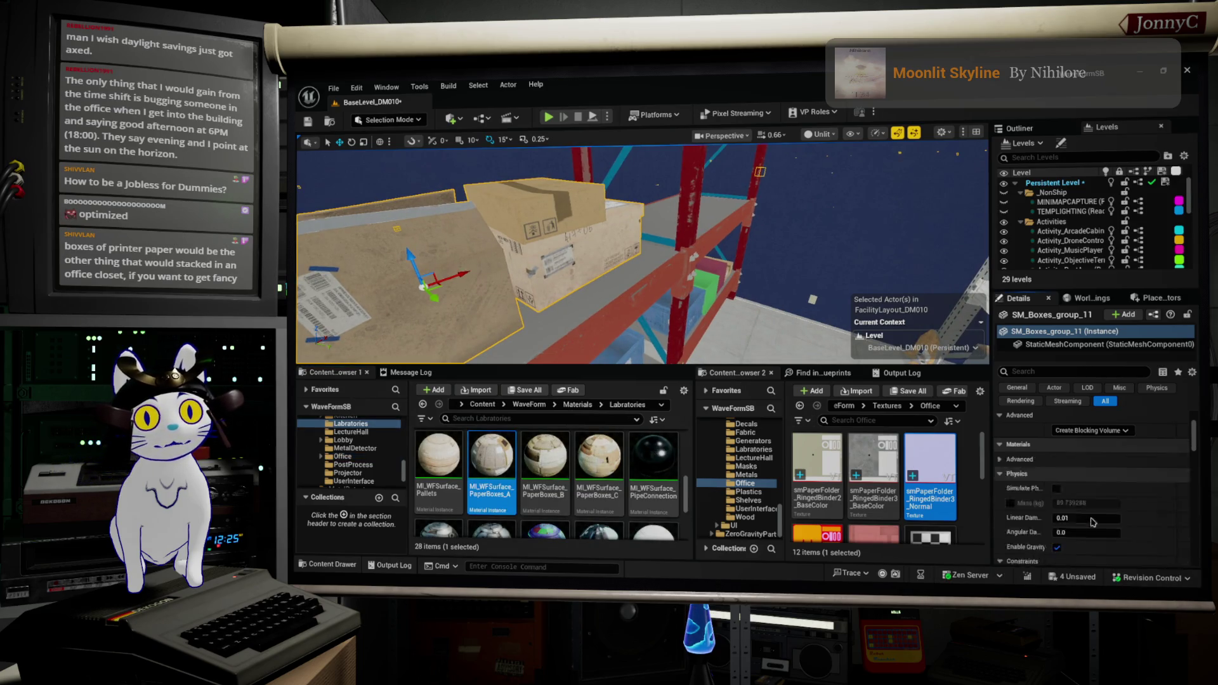
drag(630, 336, 609, 330)
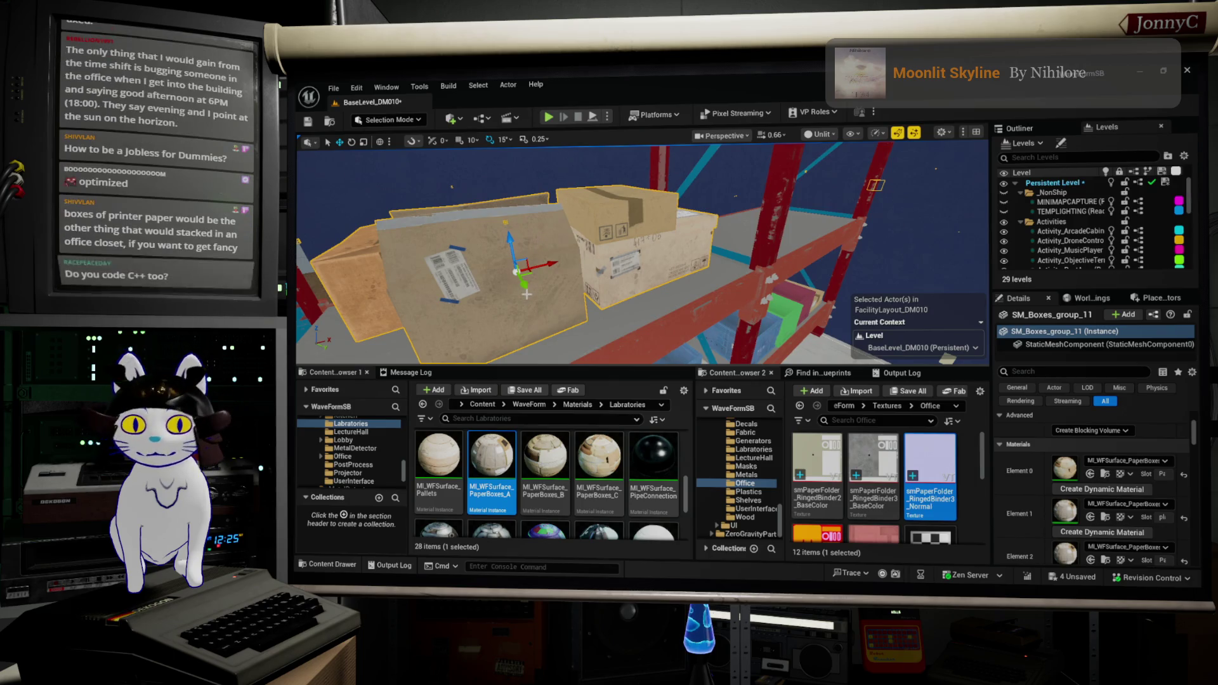
drag(529, 290, 444, 290)
mouse_move(641, 253)
mouse_down()
mouse_move(673, 235)
mouse_move(641, 254)
mouse_move(647, 241)
mouse_up()
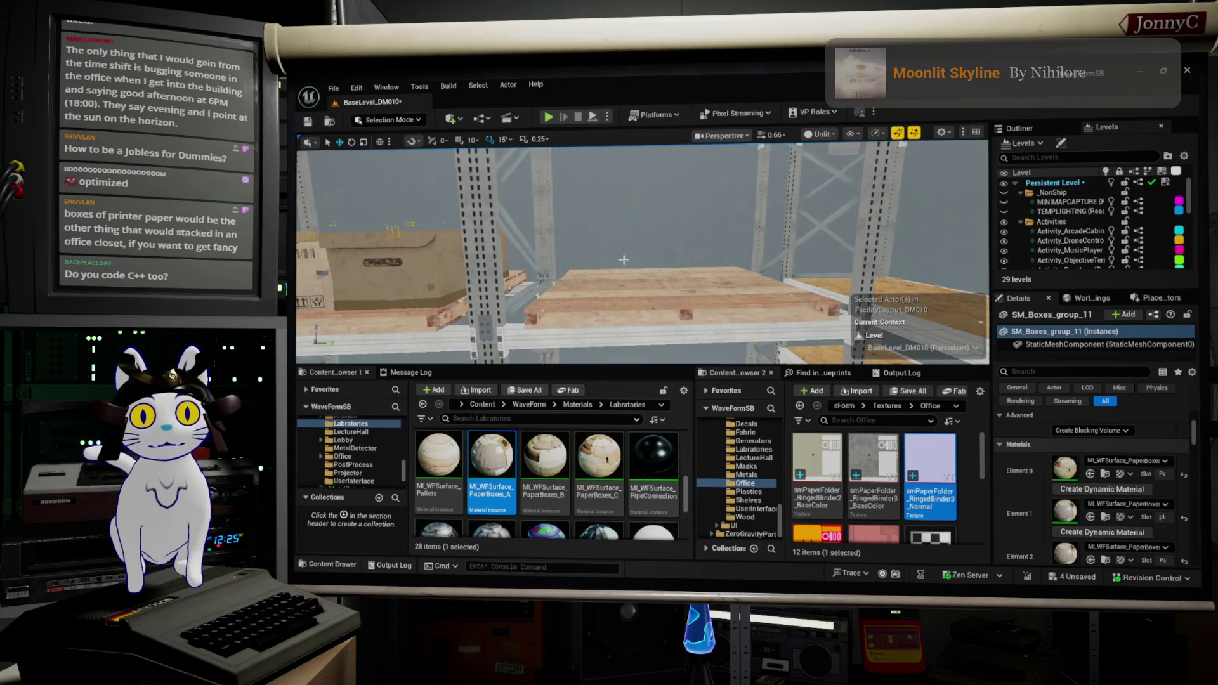
right_click(653, 277)
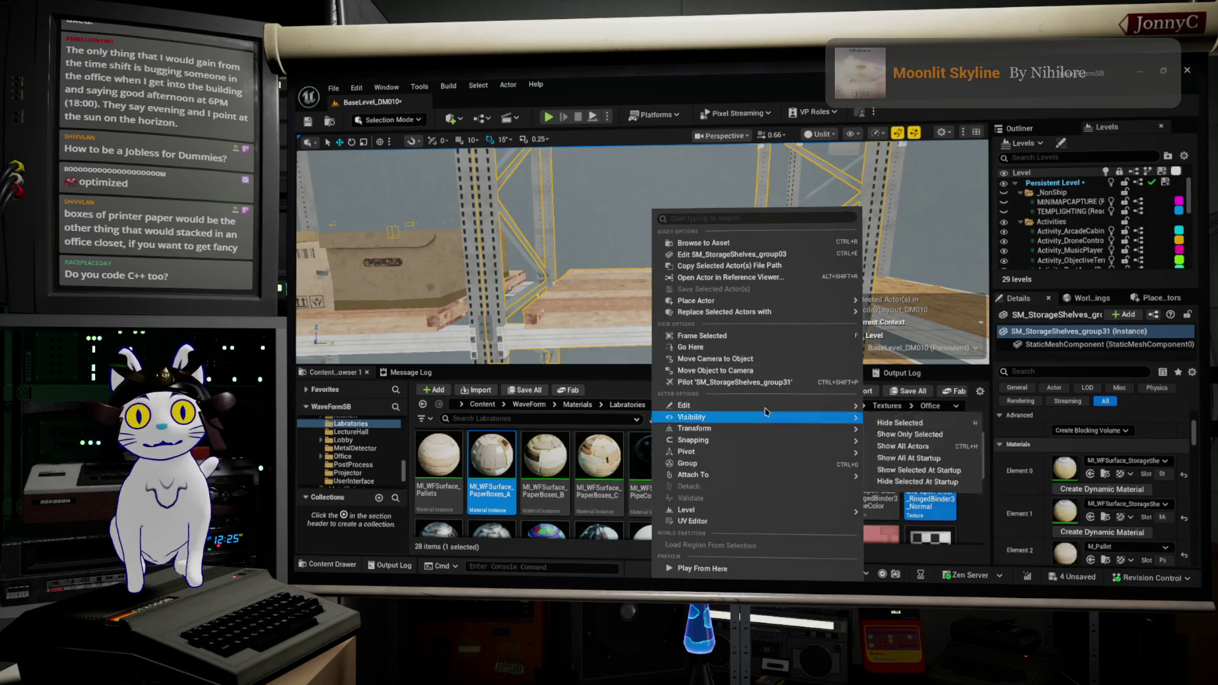
Paste the box group onto the metal shelf, slide it left and turn it 90 degrees
mouse_move(771, 404)
click(904, 448)
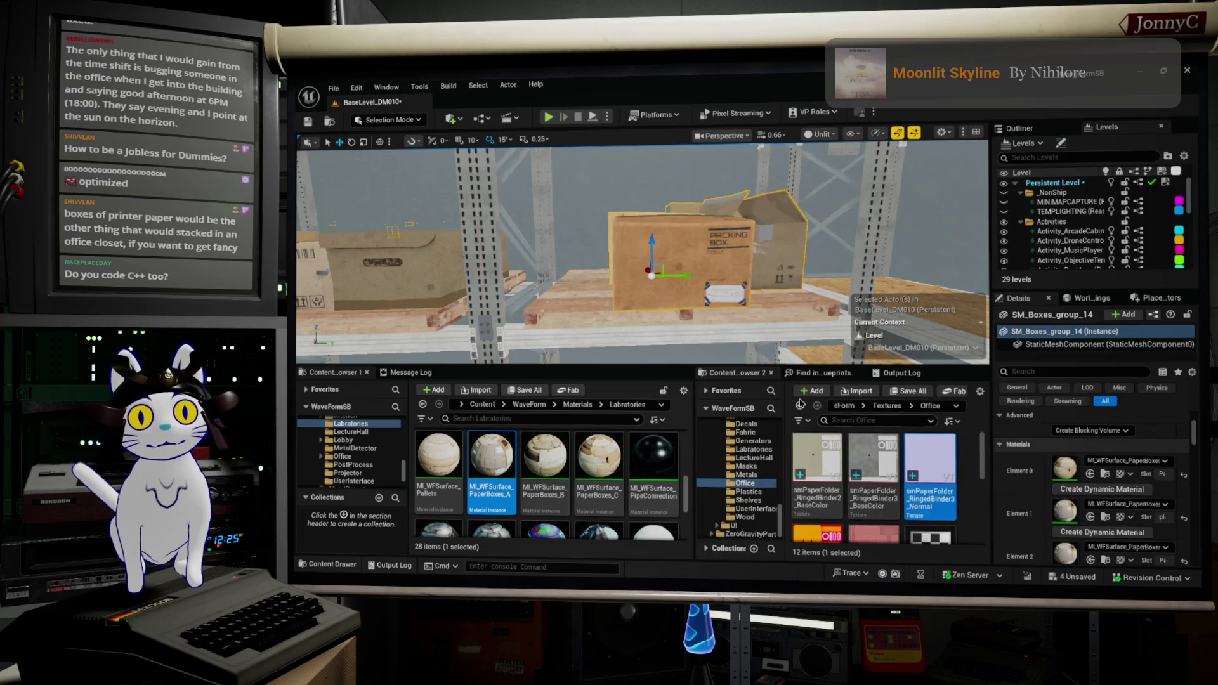
drag(702, 270, 649, 267)
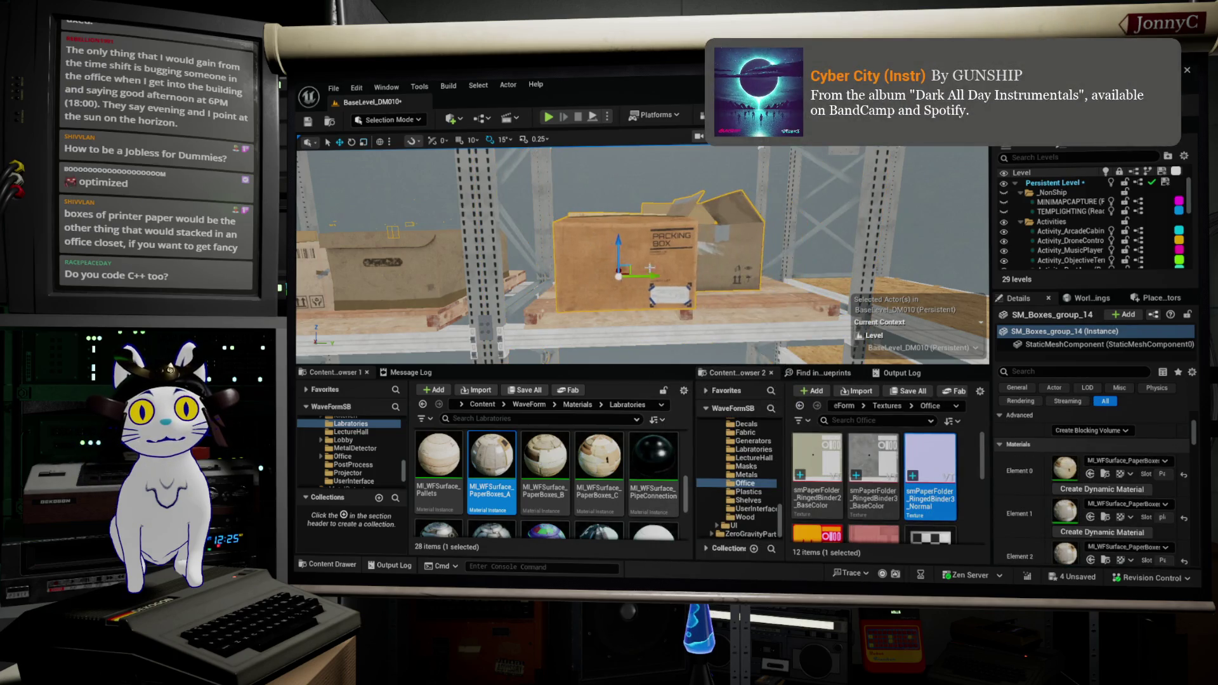
scroll(647, 281, down, 2)
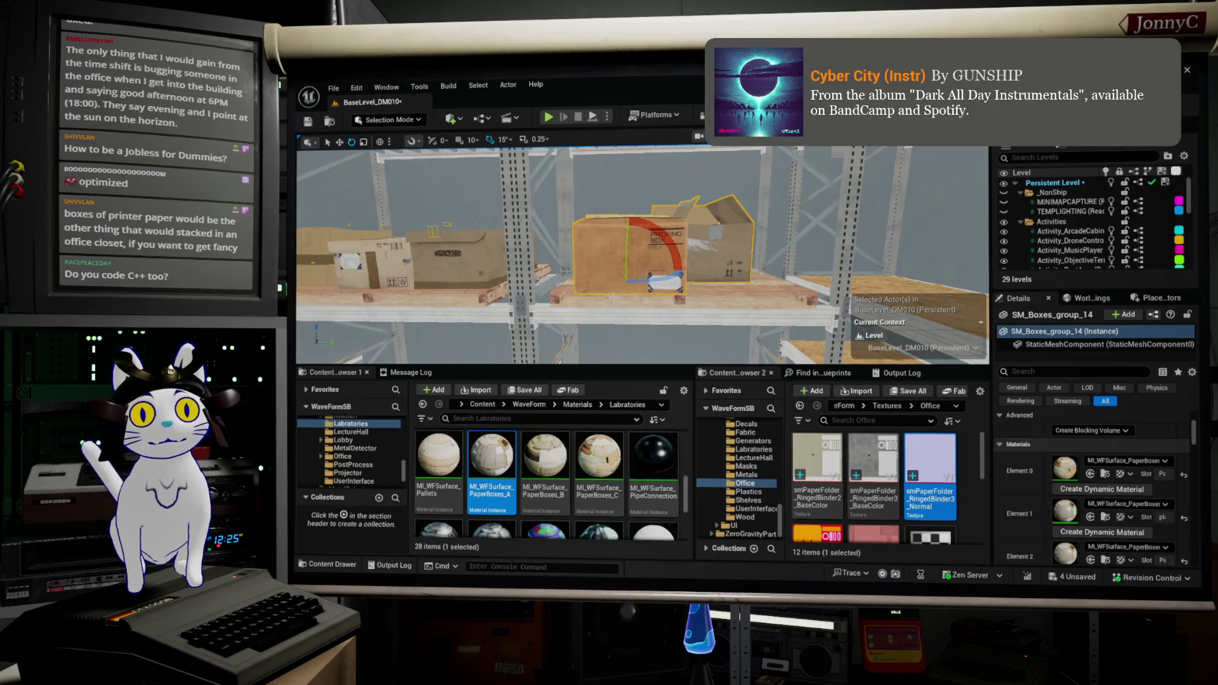
drag(671, 269, 698, 273)
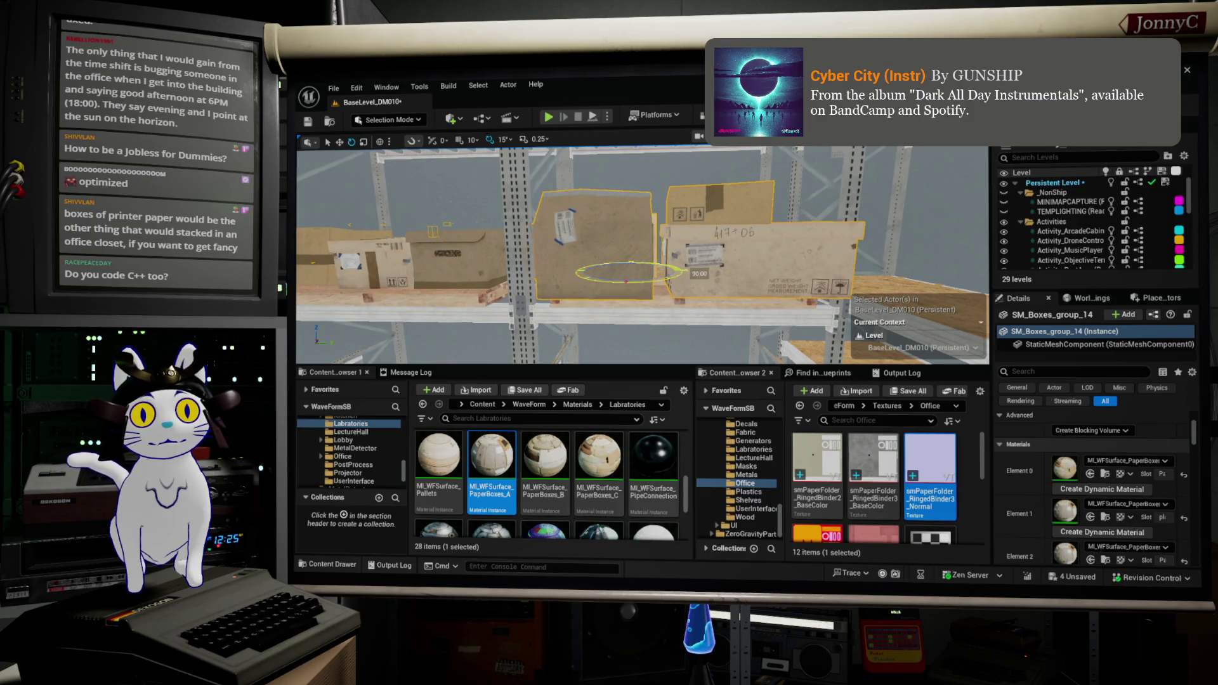
Check the boxes from above and shift the group right into place on the shelf
drag(610, 331, 564, 374)
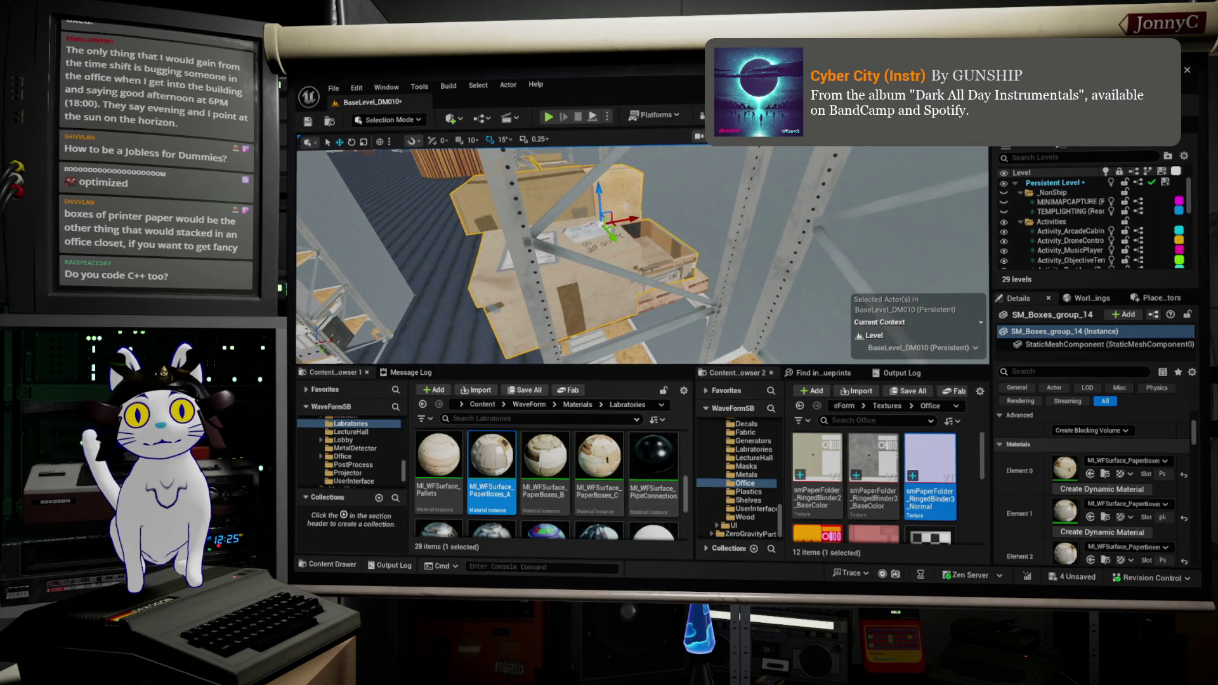
mouse_move(624, 205)
mouse_down()
mouse_move(641, 219)
mouse_move(849, 204)
mouse_up()
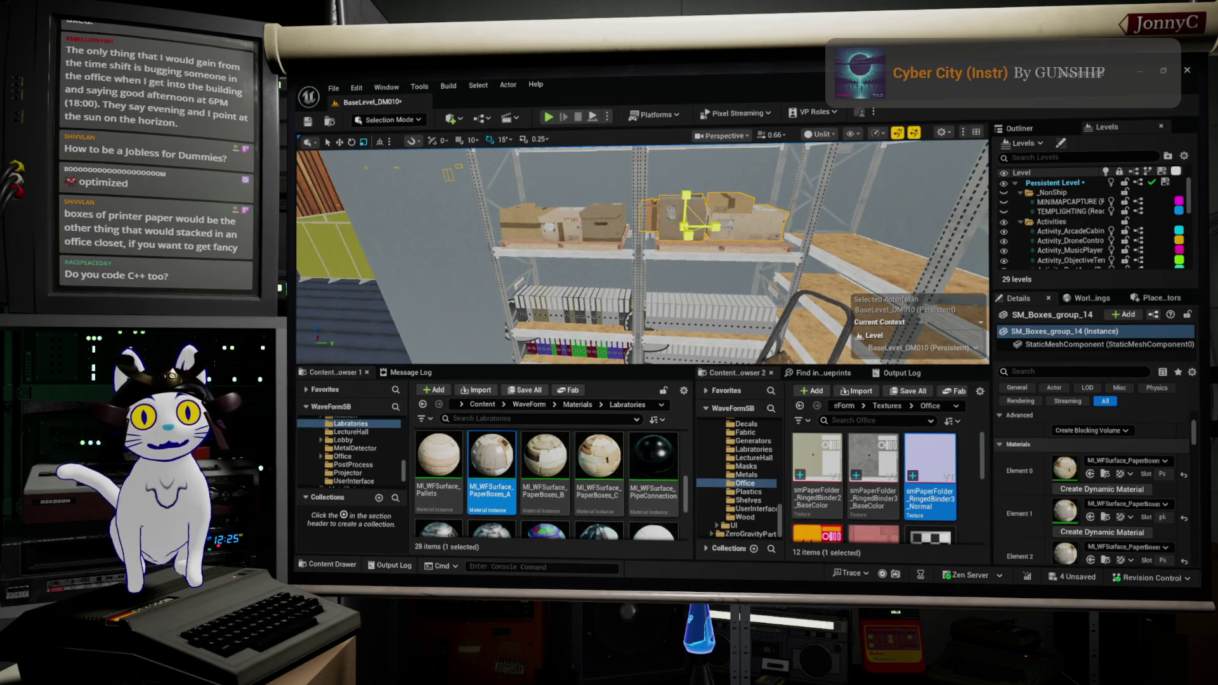
drag(733, 203, 828, 214)
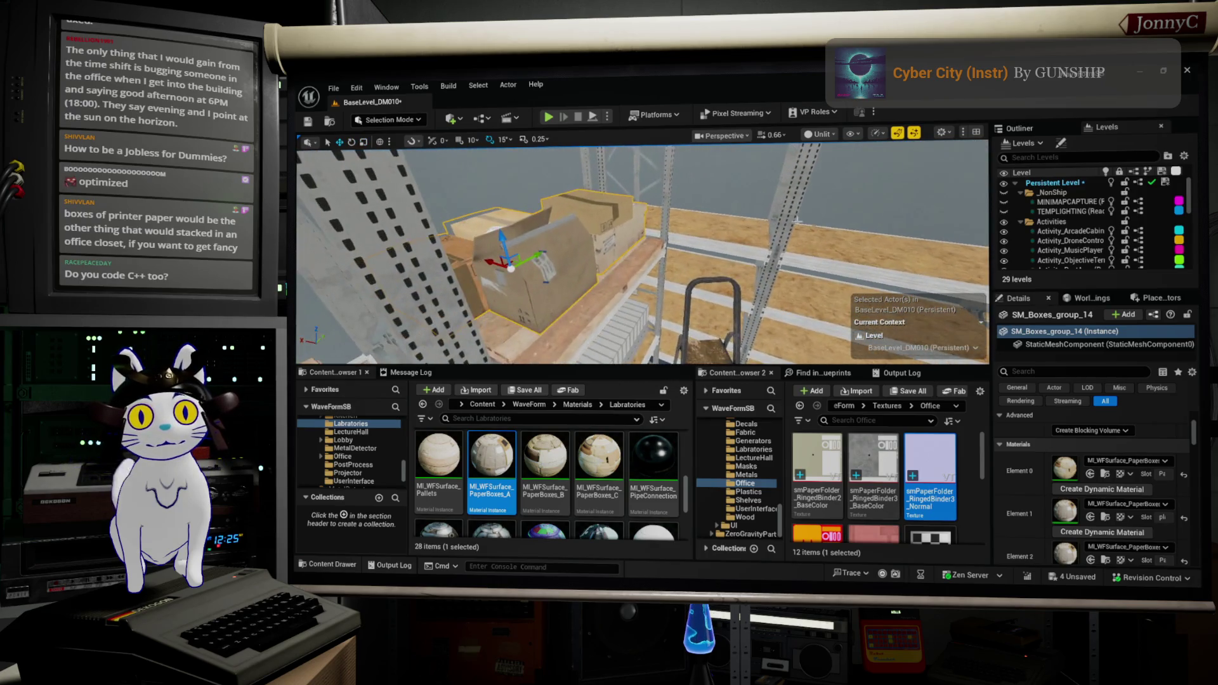
drag(486, 258, 503, 267)
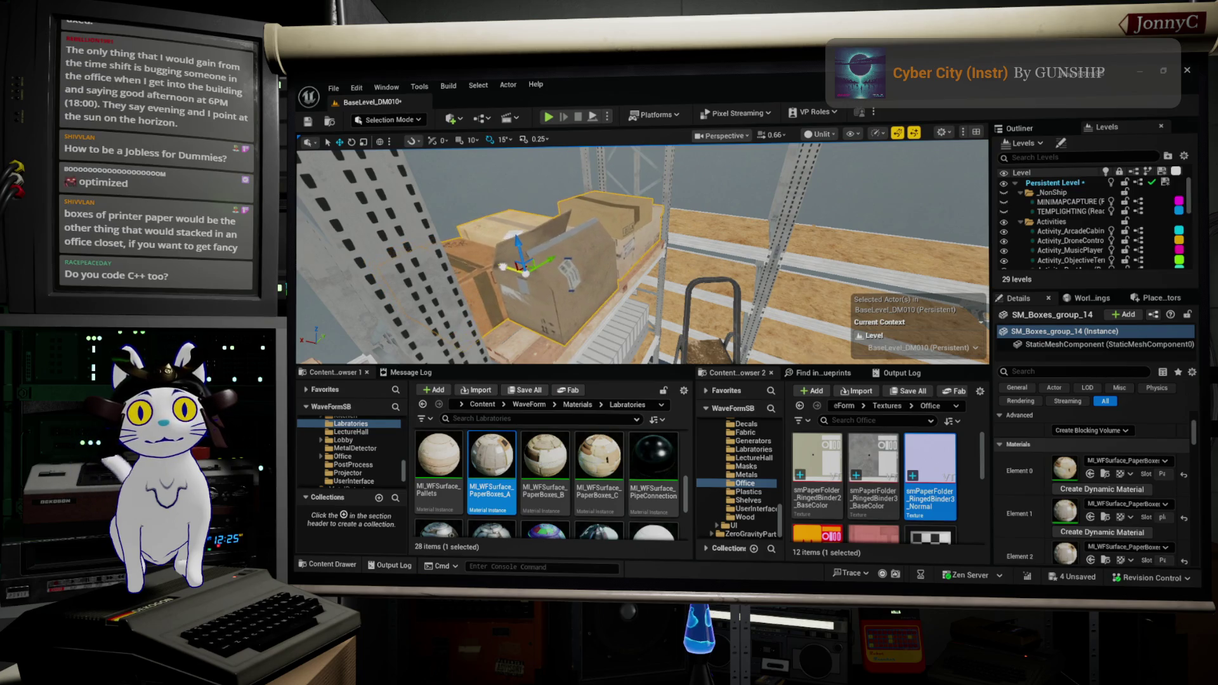
mouse_move(630, 272)
mouse_down()
mouse_move(664, 199)
mouse_move(606, 236)
mouse_up()
scroll(640, 254, up, 3)
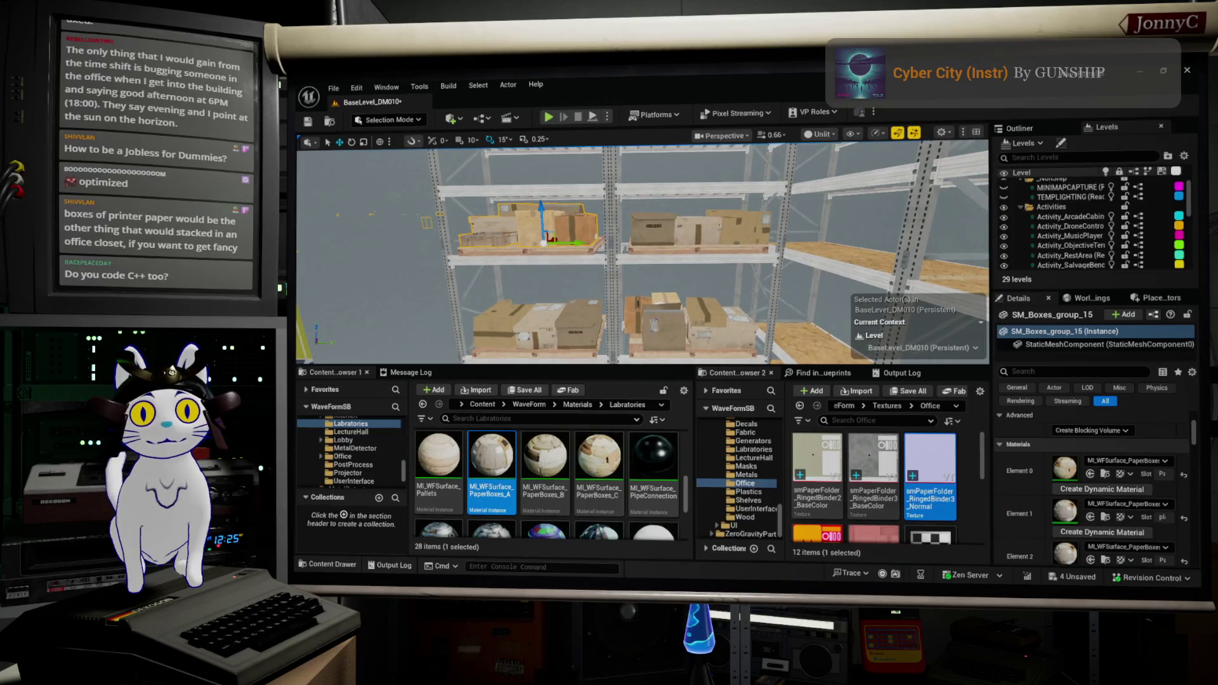
key(d)
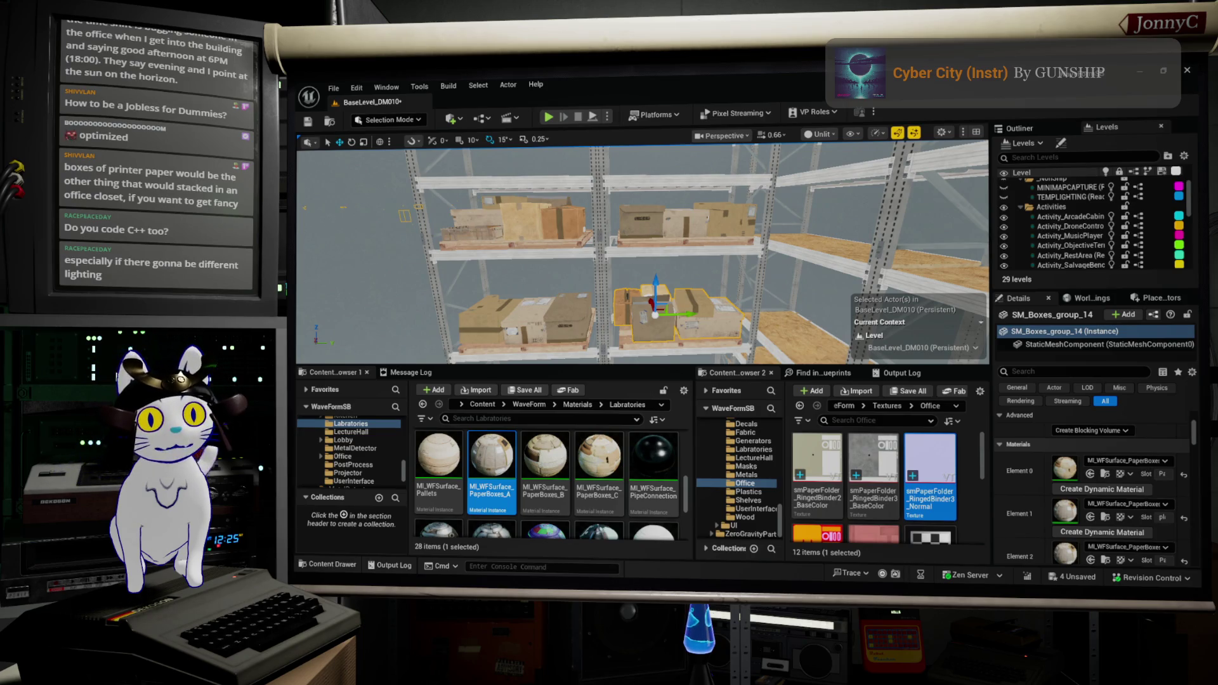
key(w)
key(w)
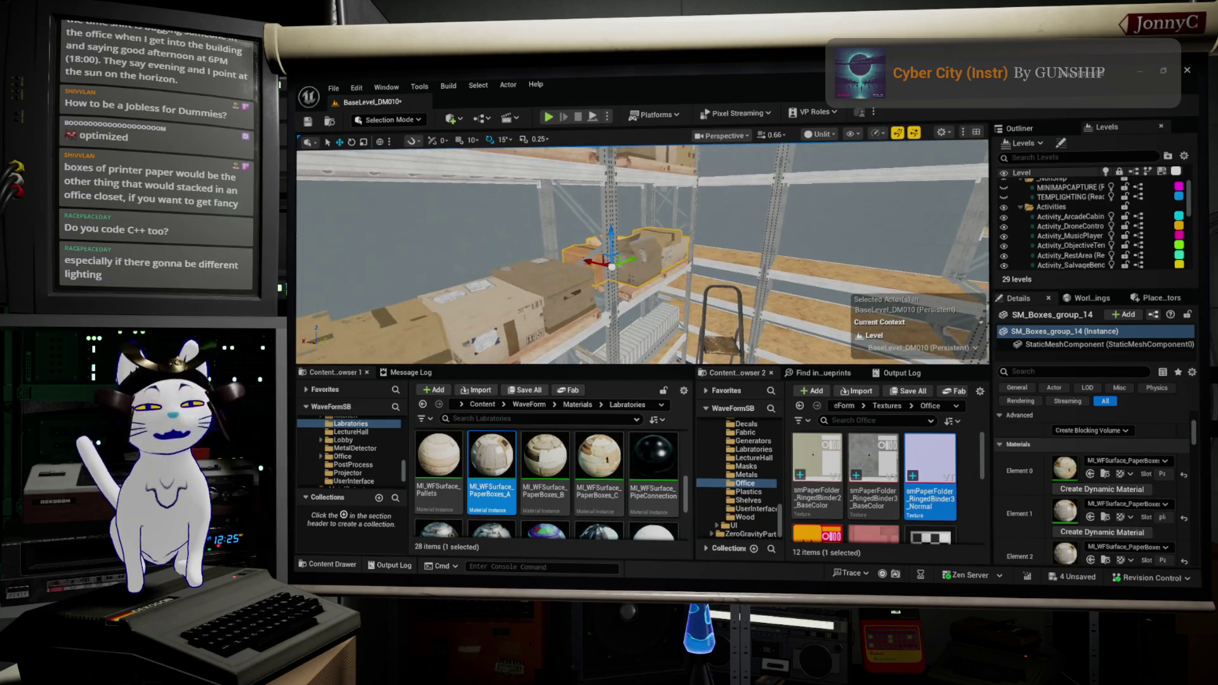
key(d)
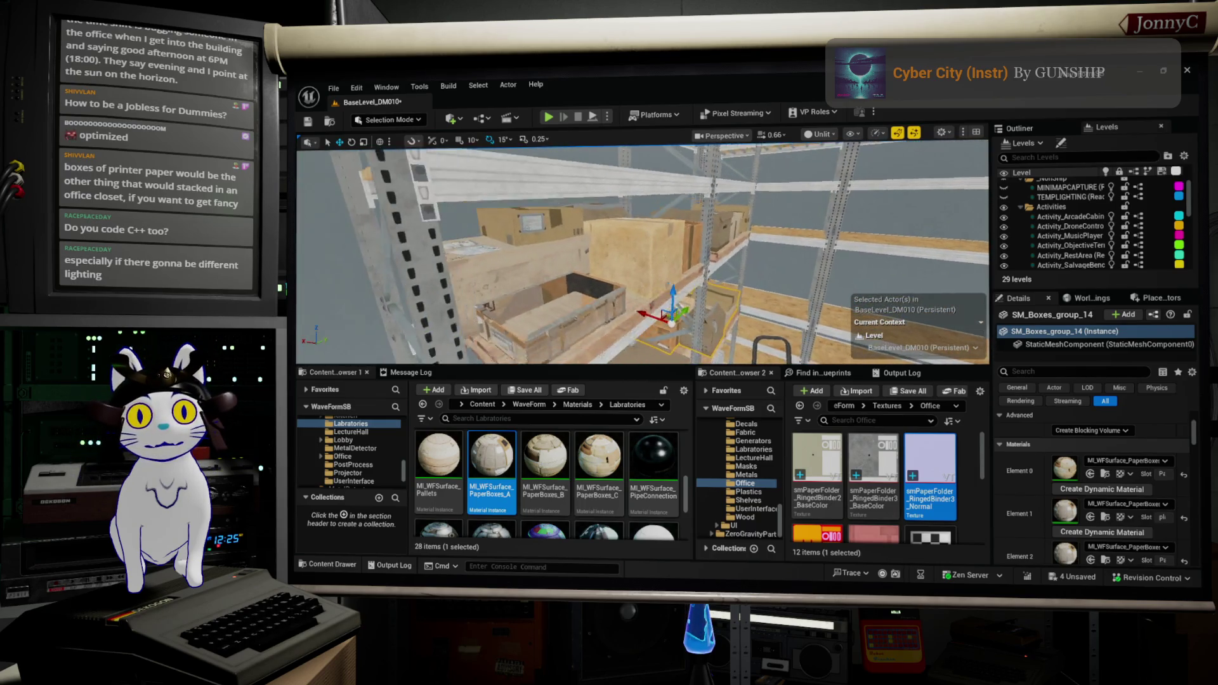
key(d)
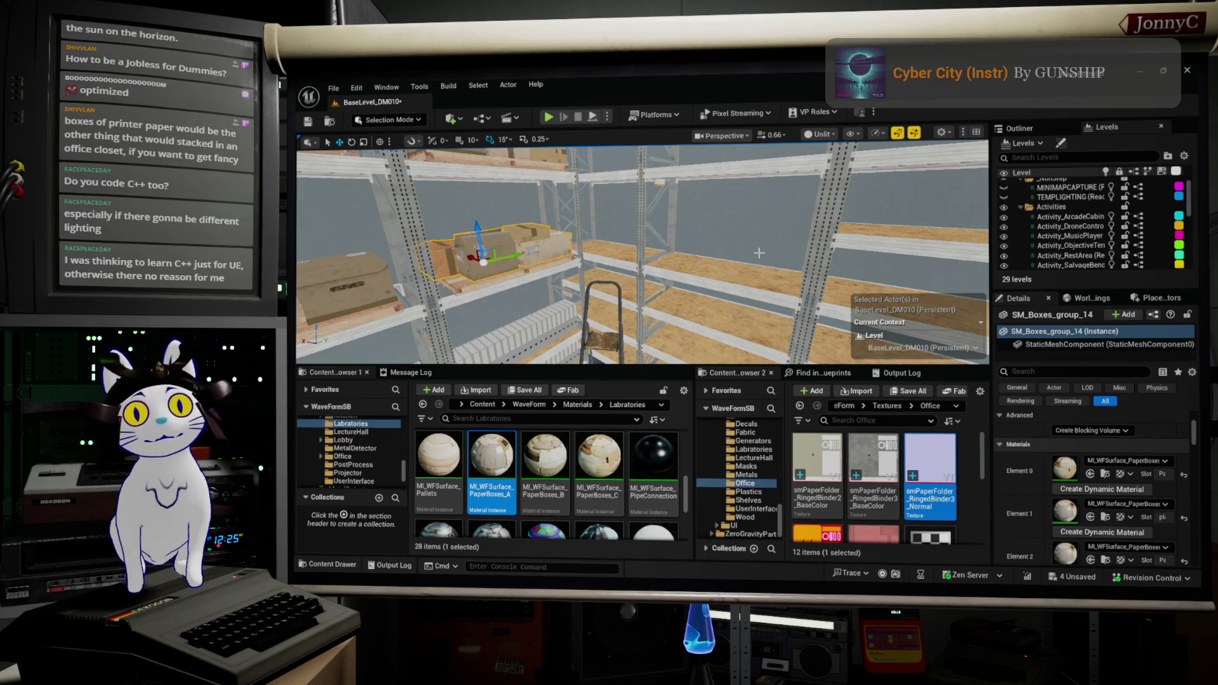
mouse_move(977, 281)
mouse_down()
mouse_move(825, 293)
mouse_move(833, 211)
mouse_up()
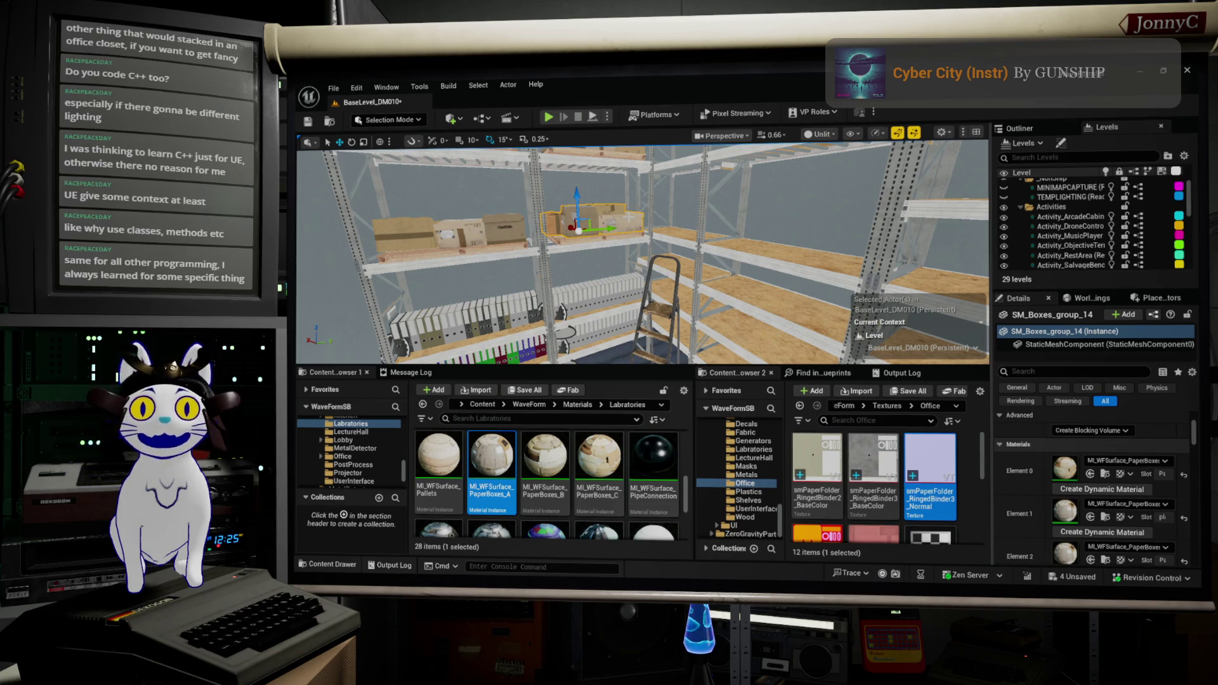
key(w)
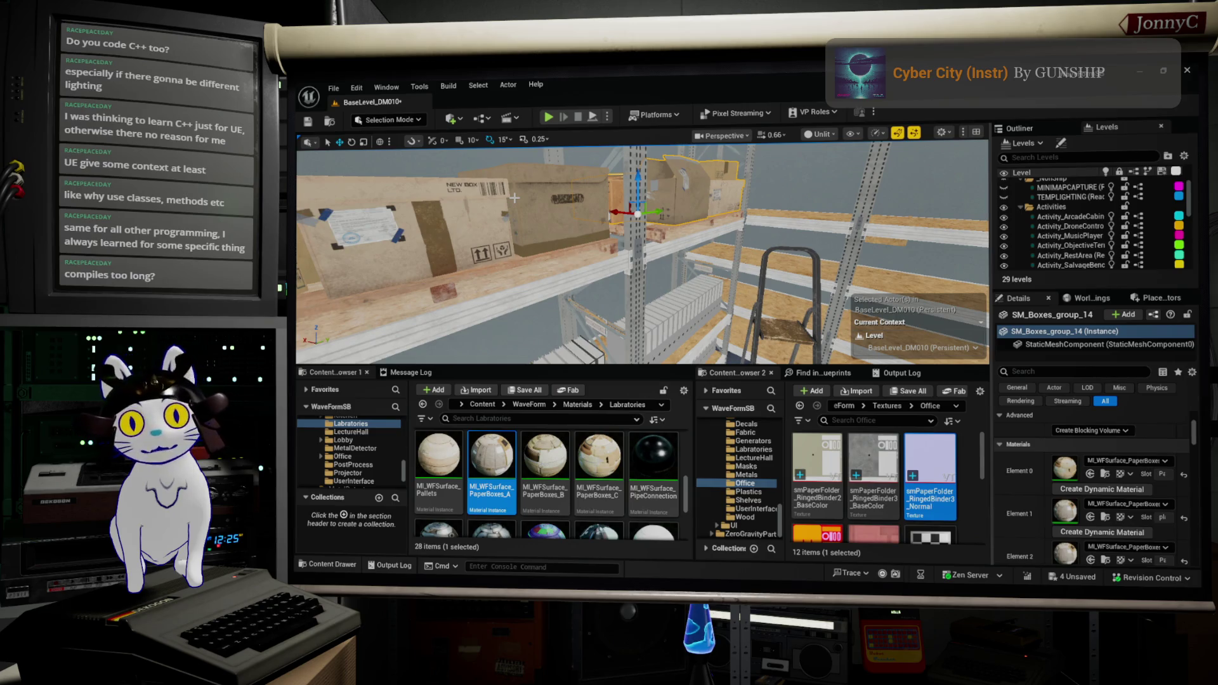
Duplicate the box group up onto a higher metal shelf
mouse_move(747, 209)
mouse_down()
mouse_move(876, 210)
mouse_move(711, 217)
mouse_up()
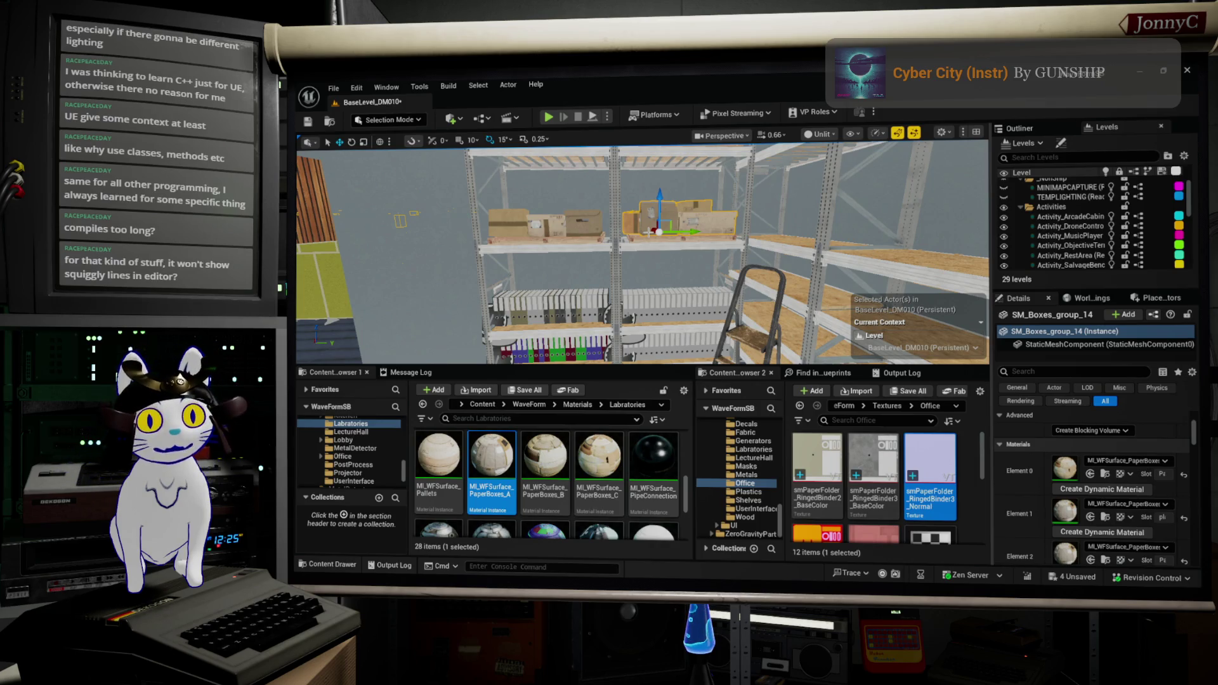
mouse_move(512, 166)
mouse_down()
mouse_move(469, 180)
mouse_move(527, 180)
mouse_move(654, 243)
mouse_up()
drag(537, 203, 552, 167)
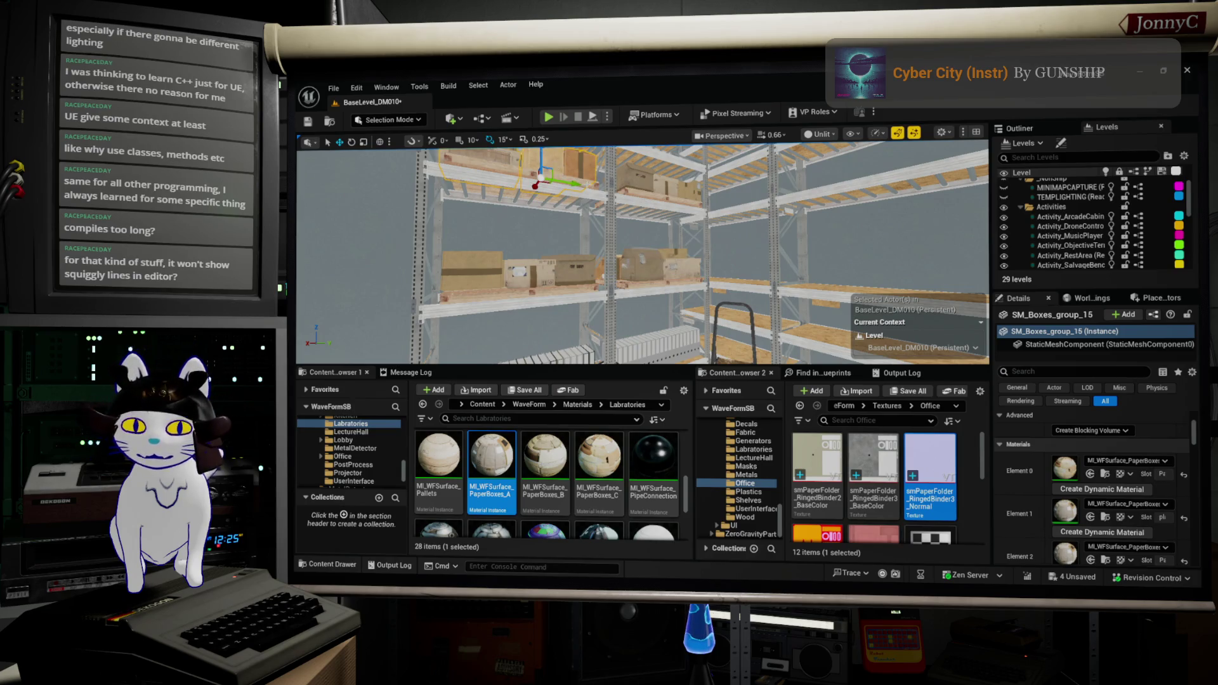
key(f)
mouse_move(641, 254)
mouse_down()
mouse_move(609, 248)
mouse_move(631, 263)
mouse_up()
Paste another box group onto a neighbouring shelf, rotate it, and align the gizmo to world axes
right_click(641, 266)
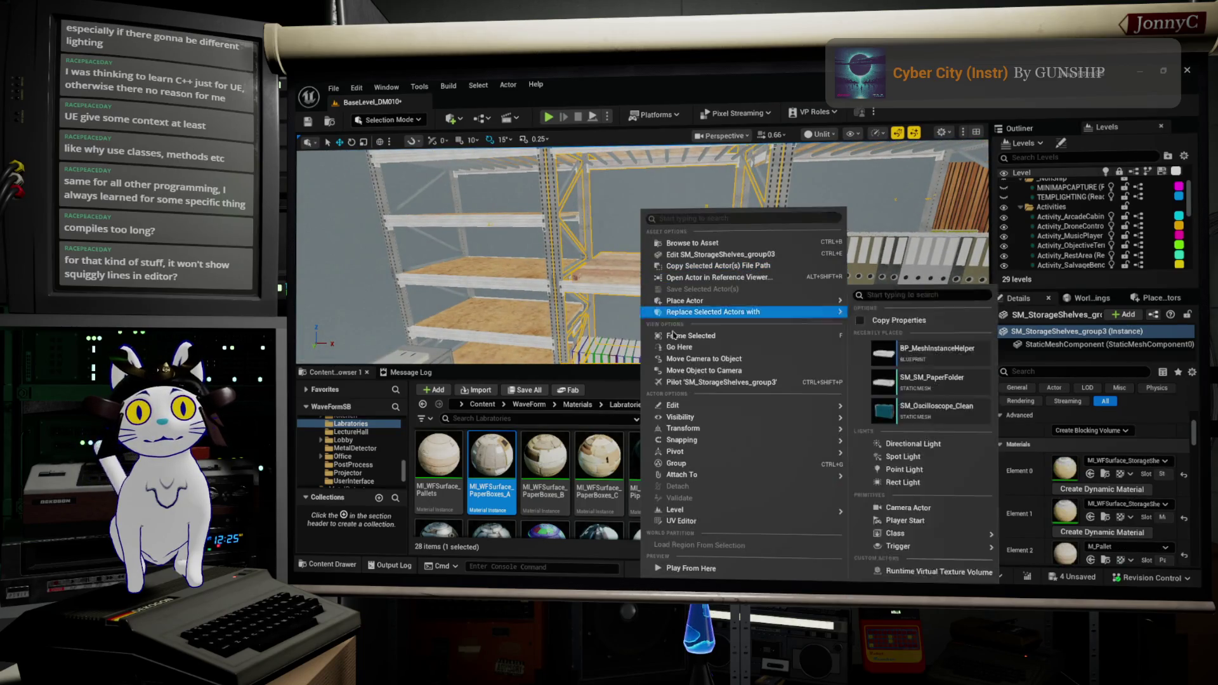
mouse_move(749, 406)
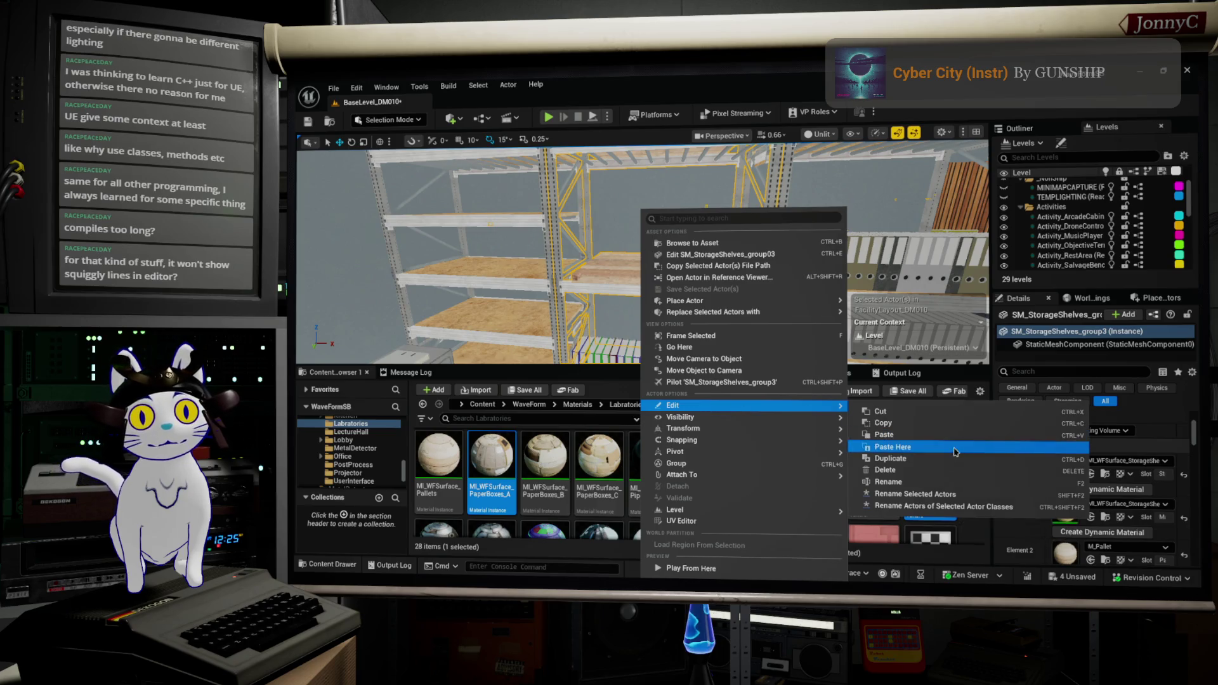
click(955, 449)
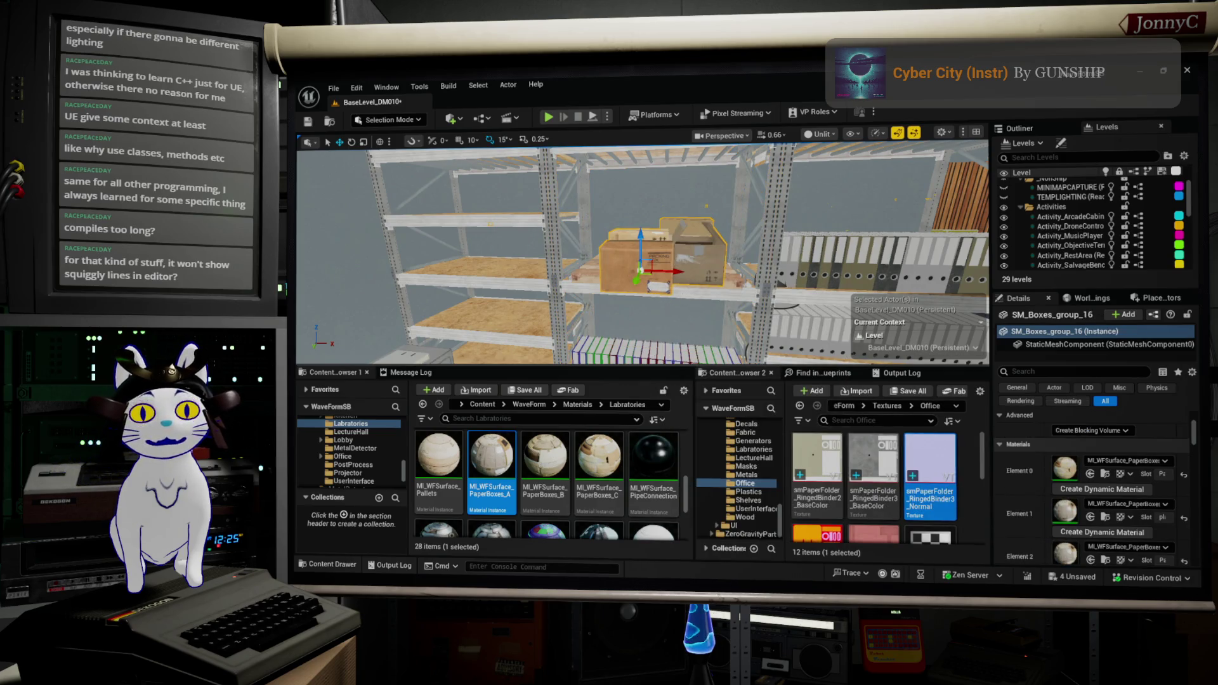
key(f)
key(e)
mouse_move(679, 271)
mouse_down()
mouse_move(729, 272)
mouse_move(707, 260)
mouse_up()
key(w)
key(ctrl+grave)
drag(634, 285, 634, 323)
drag(635, 254, 647, 257)
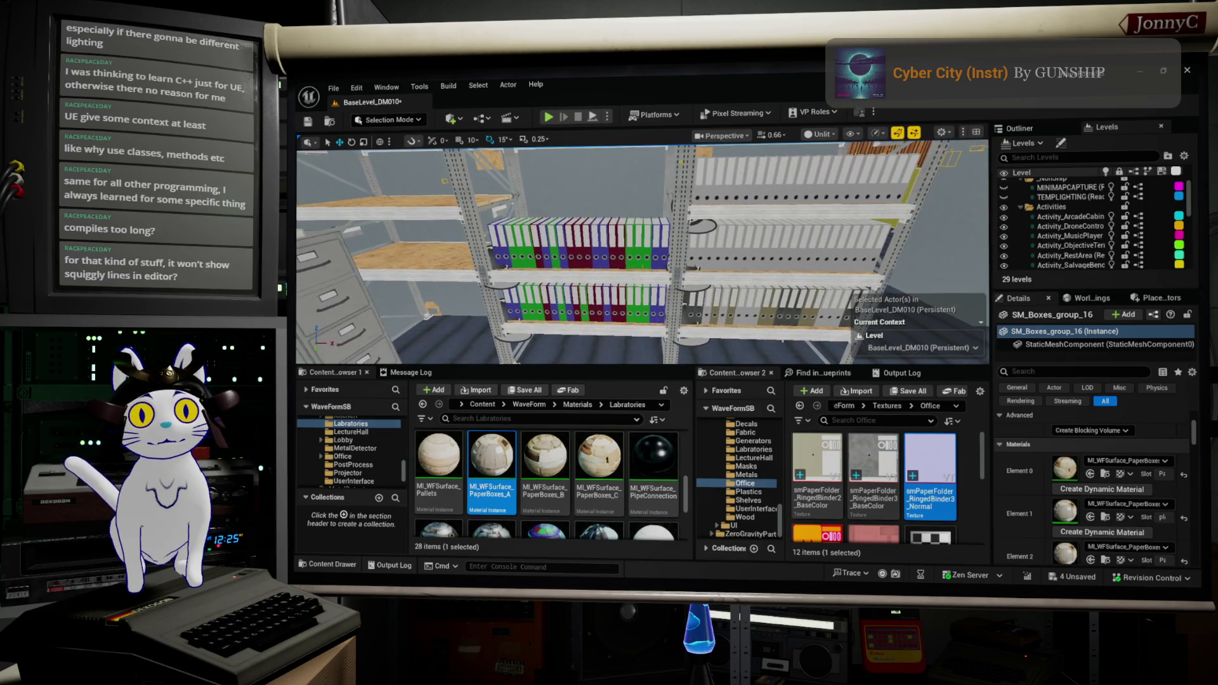
Duplicate the colourful binder row and slide the copy left beside the original
click(582, 251)
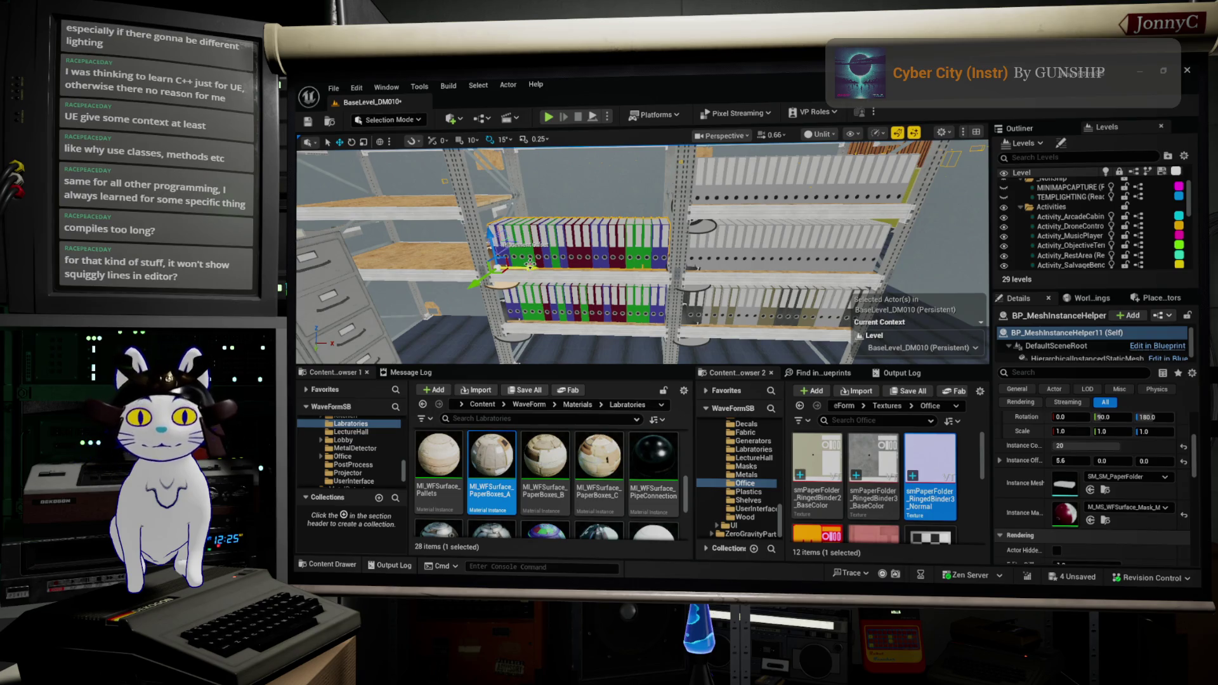
drag(530, 263, 362, 266)
drag(641, 253, 597, 257)
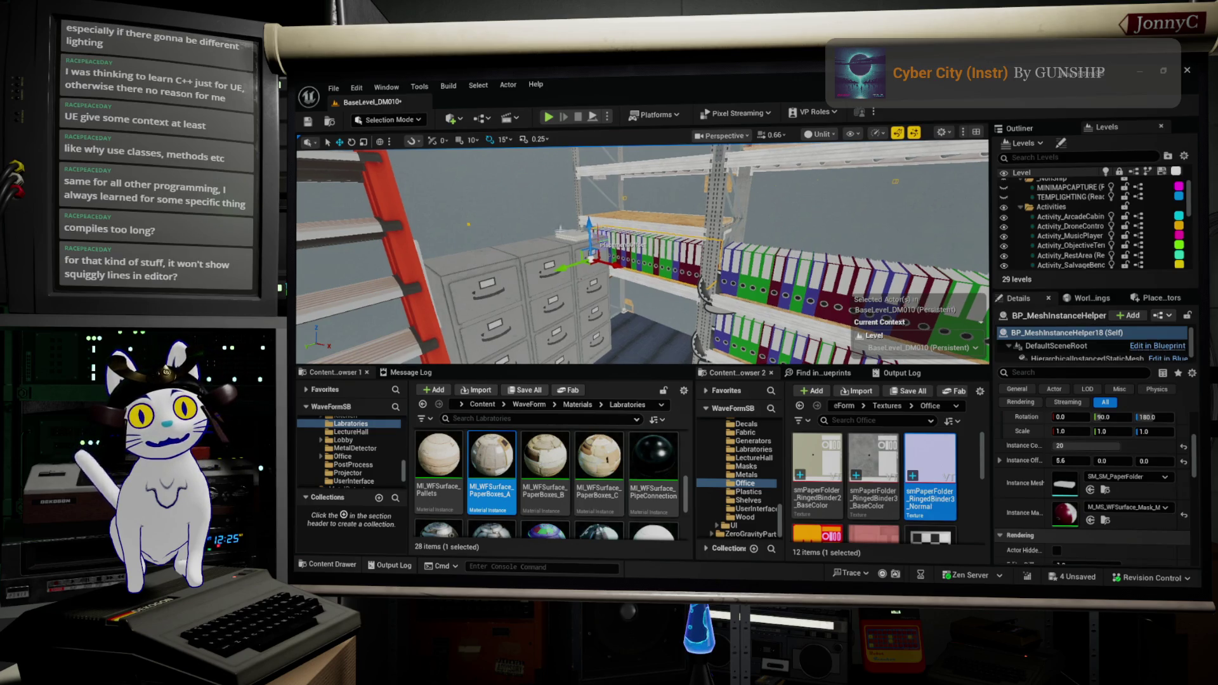
Inspect the filing cabinet and both binder rows from several angles
right_click(534, 213)
key(Escape)
mouse_move(641, 254)
mouse_down()
mouse_move(501, 257)
mouse_move(552, 257)
mouse_move(527, 257)
mouse_move(507, 290)
mouse_up()
click(586, 310)
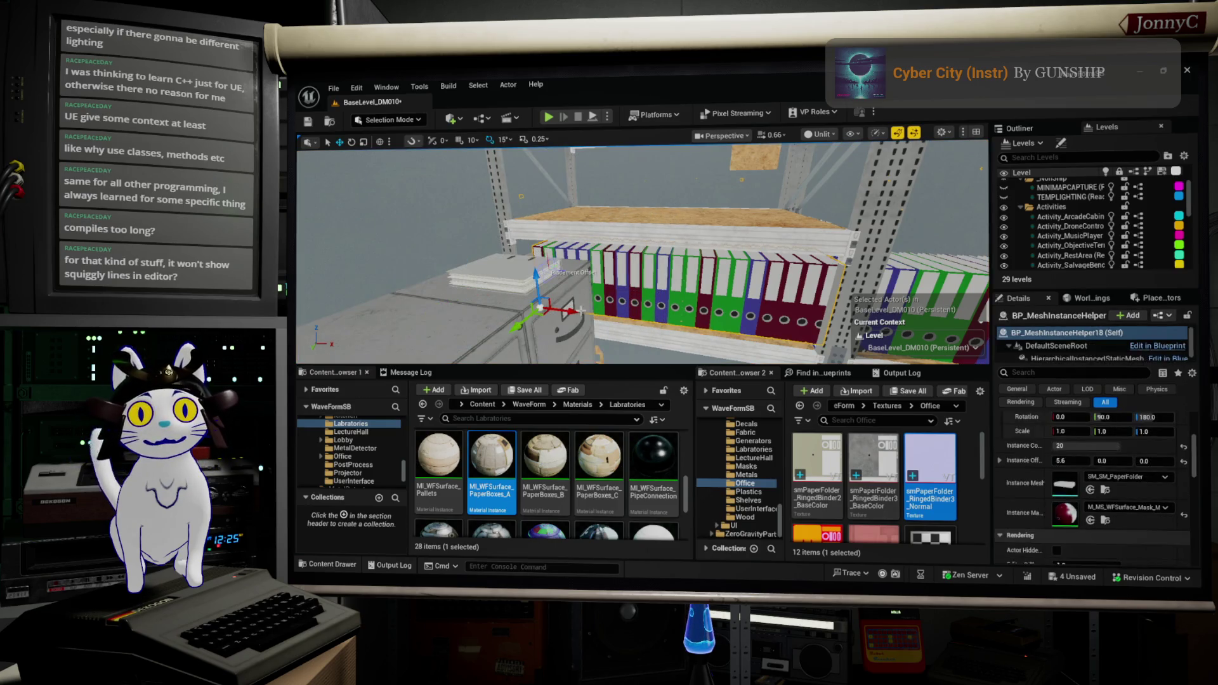
drag(527, 290, 571, 286)
mouse_move(741, 277)
mouse_down()
mouse_move(741, 292)
mouse_move(741, 277)
mouse_up()
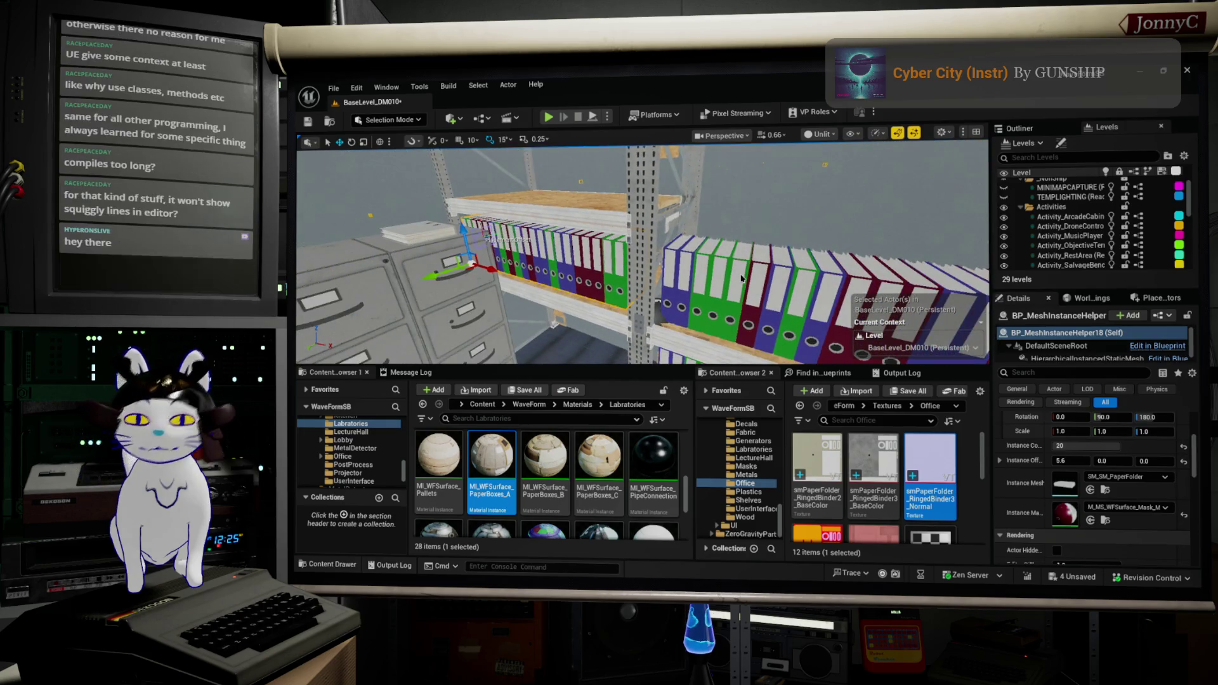
key(s)
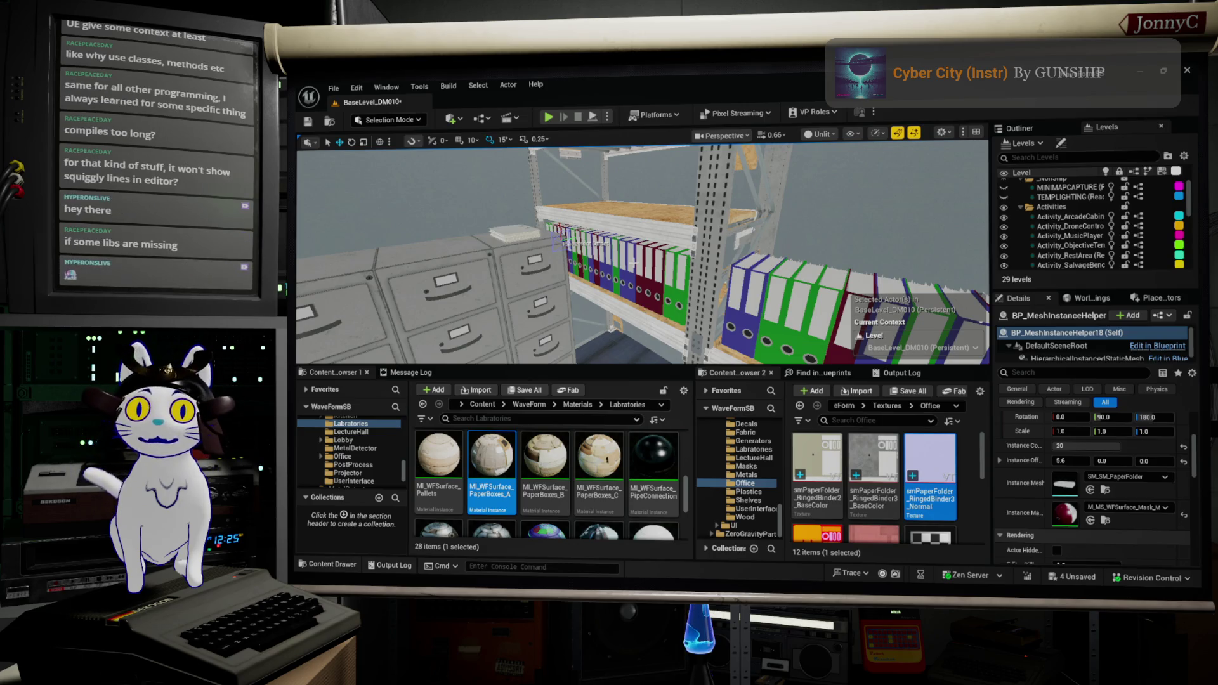
drag(614, 272, 668, 260)
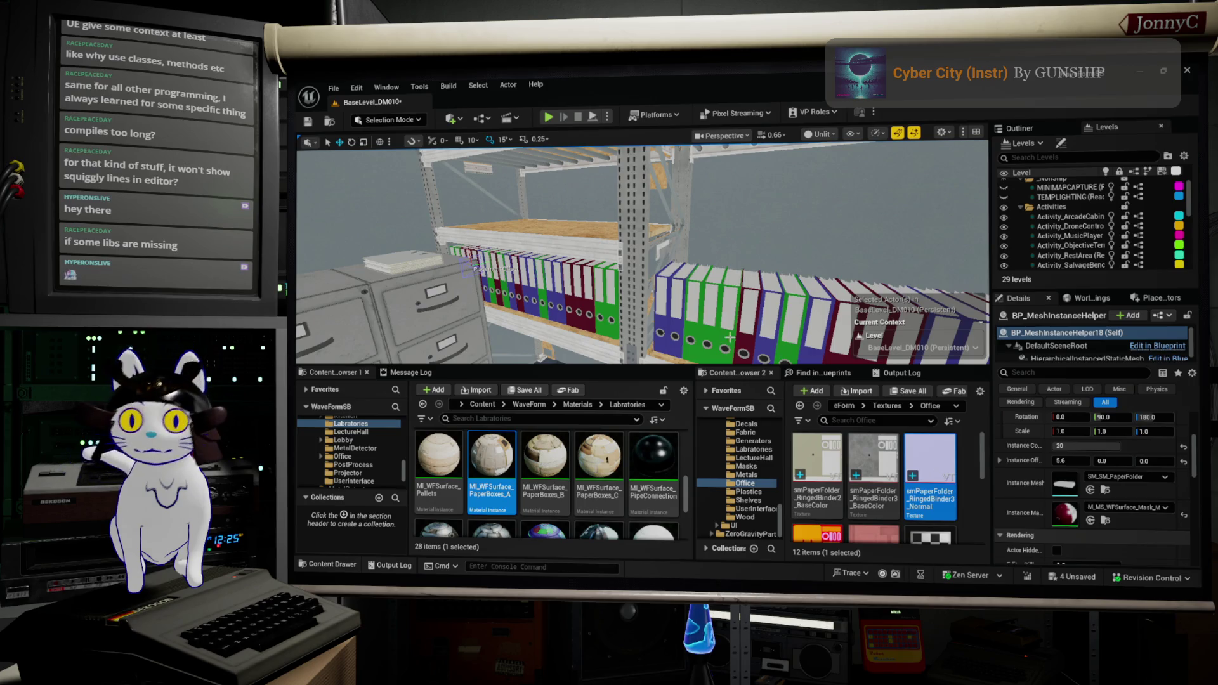
Choose Tools > Open Visual Studio Code to open the WaveFormSB project's source
click(381, 90)
mouse_move(418, 89)
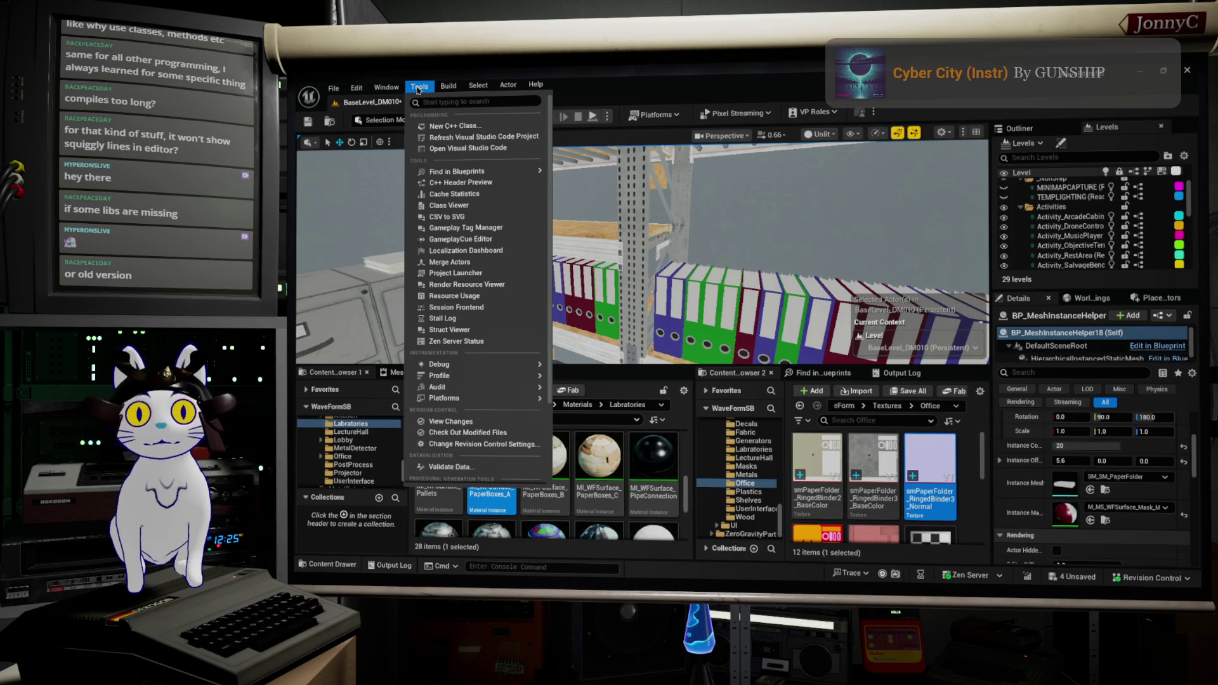
click(521, 149)
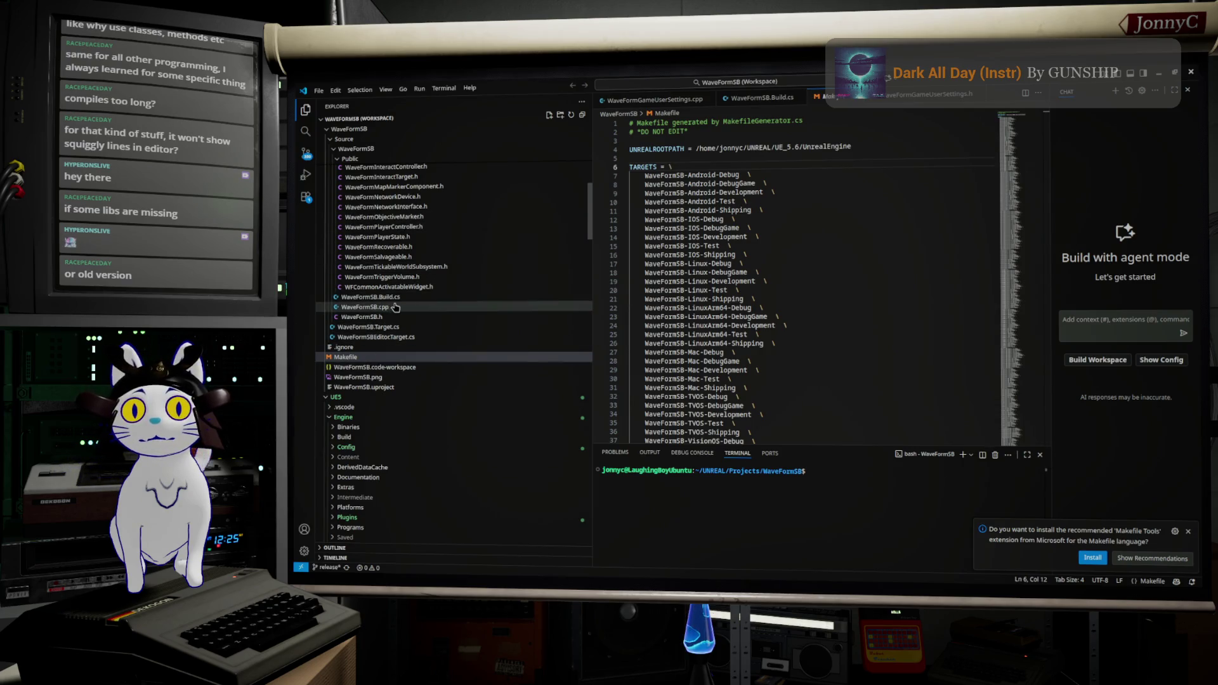
Open WFCommonActivatableWidget.h from the Explorer
scroll(406, 261, up, 3)
scroll(408, 258, up, 2)
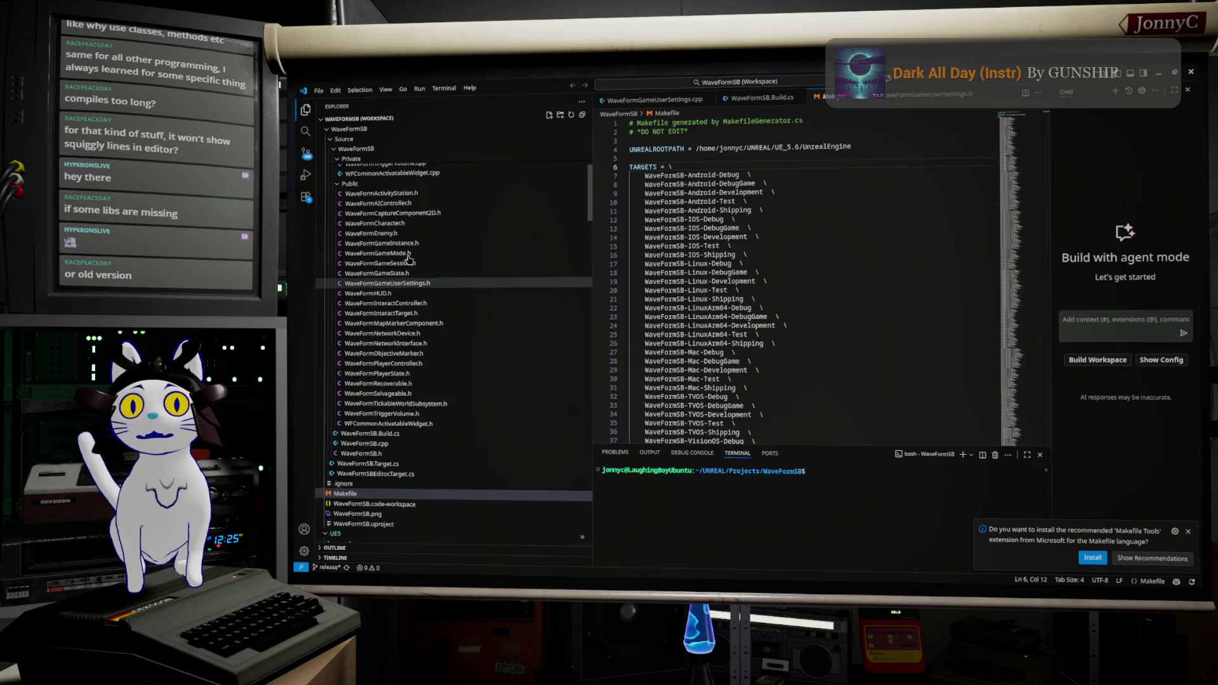
click(413, 446)
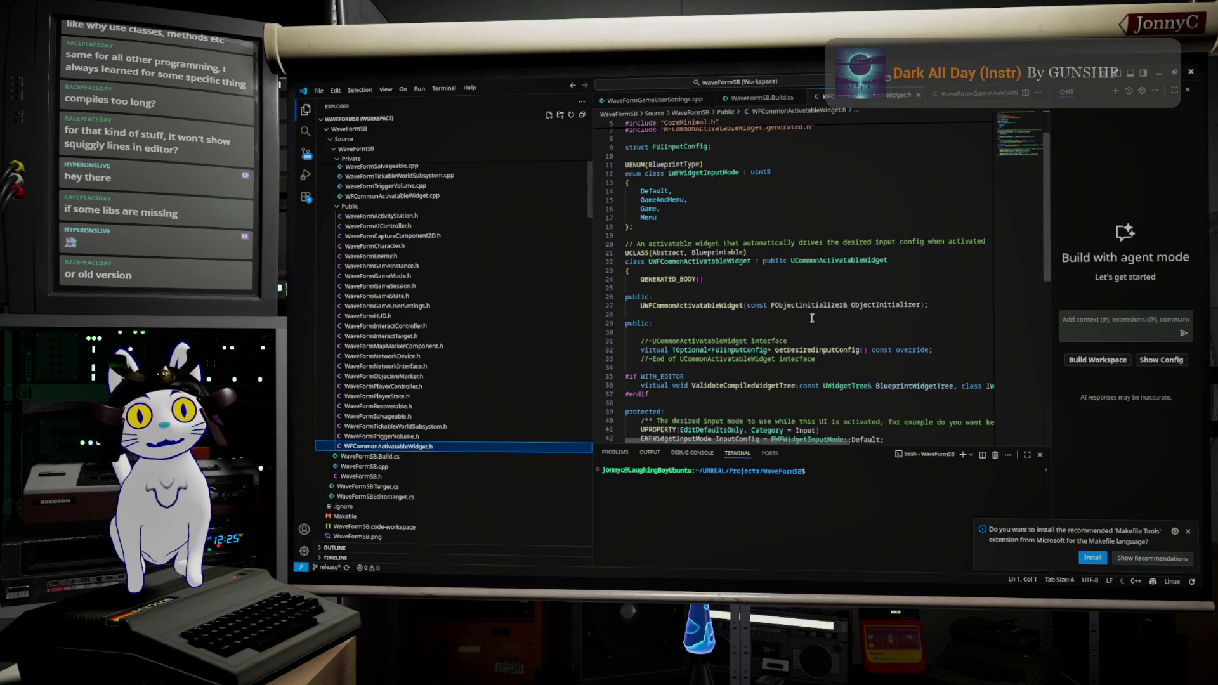
Expand the Private folder and open WFCommonActivatableWidget.cpp
scroll(823, 322, up, 1)
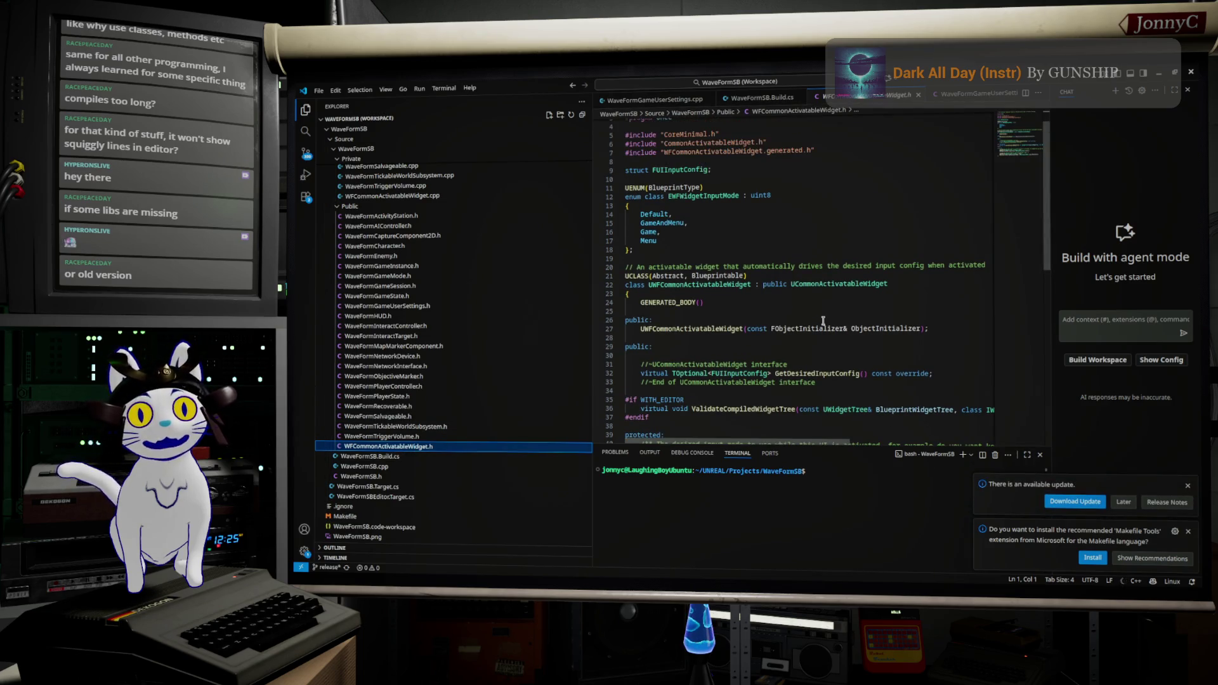
scroll(787, 321, down, 5)
scroll(755, 321, down, 1)
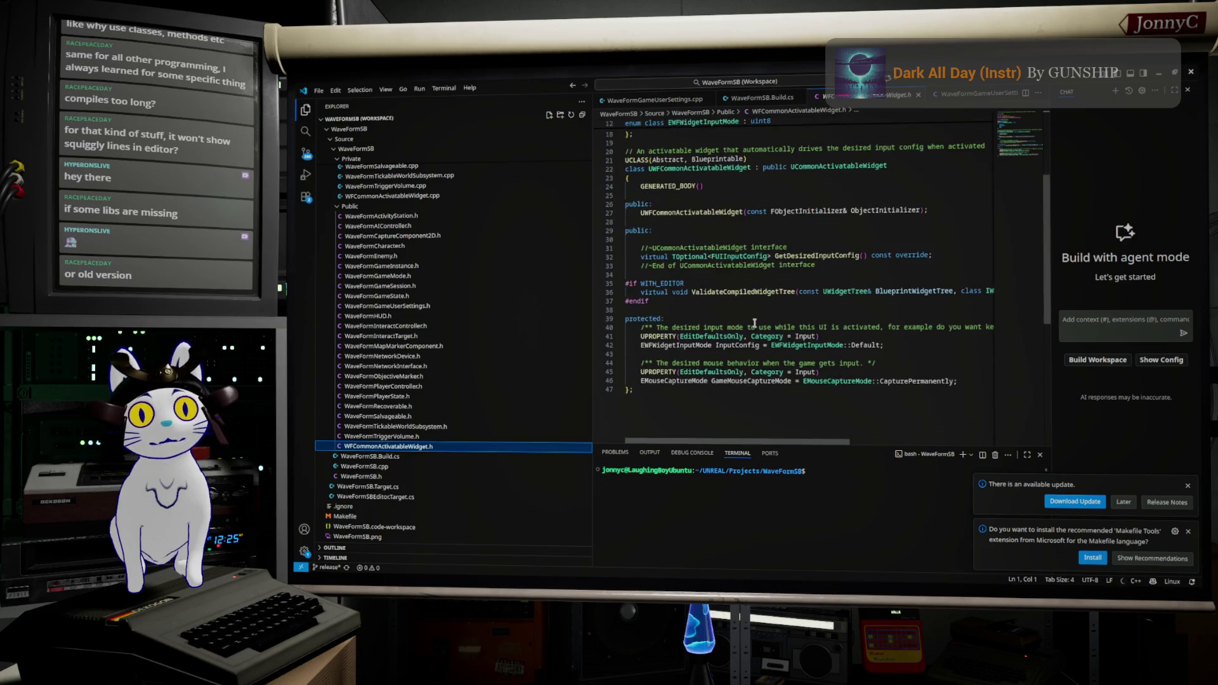
scroll(355, 292, up, 10)
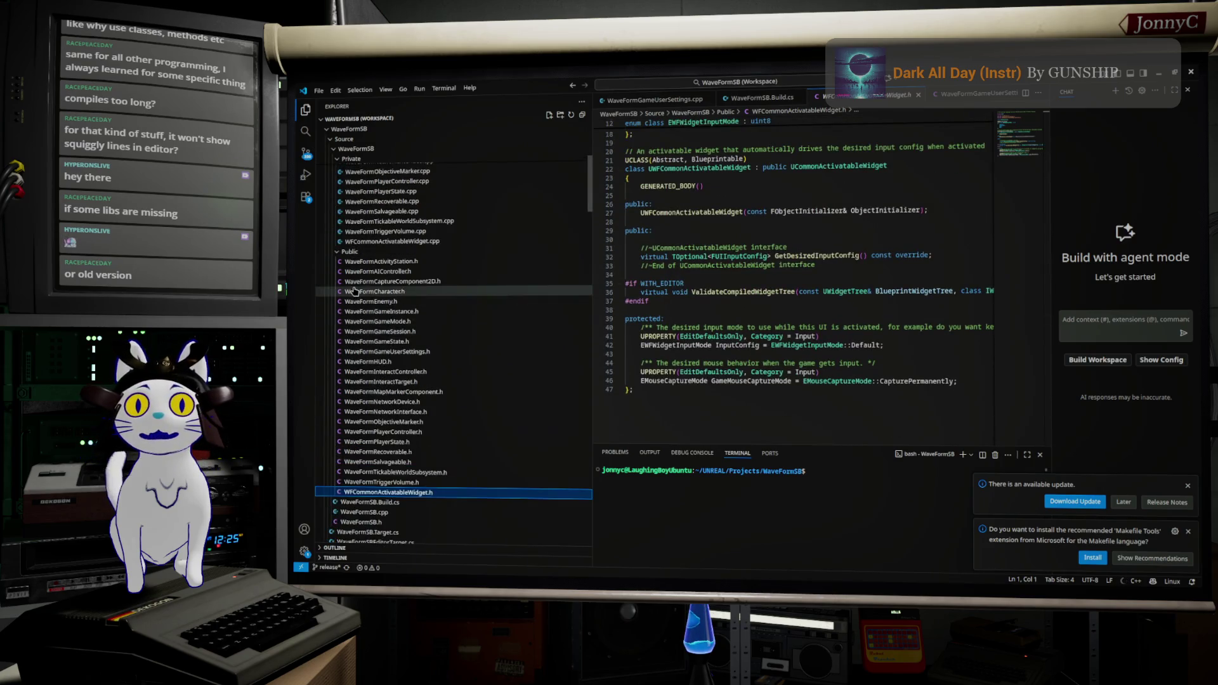
scroll(355, 291, up, 1)
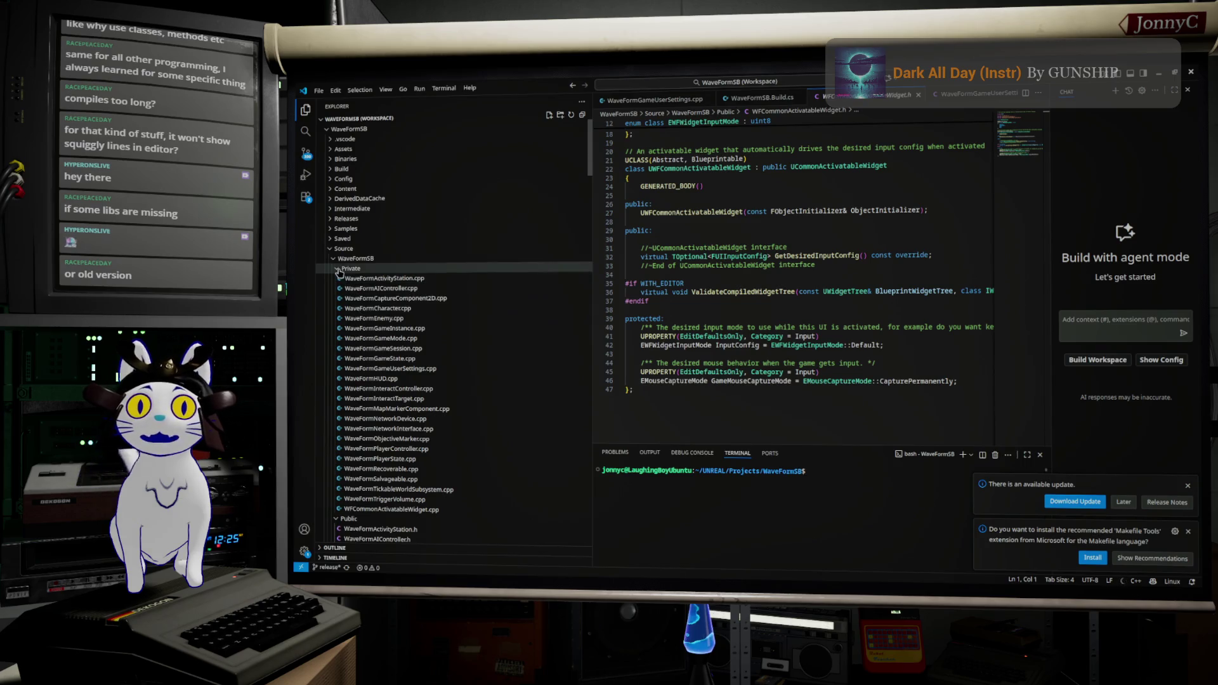
click(339, 270)
click(340, 269)
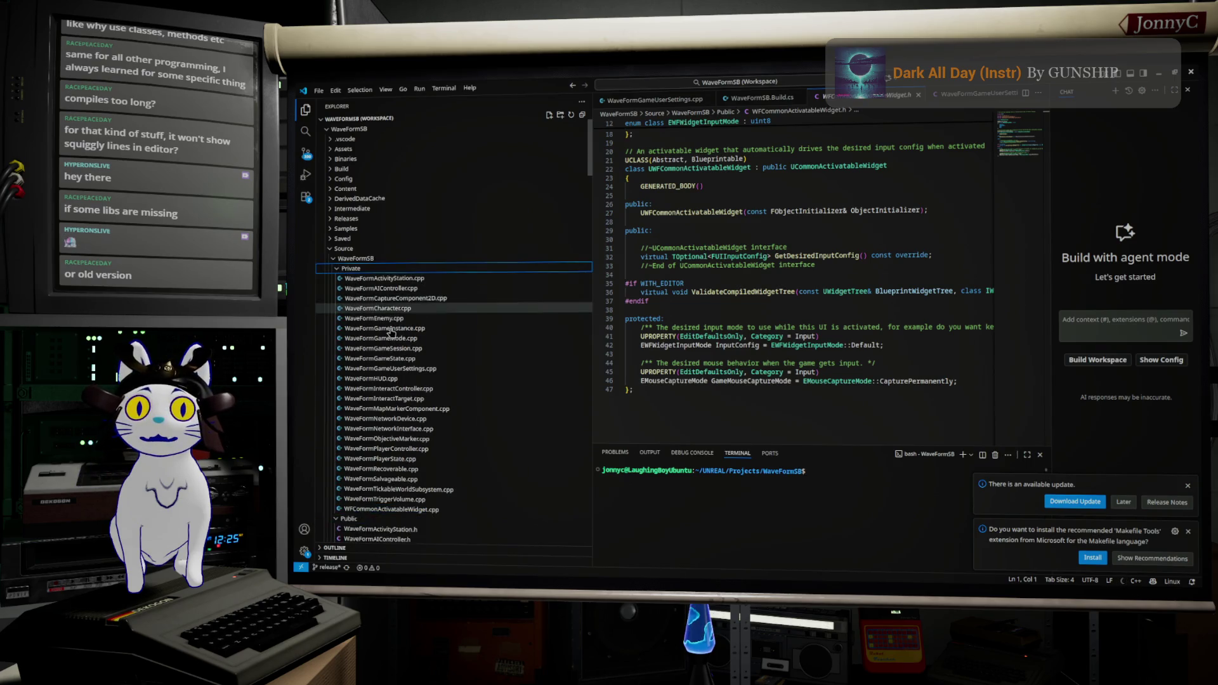
click(399, 507)
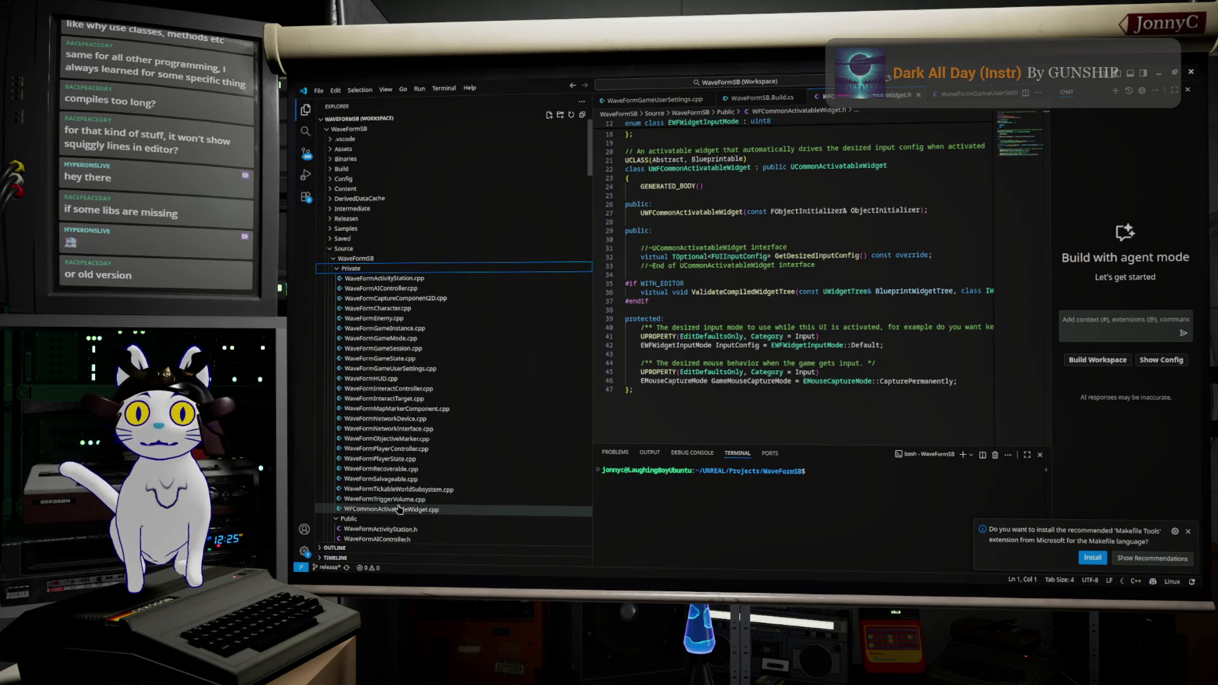
scroll(835, 326, down, 3)
scroll(835, 326, up, 2)
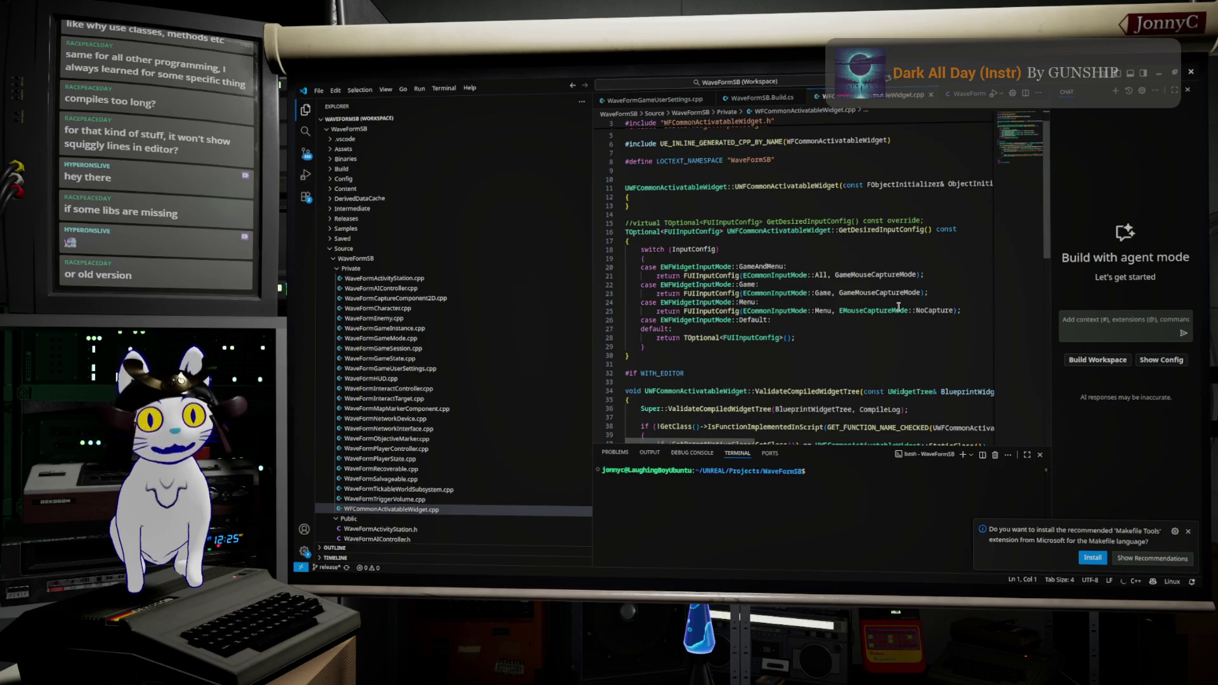
Scroll through WFCommonActivatableWidget.cpp to review its code
scroll(885, 333, down, 5)
scroll(874, 340, up, 5)
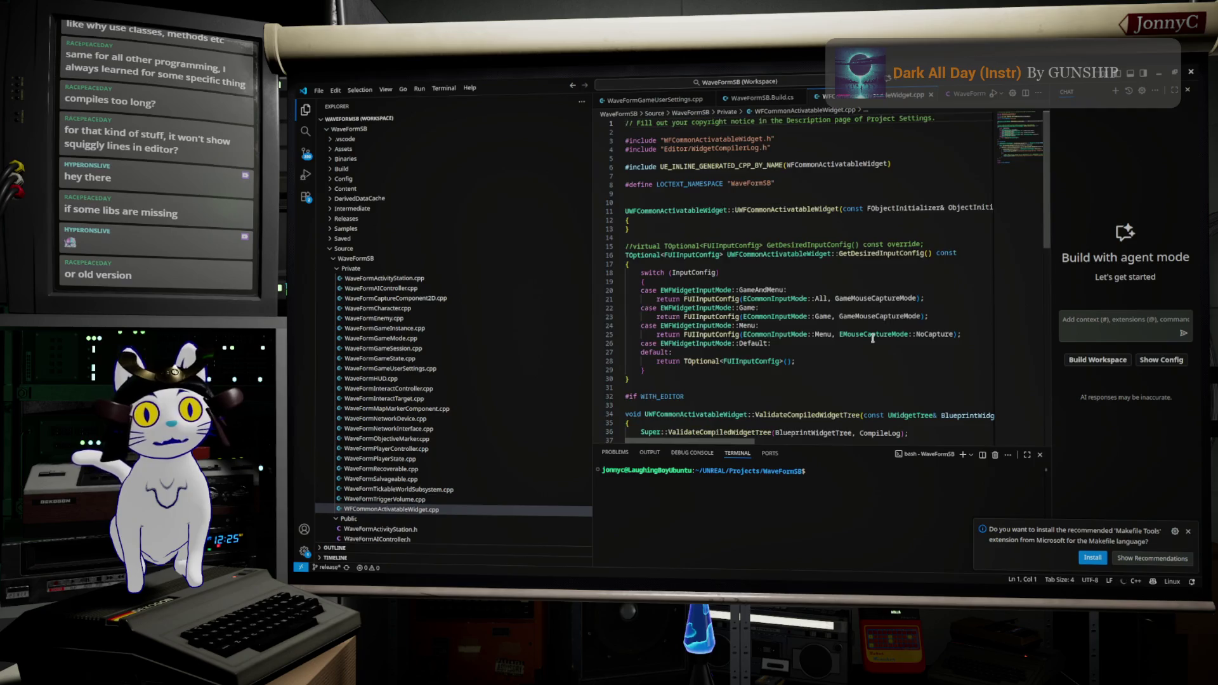
scroll(873, 339, down, 5)
scroll(873, 338, up, 5)
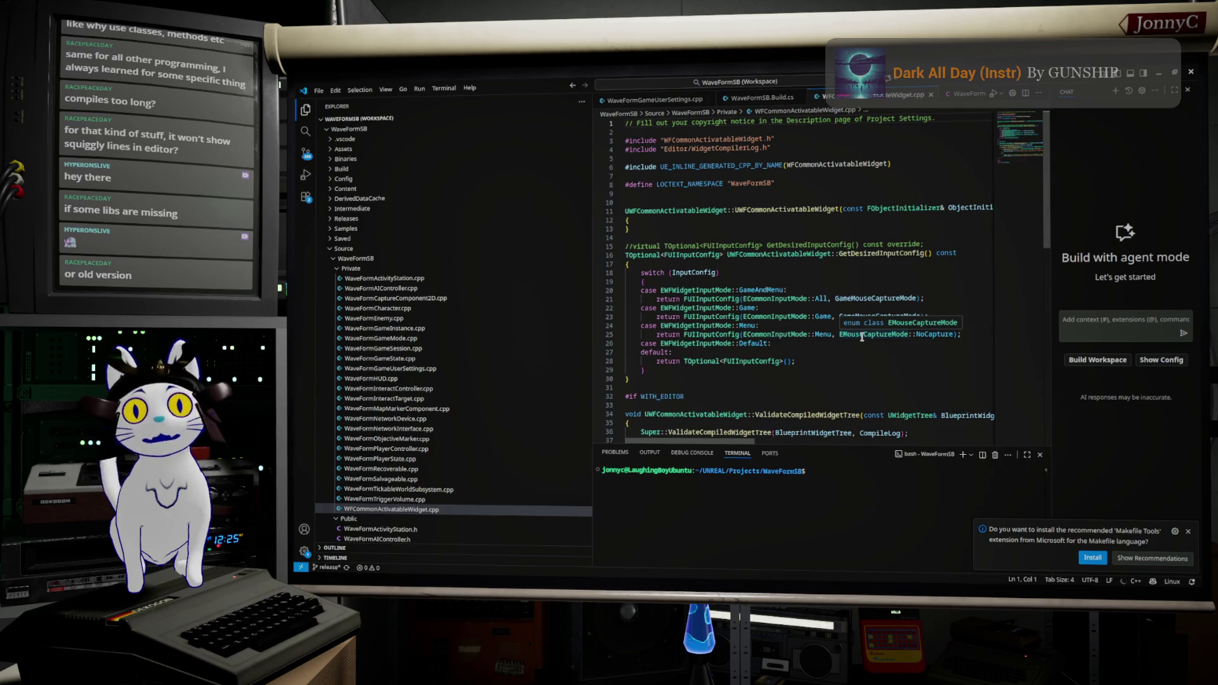
scroll(505, 412, down, 1)
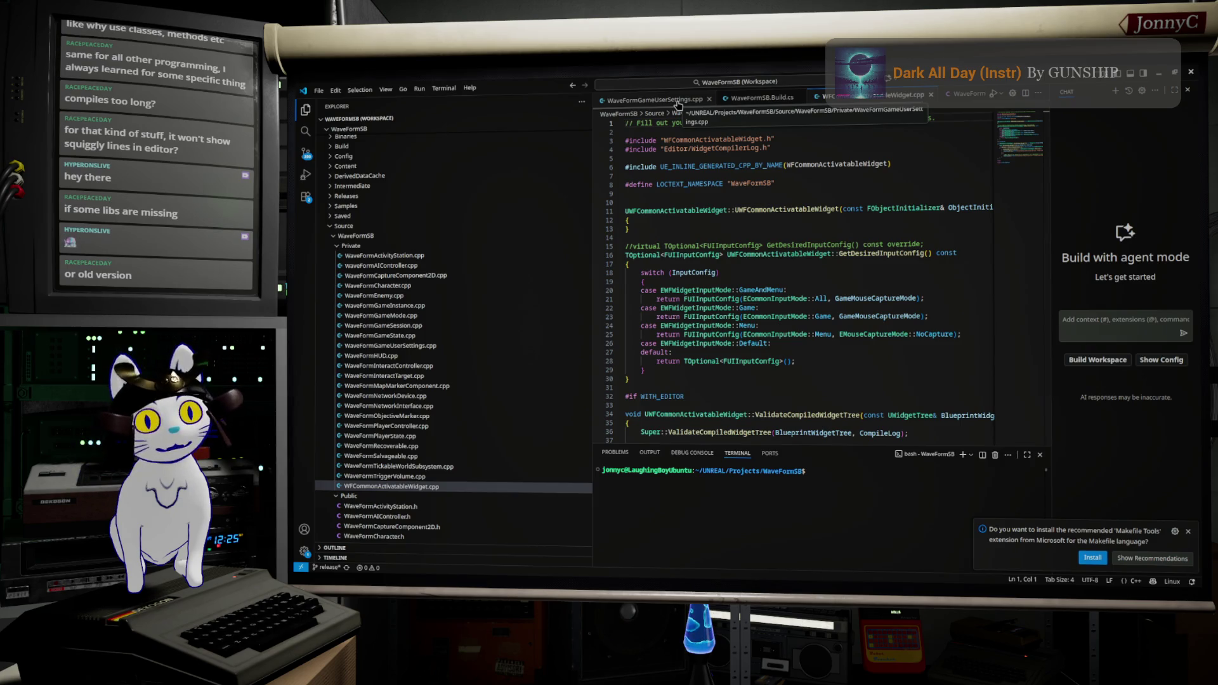
Glance at WaveFormGameUserSettings.cpp, then switch to WaveFormSB.Build.cs
click(677, 101)
scroll(793, 263, down, 2)
scroll(793, 263, up, 3)
click(770, 99)
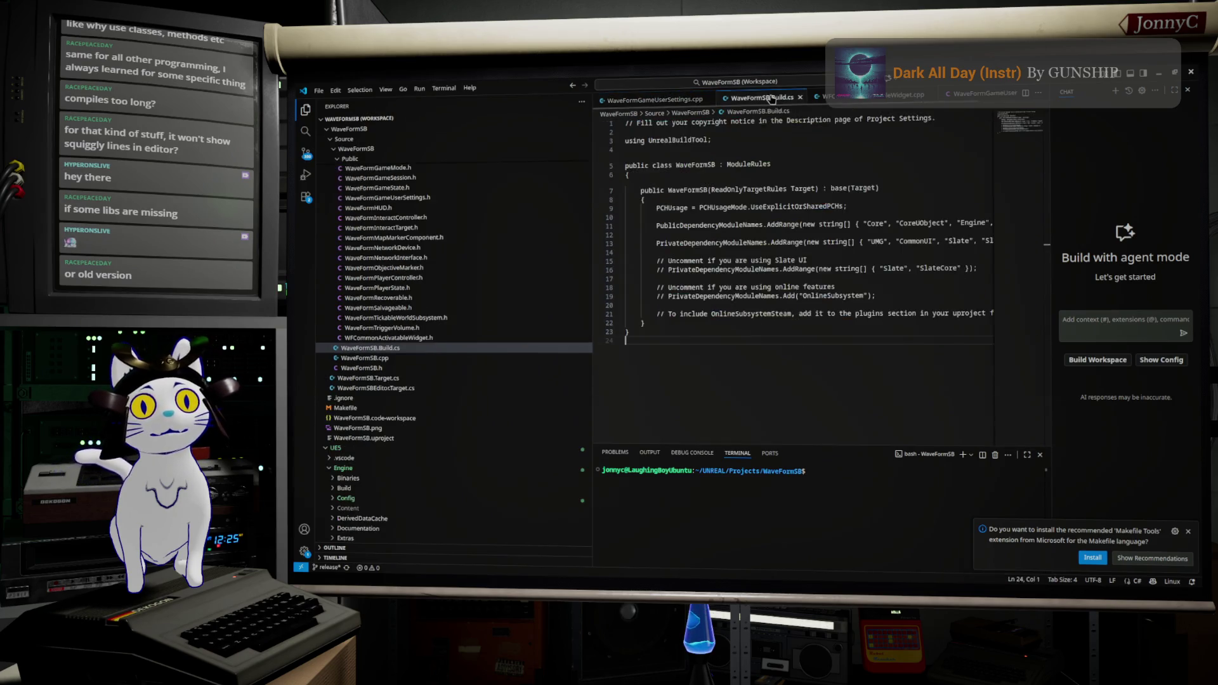
Close the WaveFormGameUserSettings.cpp and WaveFormGameUserSettings.h tabs
click(853, 98)
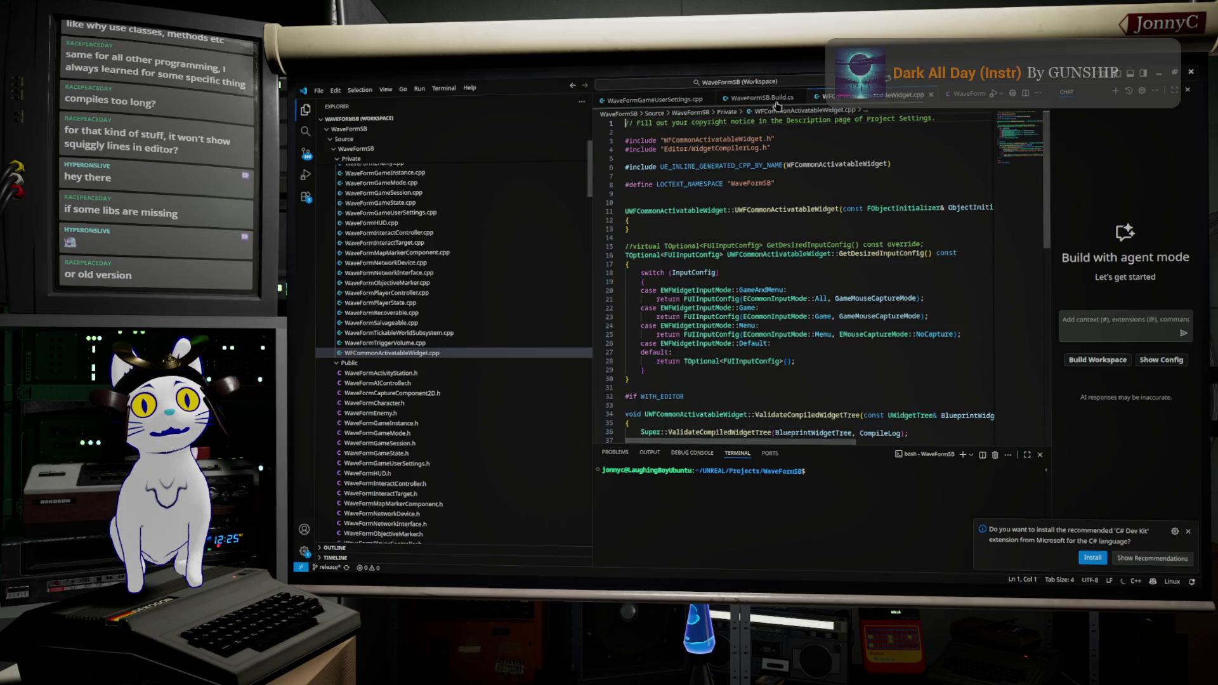
middle_click(680, 99)
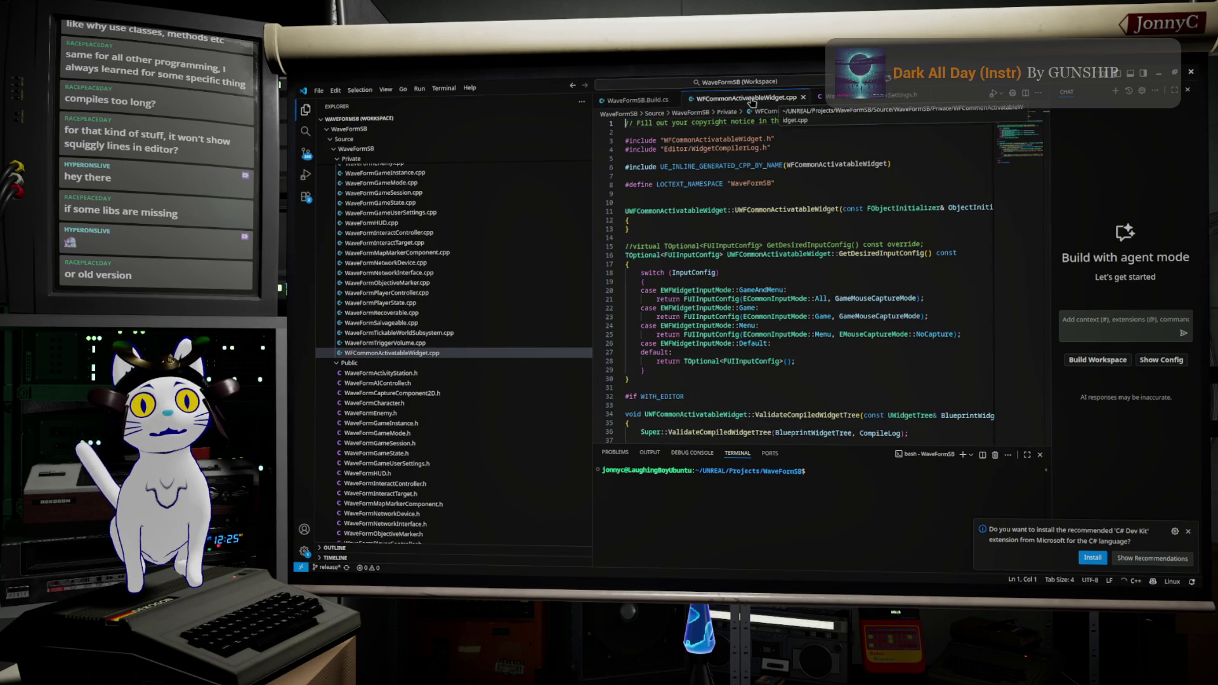
middle_click(863, 100)
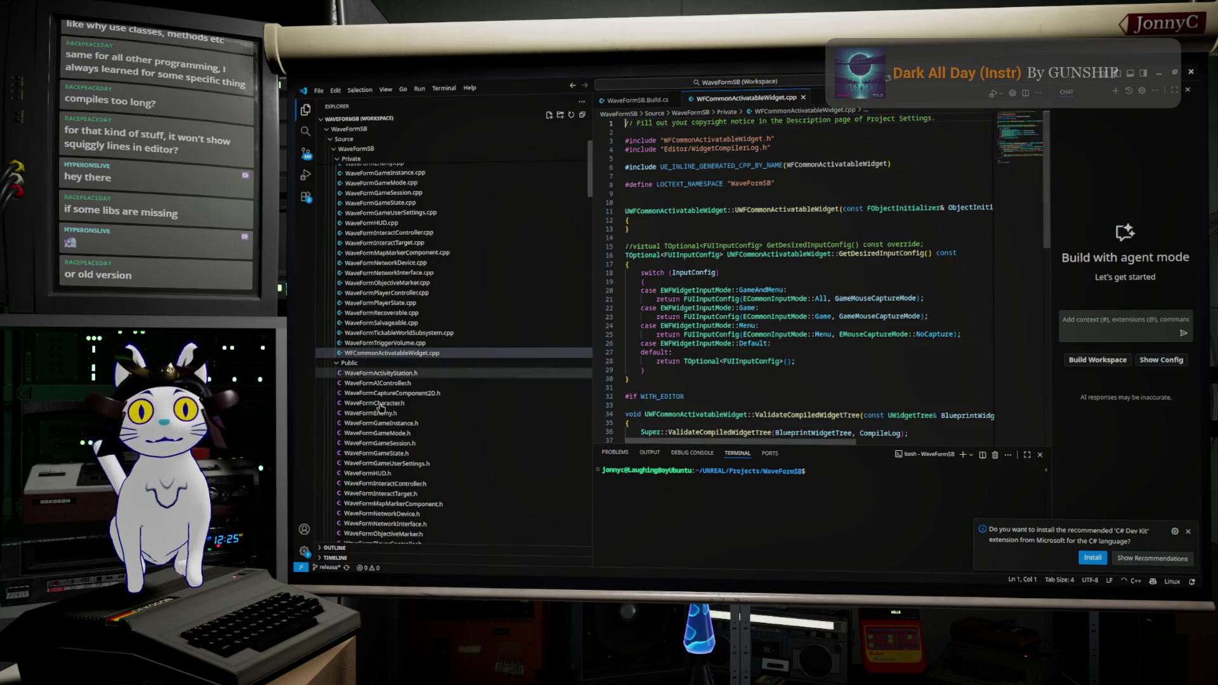
scroll(406, 433, down, 5)
Highlight CommonActivatableWidget in WFCommonActivatableWidget.h, then return to WaveFormSB.Build.cs
click(402, 472)
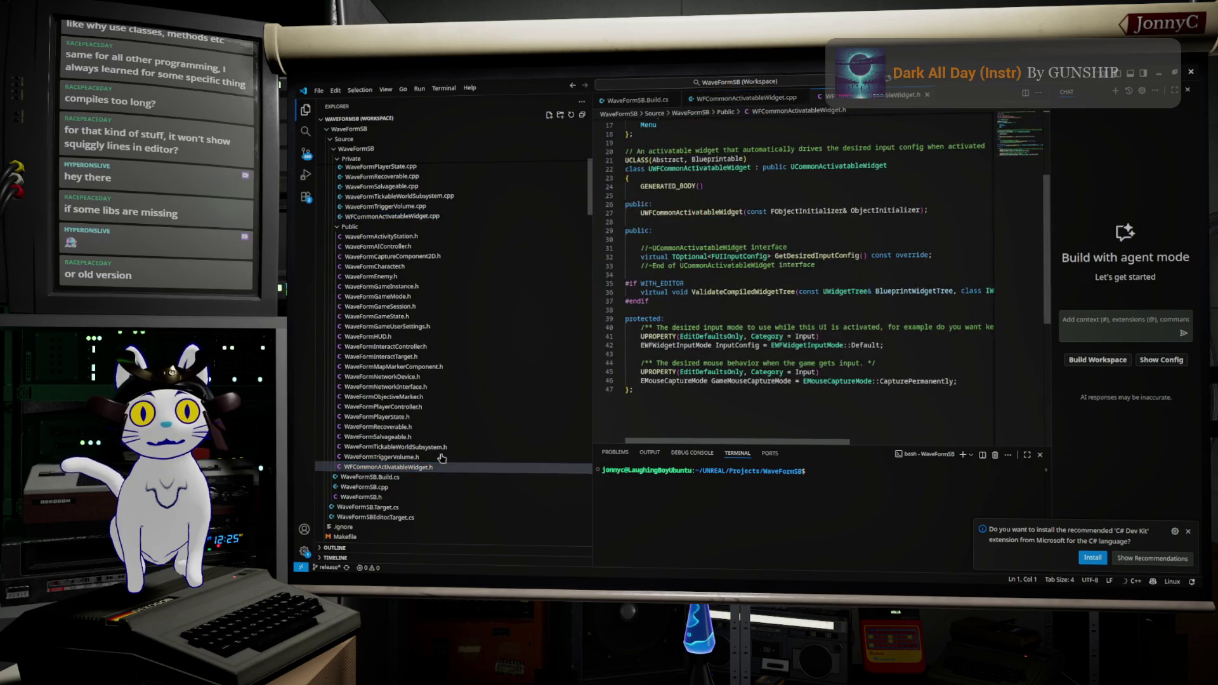
scroll(759, 258, up, 5)
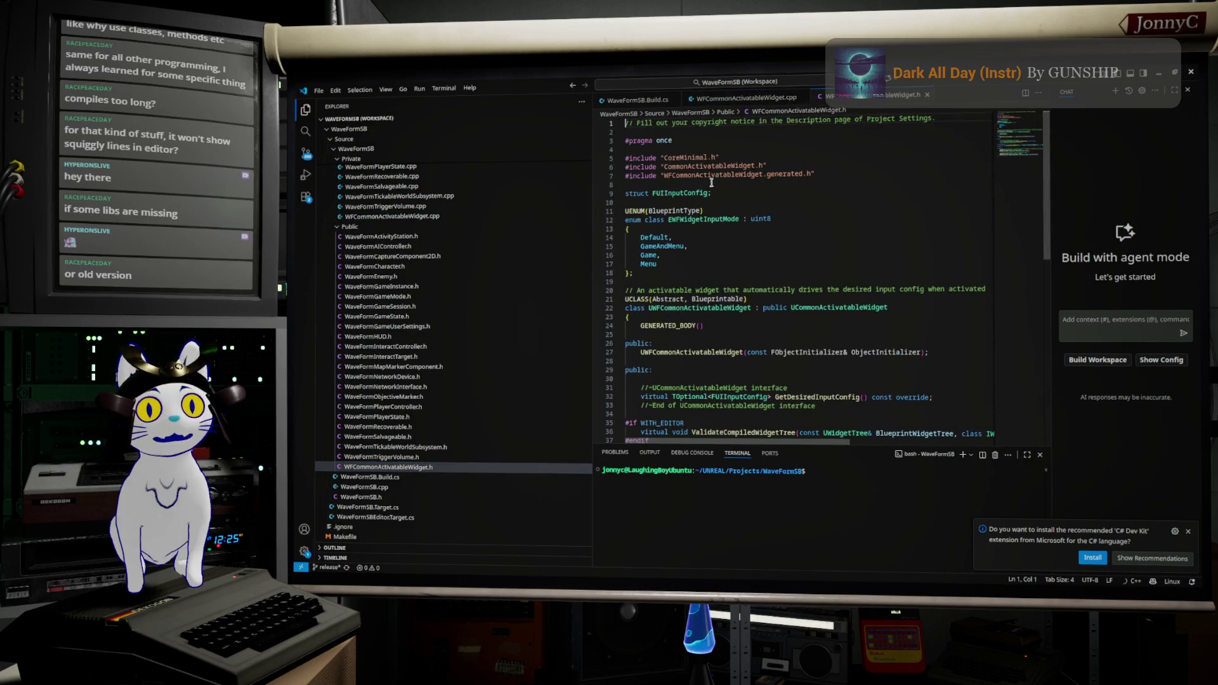
key(Down)
key(Down)
key(Down)
key(End)
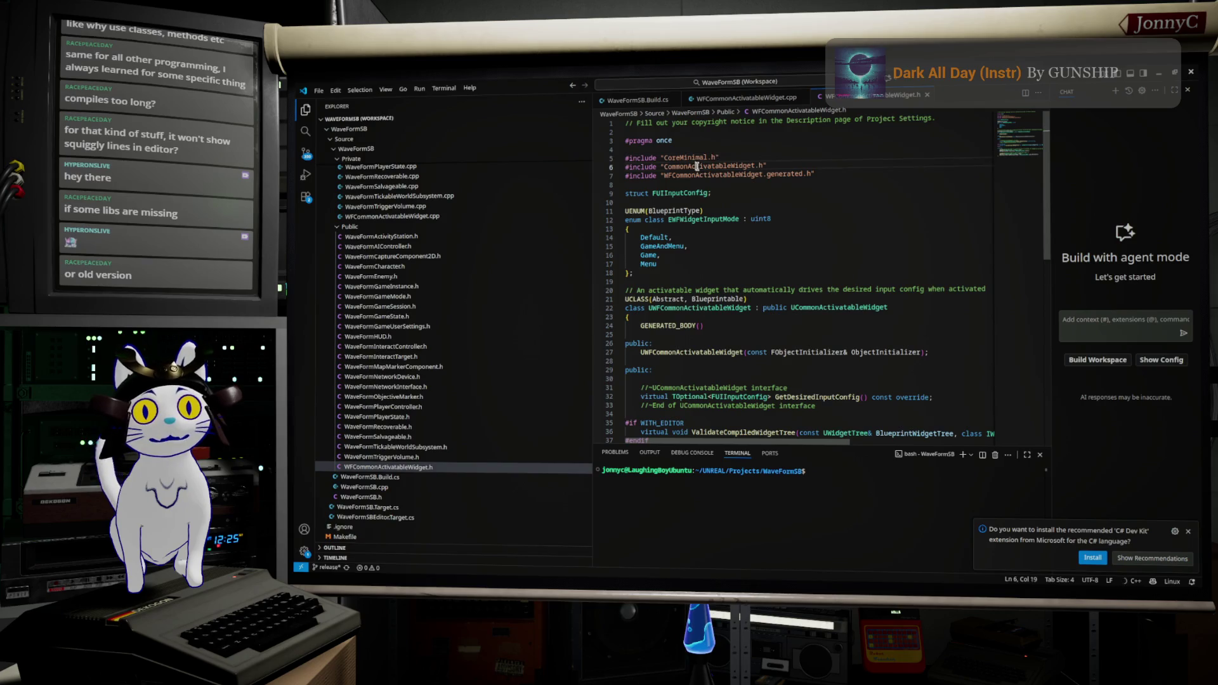
double_click(697, 166)
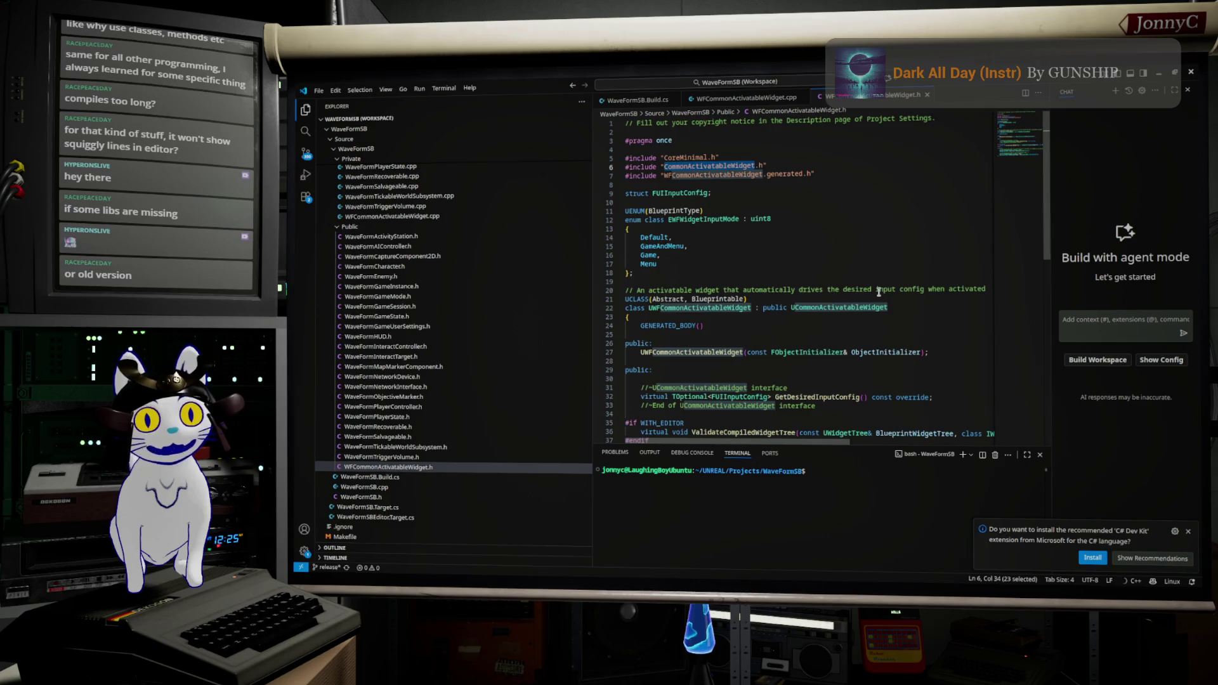
click(650, 102)
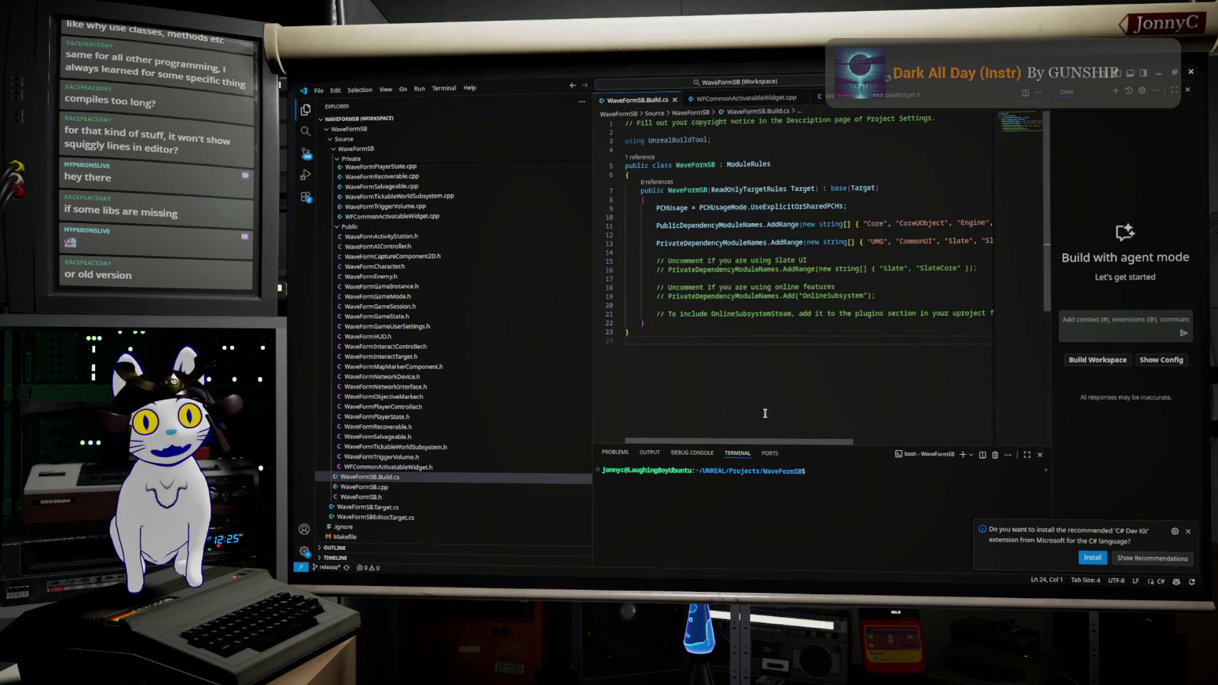
drag(768, 442, 786, 442)
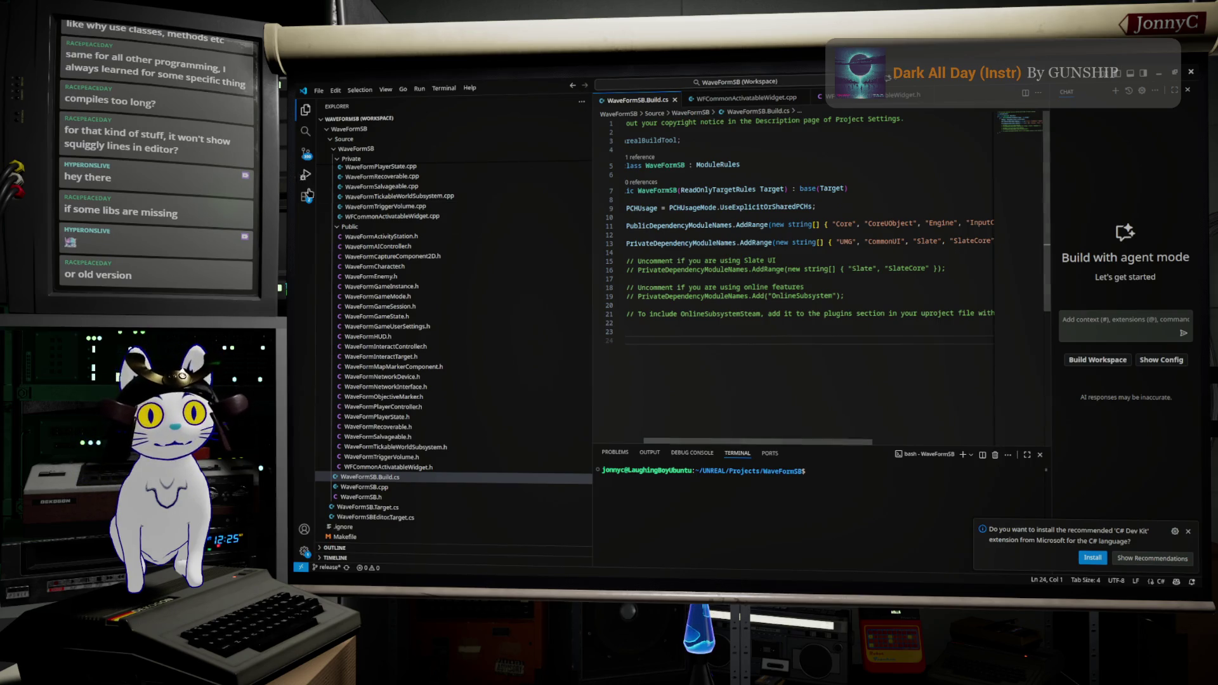
Open WaveFormInteractTarget.h and select the ClassGroup and IsBlueprintBase specifiers on line 10
click(375, 317)
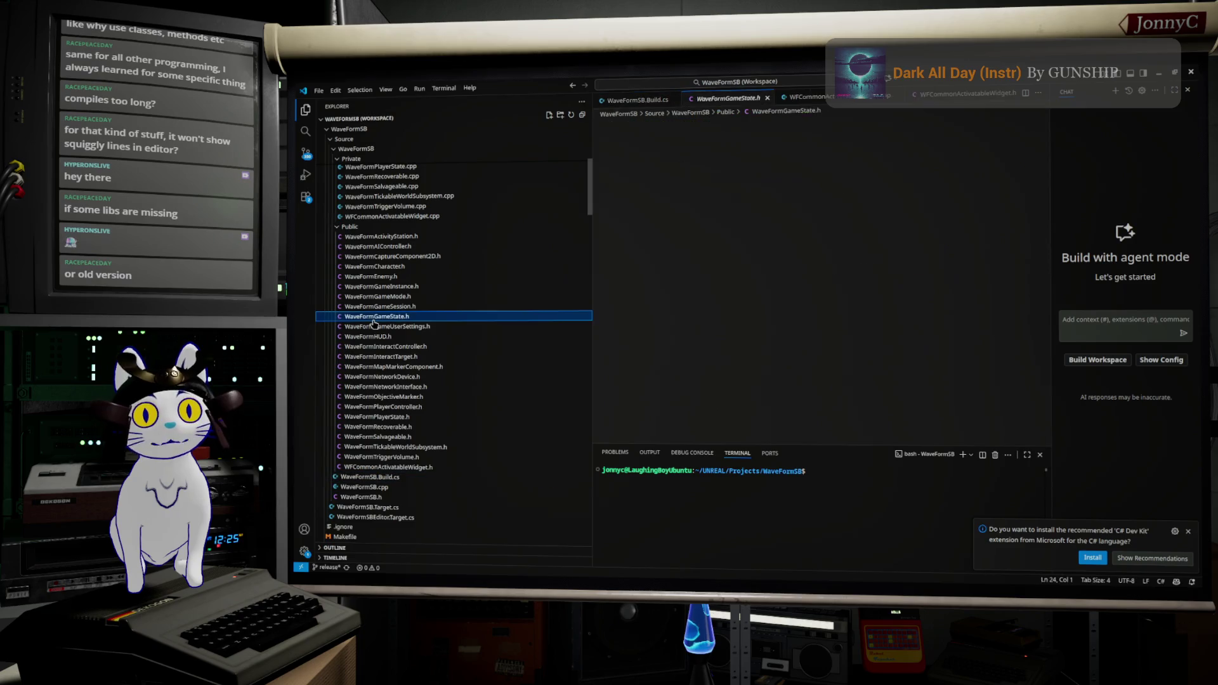
click(409, 378)
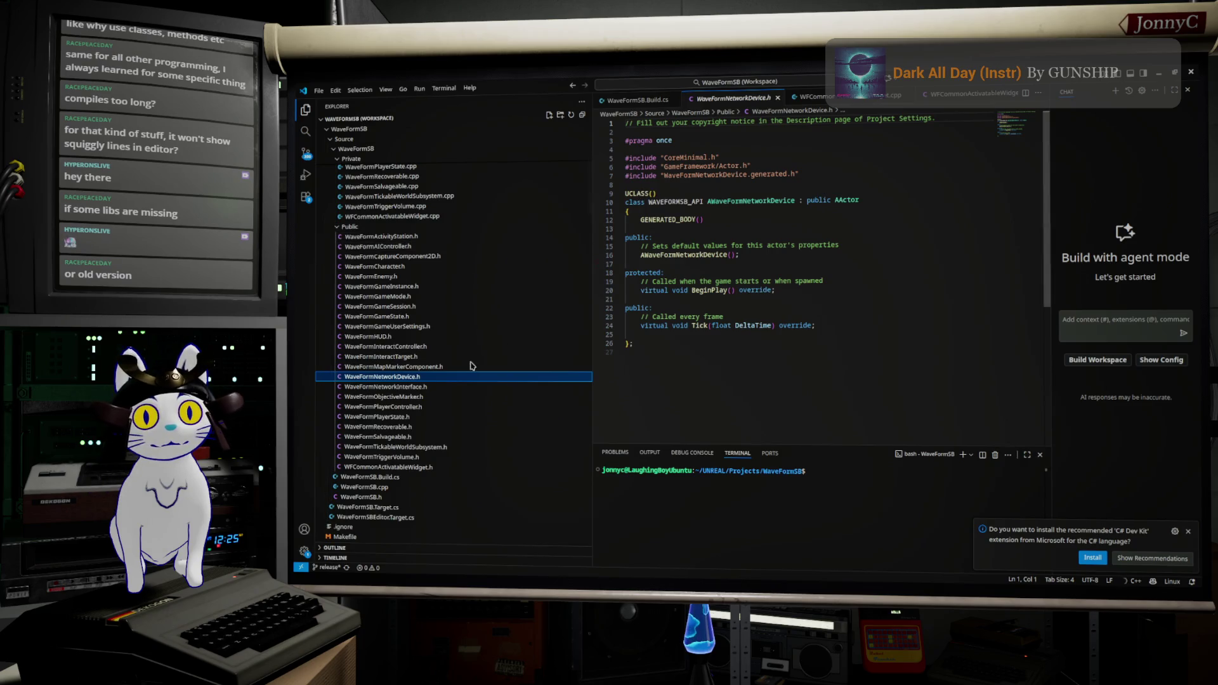
click(378, 359)
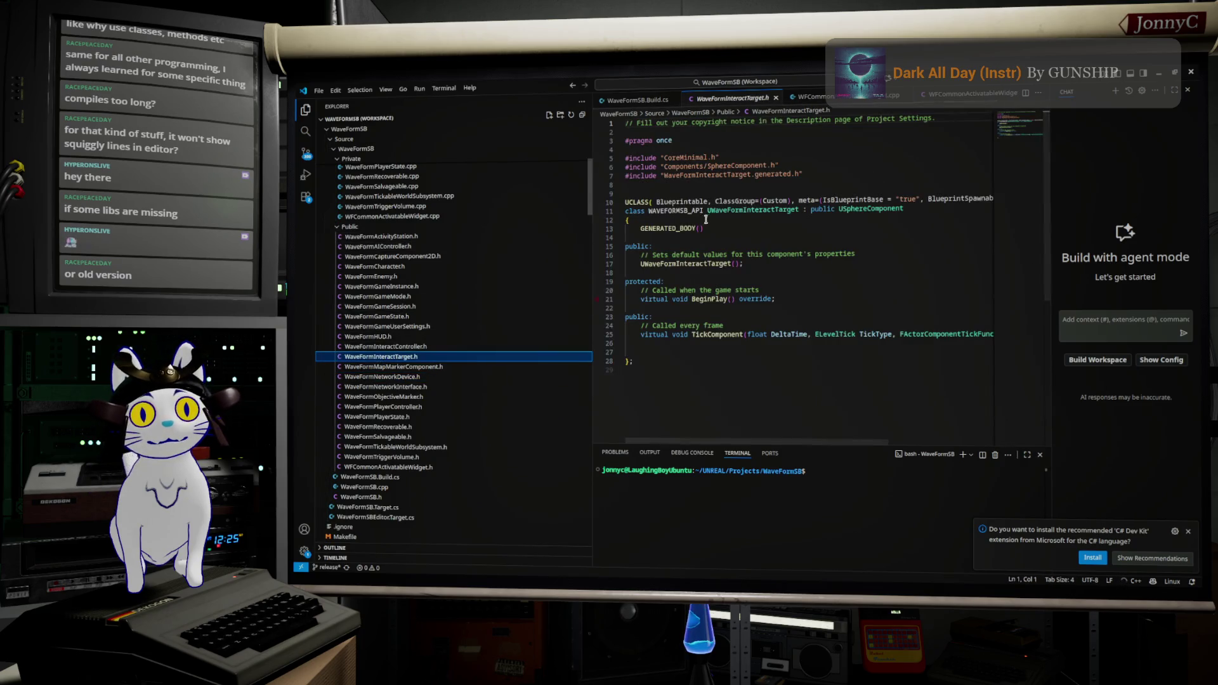
click(684, 202)
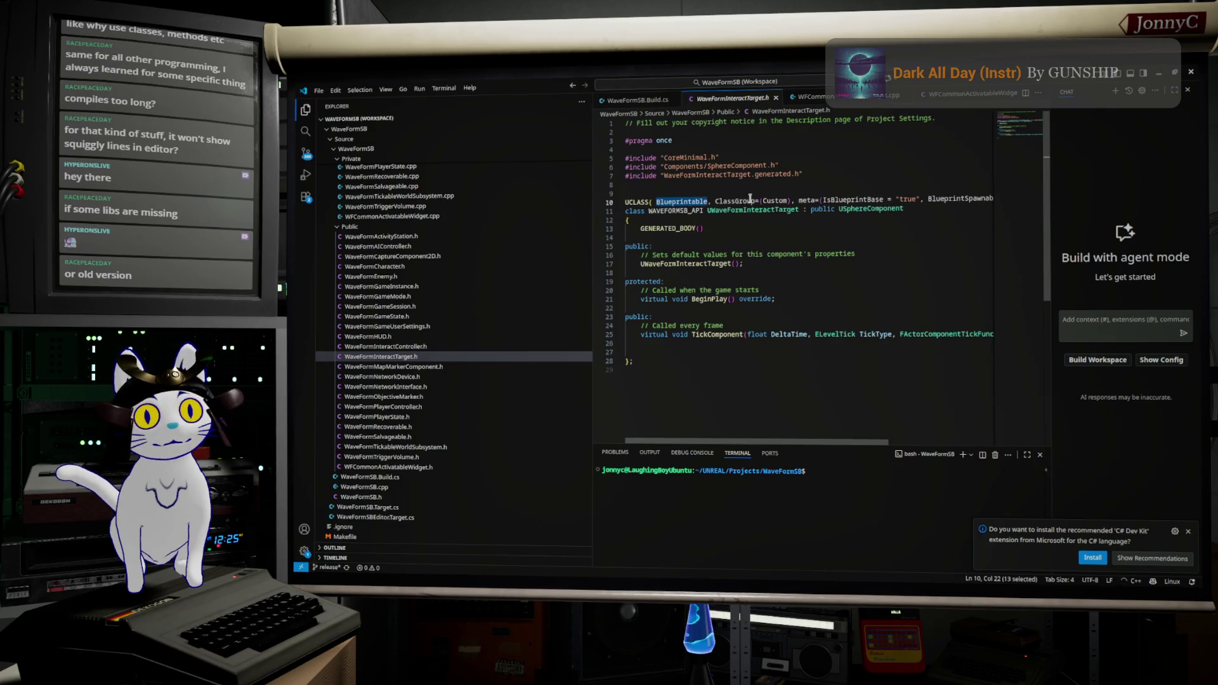
double_click(754, 200)
double_click(861, 200)
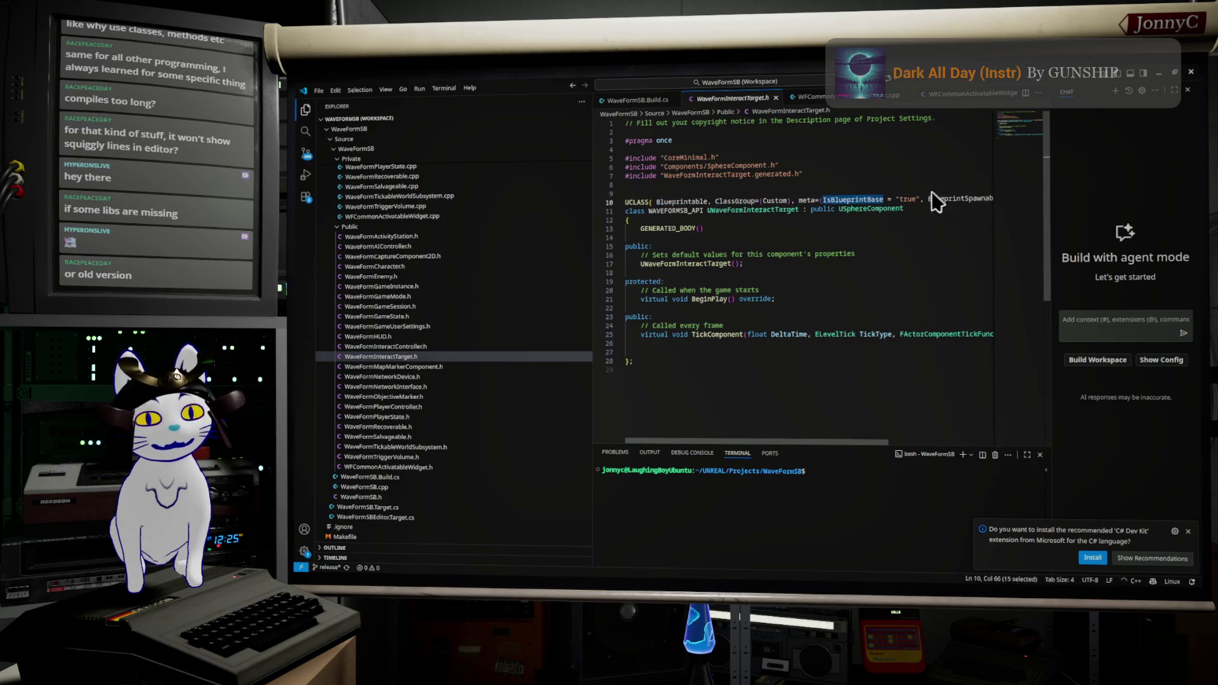
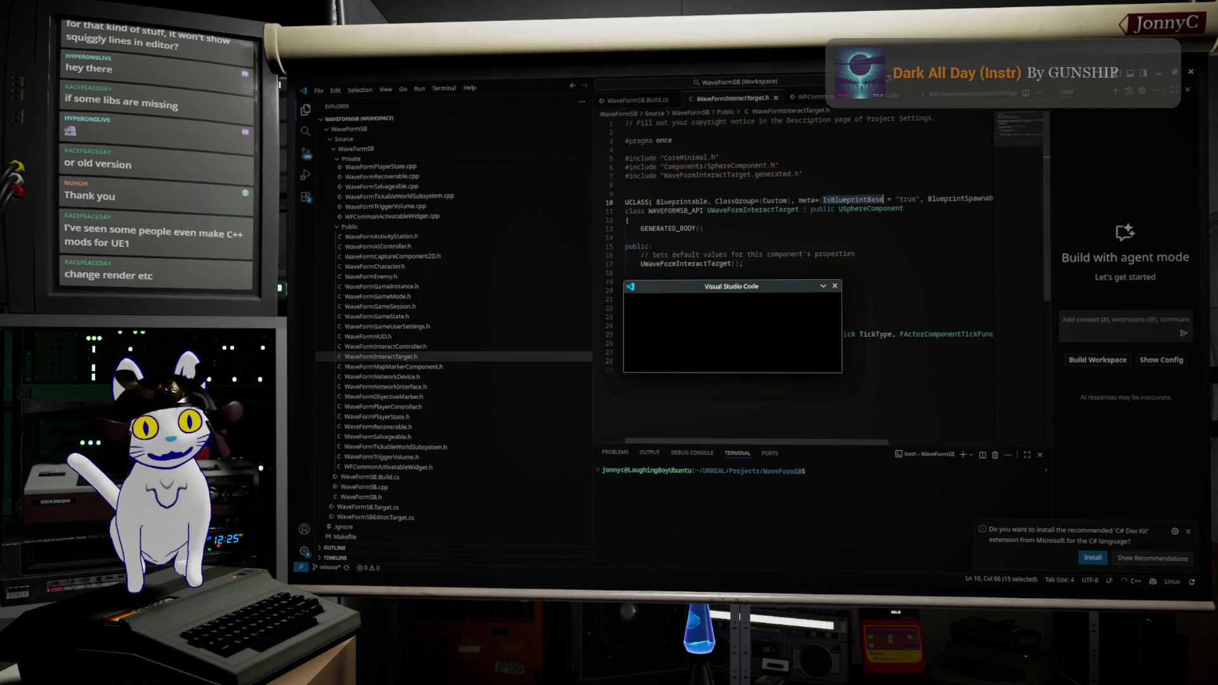
Switch from the frozen VS Code window back to the Unreal Editor's BaseLevel_DM010
key(alt+Tab)
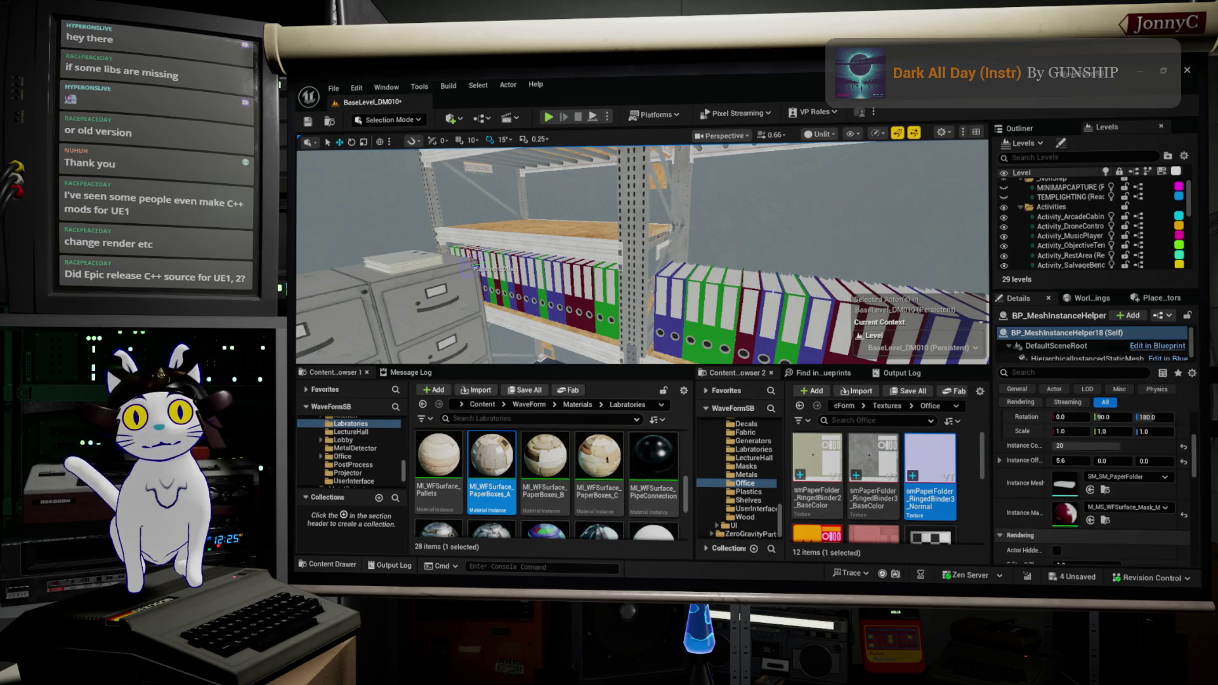
Save all changes to BaseLevel_DM010 and its assets via File > Save All, then switch to Firefox
click(333, 88)
mouse_move(367, 189)
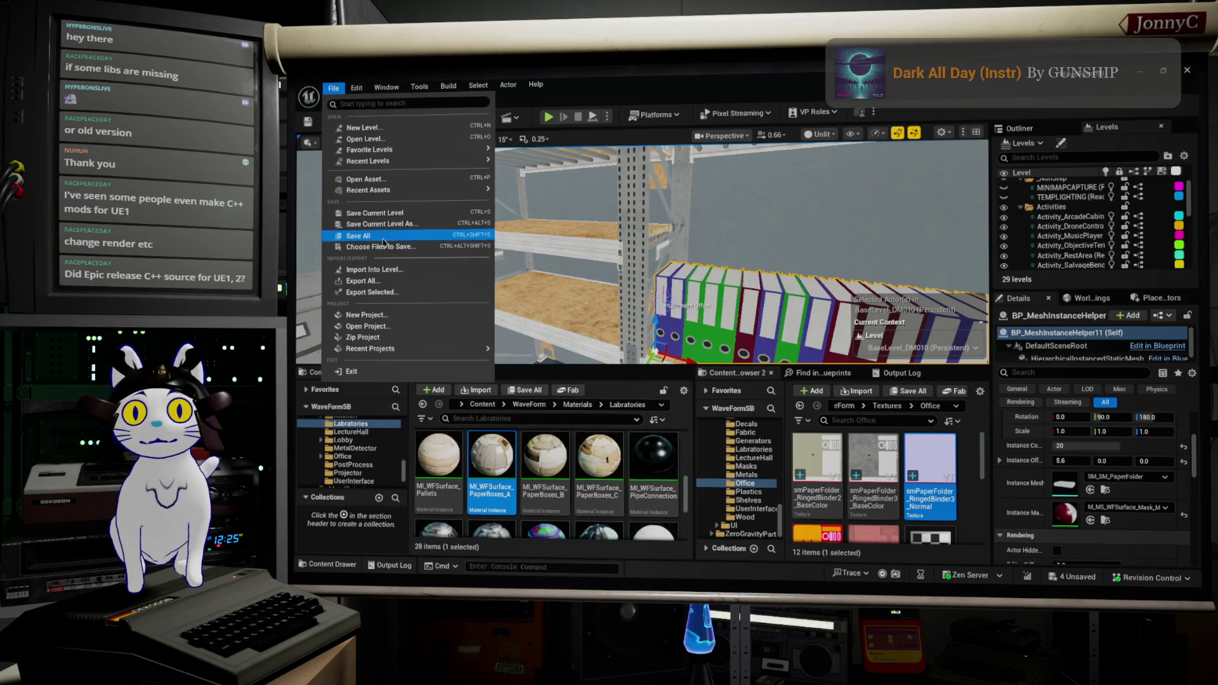
click(358, 236)
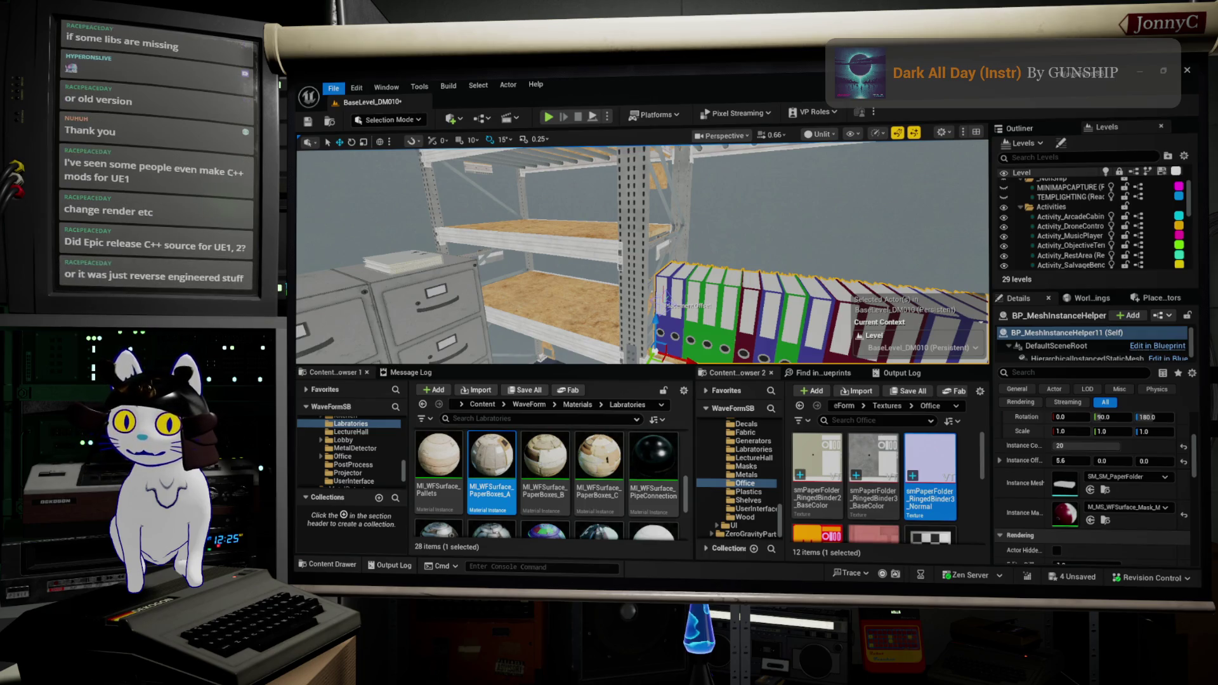
key(ctrl+s)
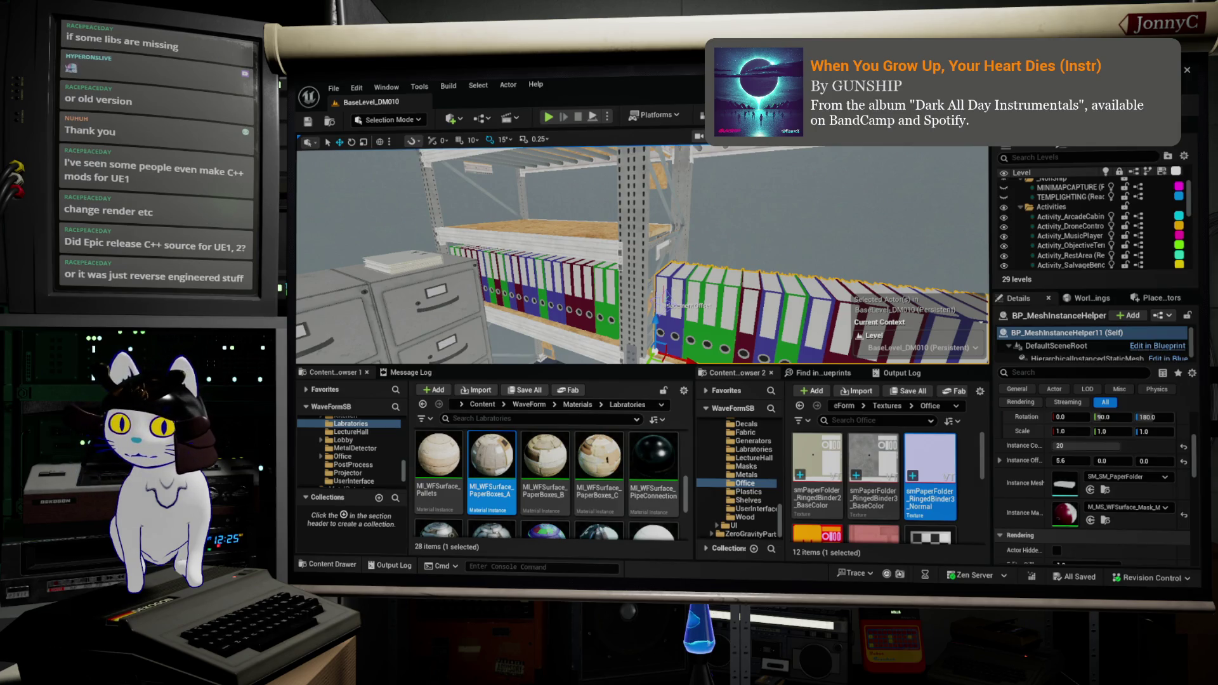
key(alt+Tab)
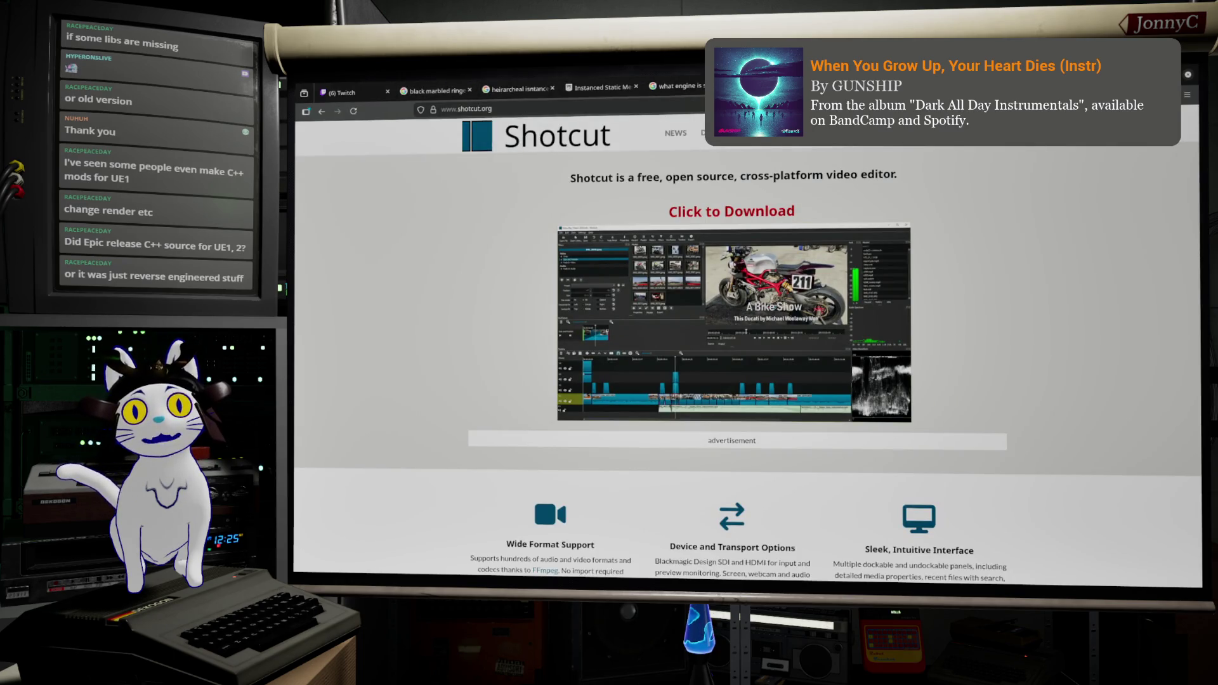
Search the web for 'UDK unreal 3' from Firefox's address bar
click(661, 105)
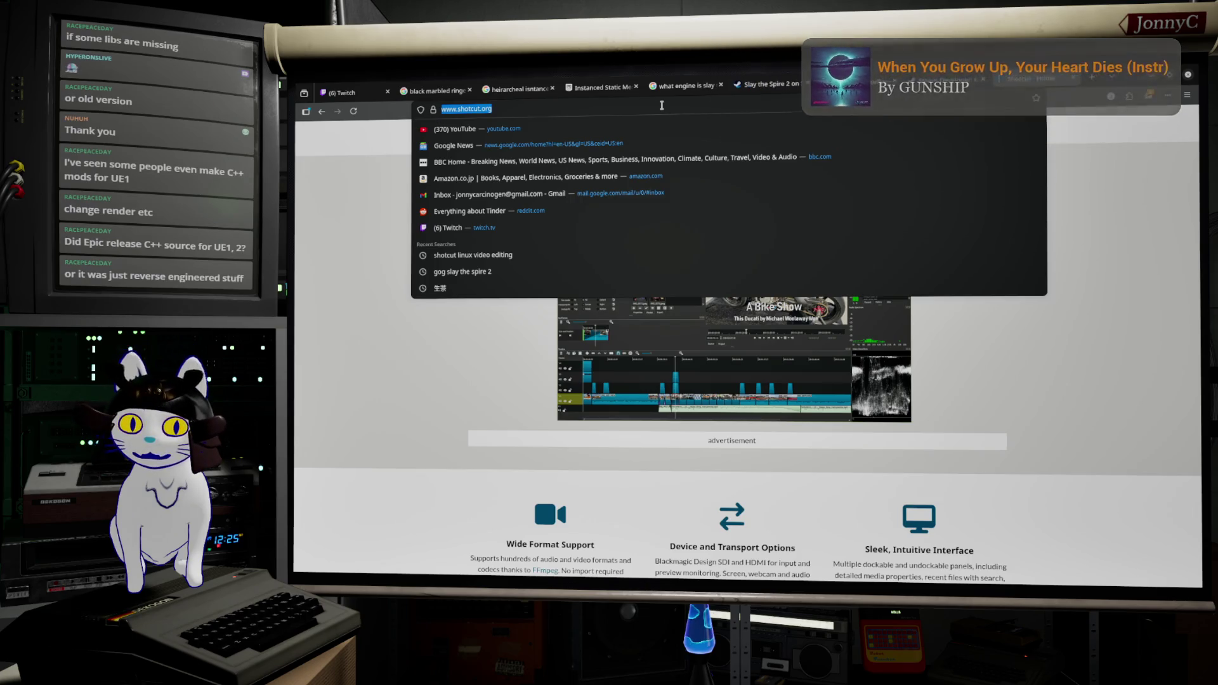
text(UD)
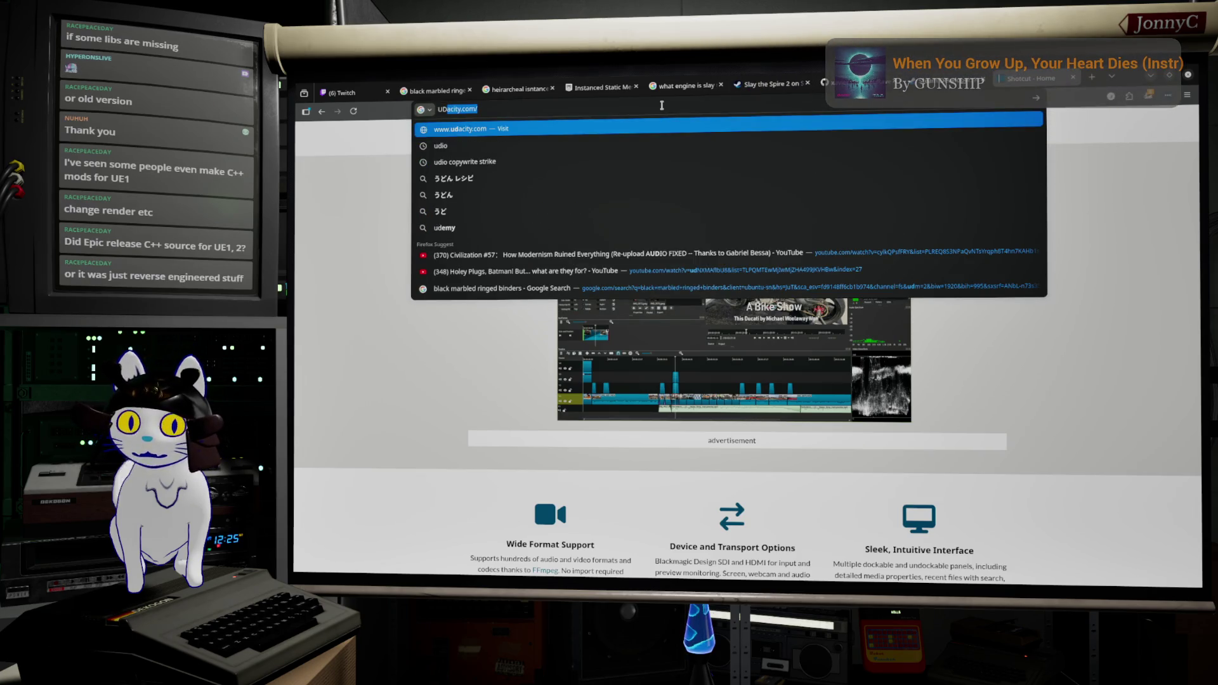
text(N)
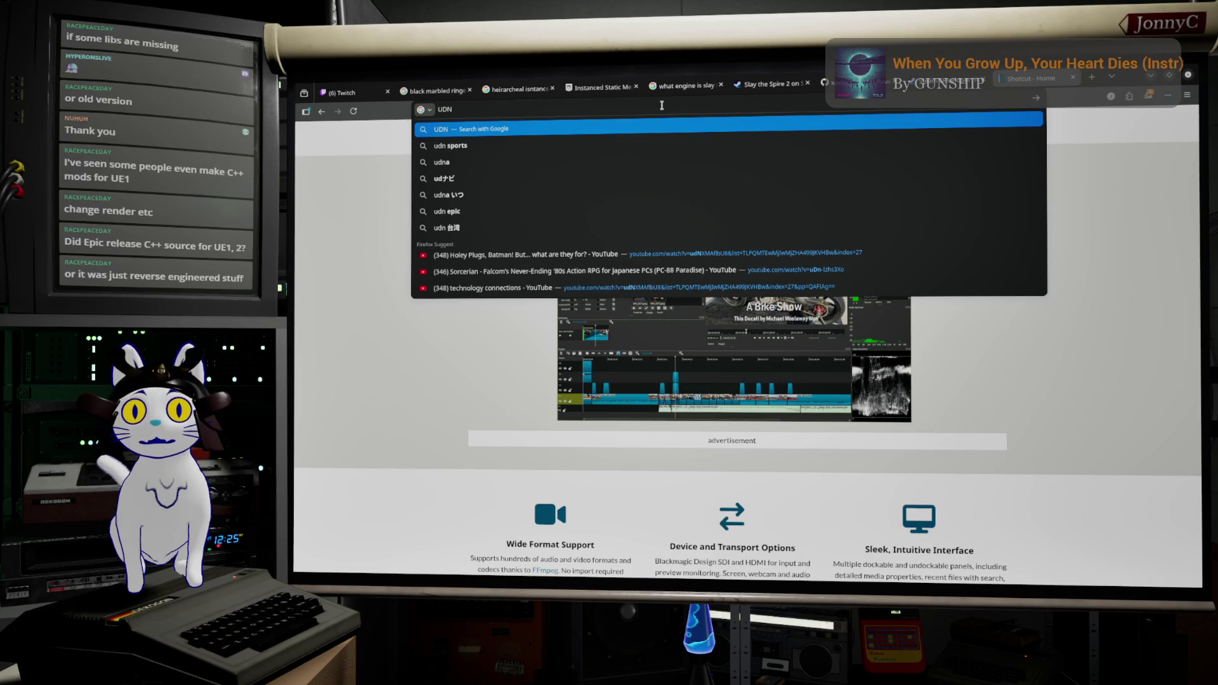
key(Escape)
text(UD)
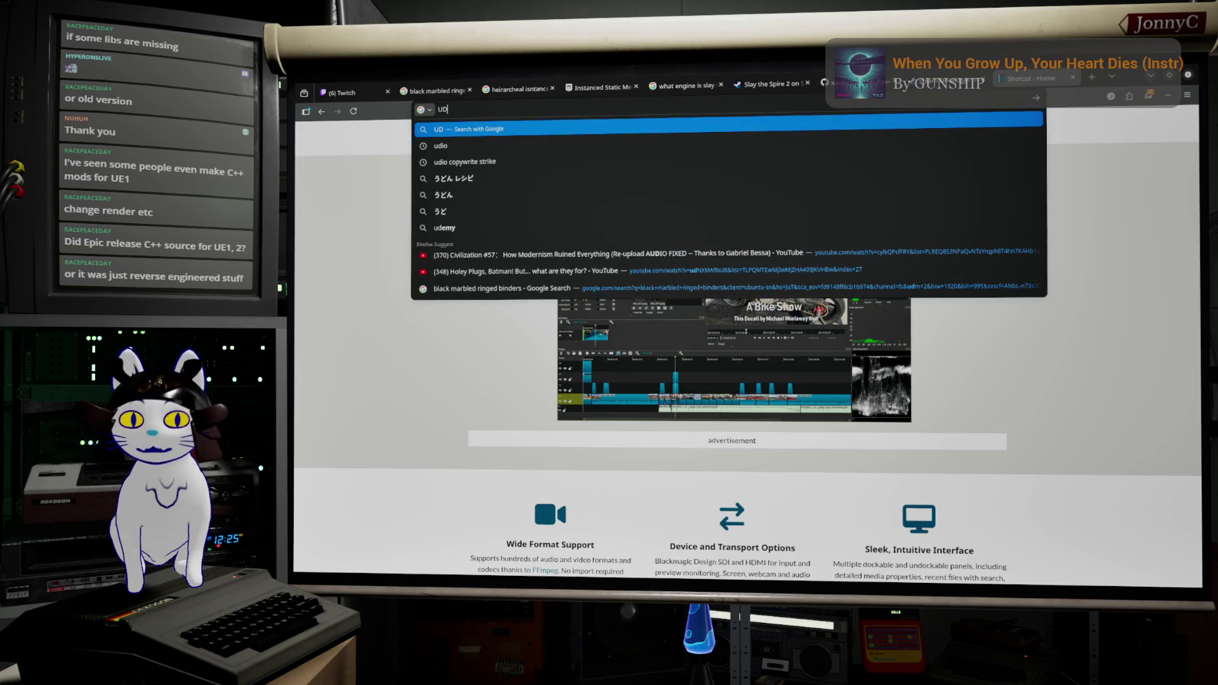
text(K)
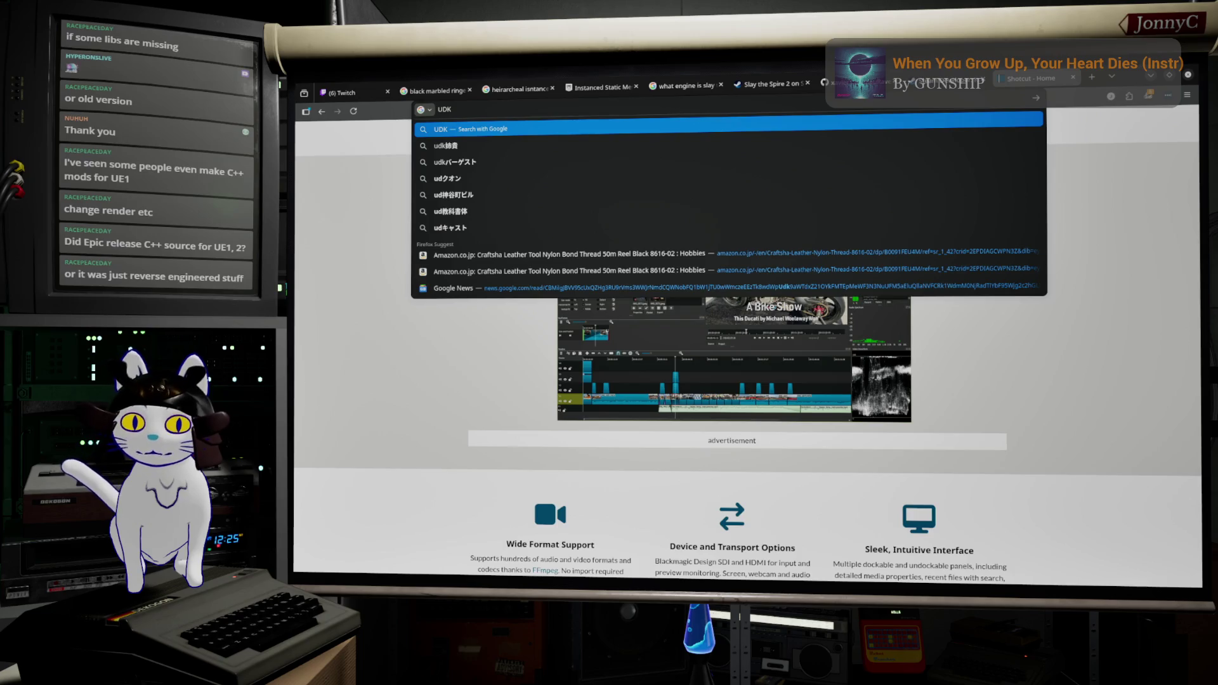
text( unreal 4)
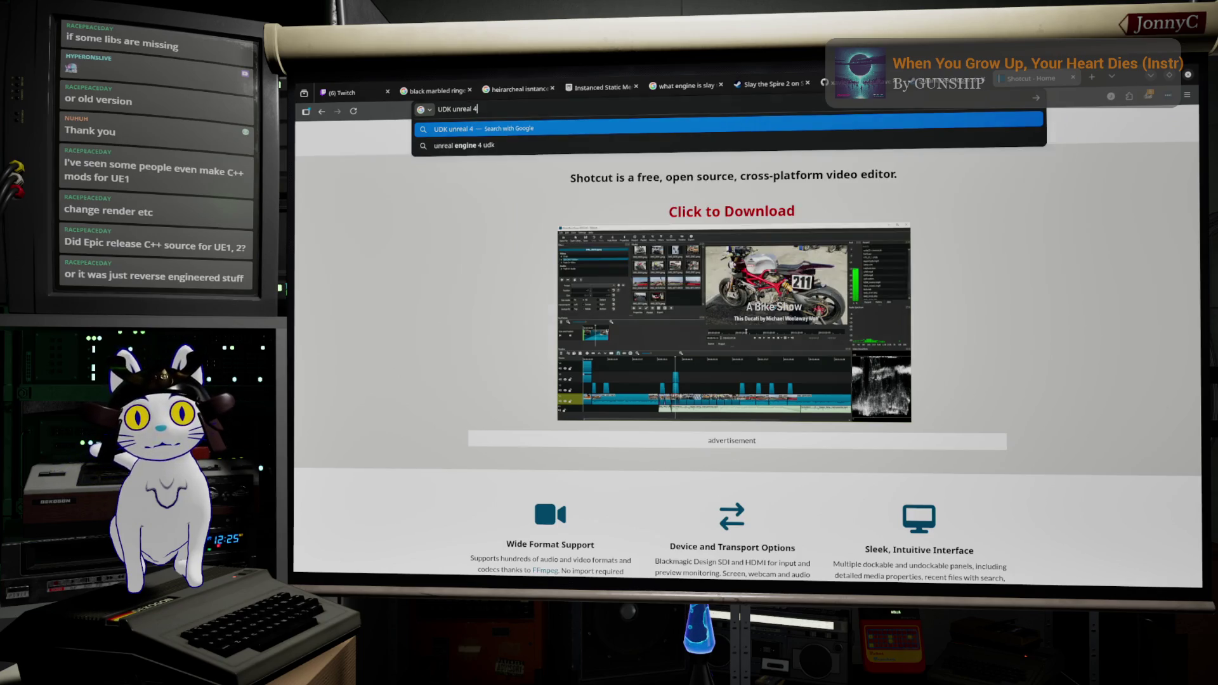
key(BackSpace)
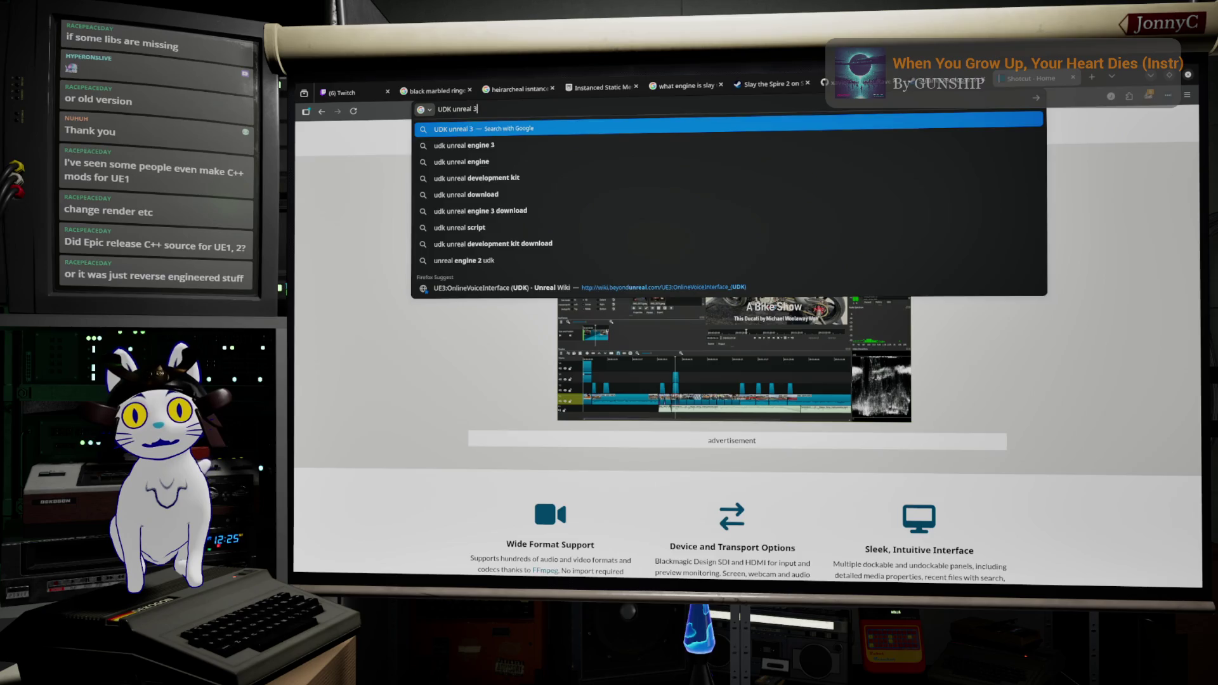
key(Return)
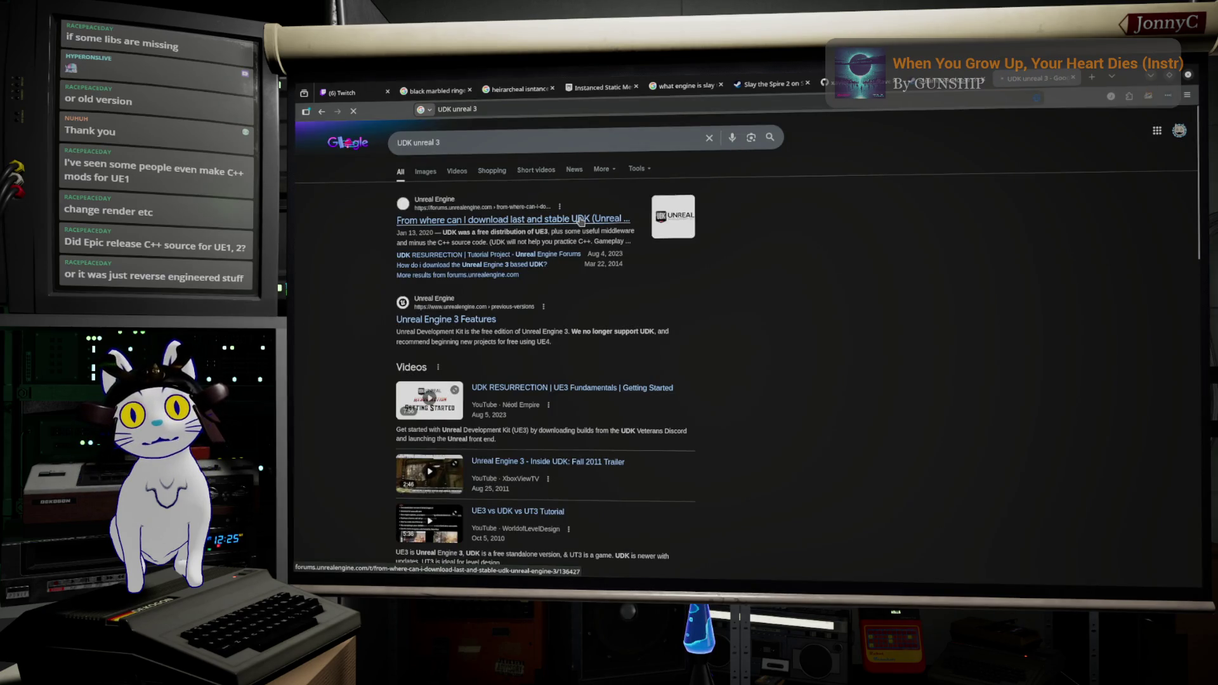
Read the Unreal forums thread on downloading UDK, then return to the editor's shelf aisles
click(580, 221)
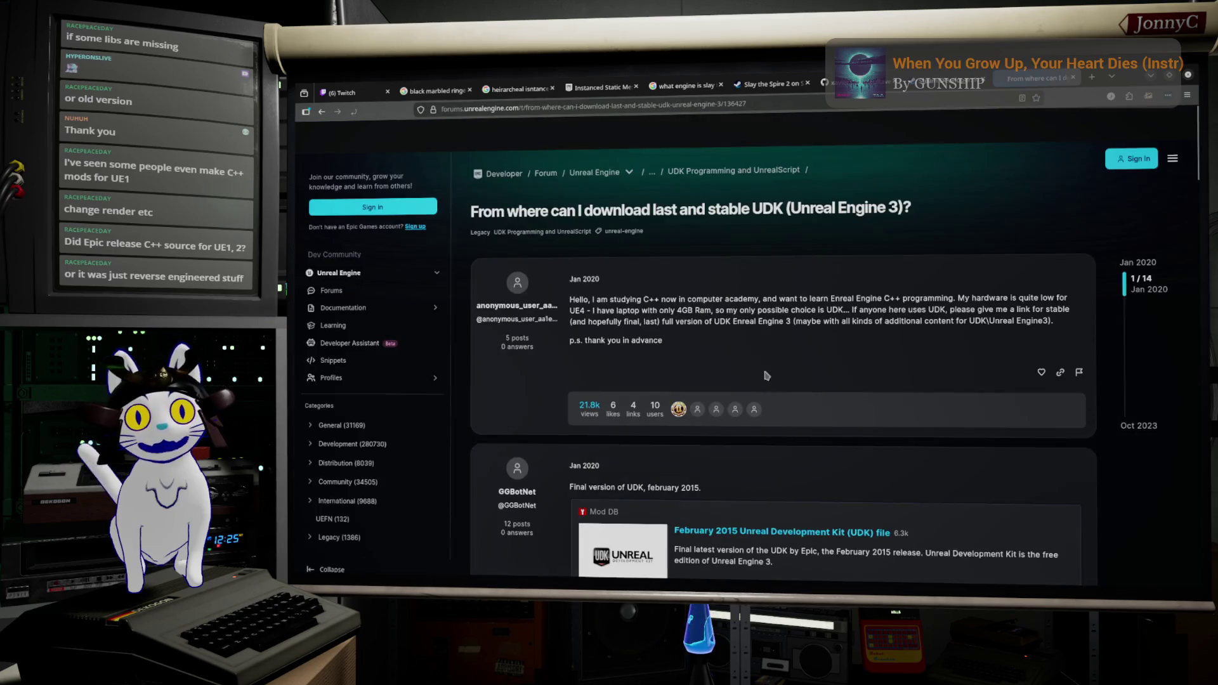
scroll(802, 344, down, 5)
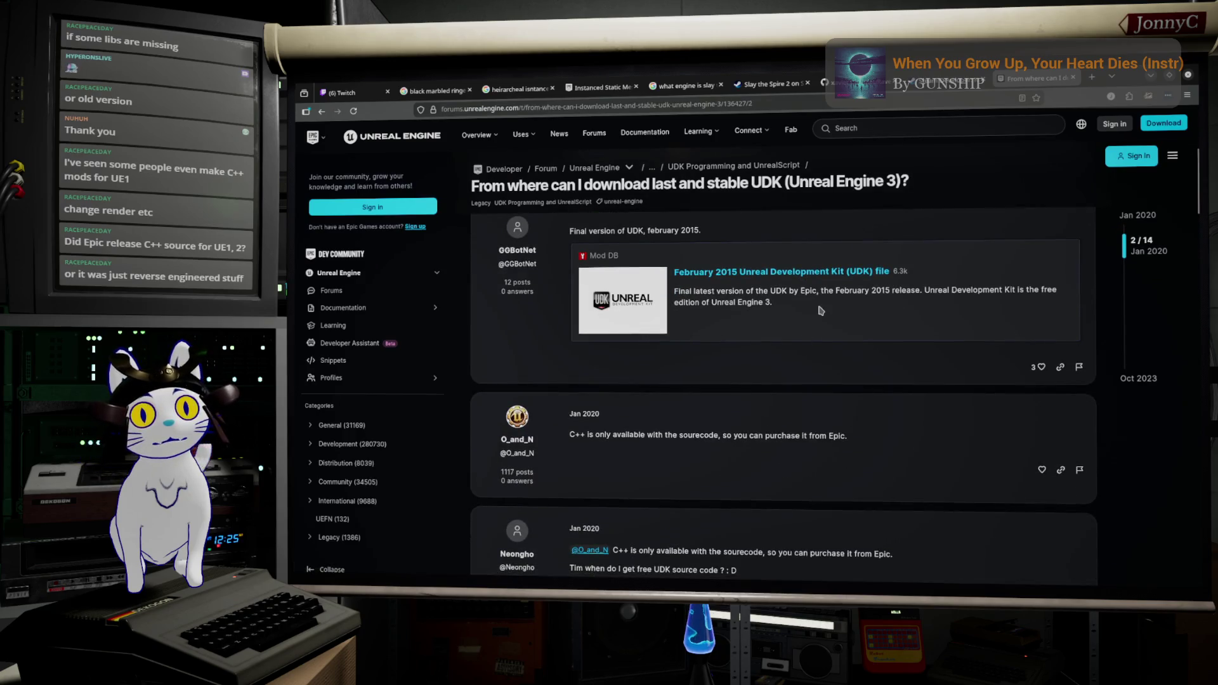
scroll(821, 311, up, 5)
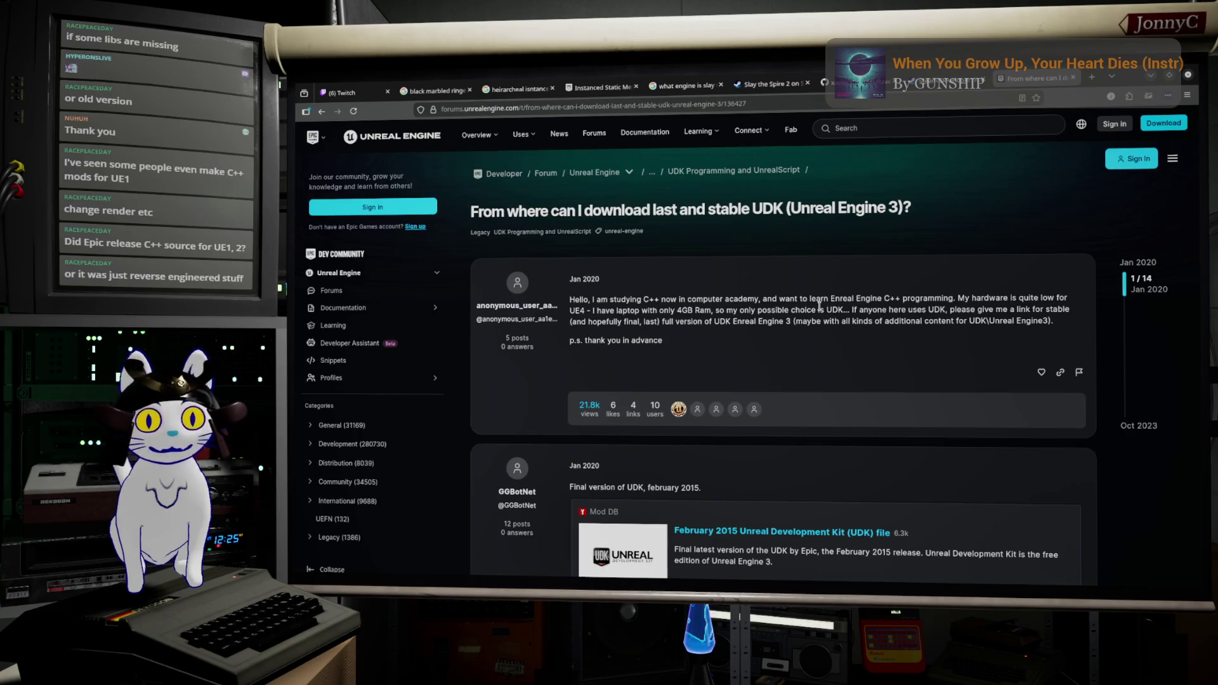
click(1151, 77)
drag(746, 231, 425, 257)
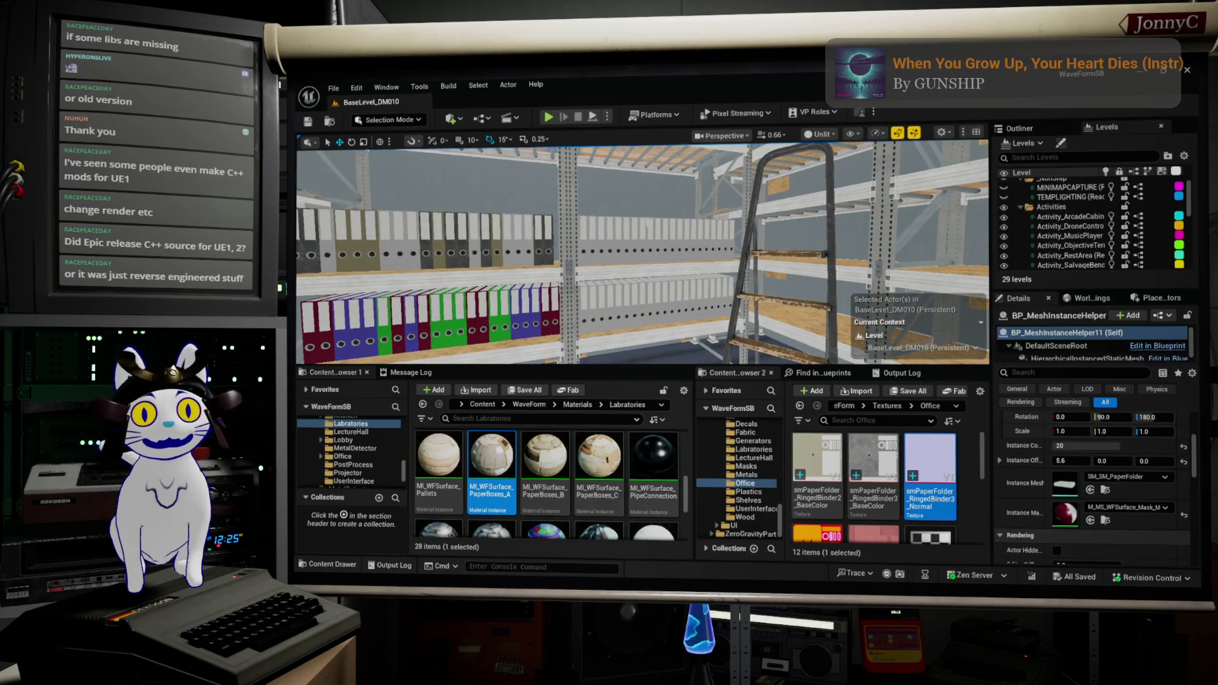
Select a binder row and move it up onto the upper shelf
drag(553, 231, 512, 235)
click(495, 225)
drag(508, 298, 495, 304)
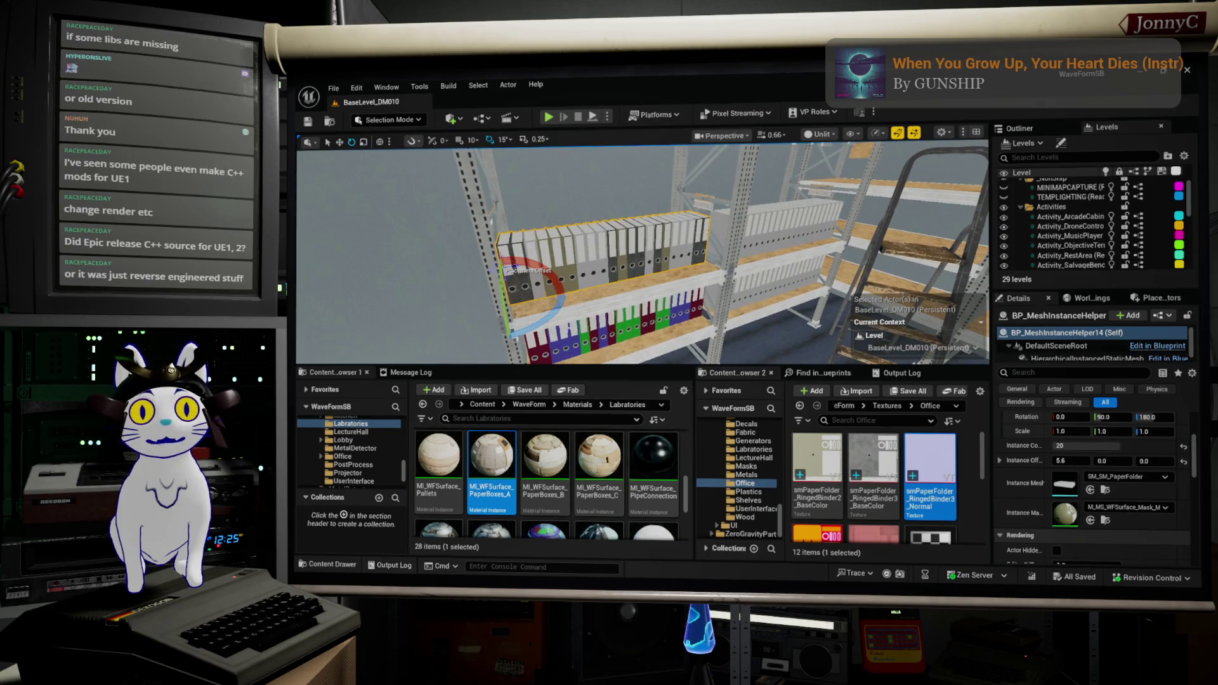
mouse_move(546, 322)
mouse_down()
mouse_move(563, 291)
mouse_move(574, 297)
mouse_up()
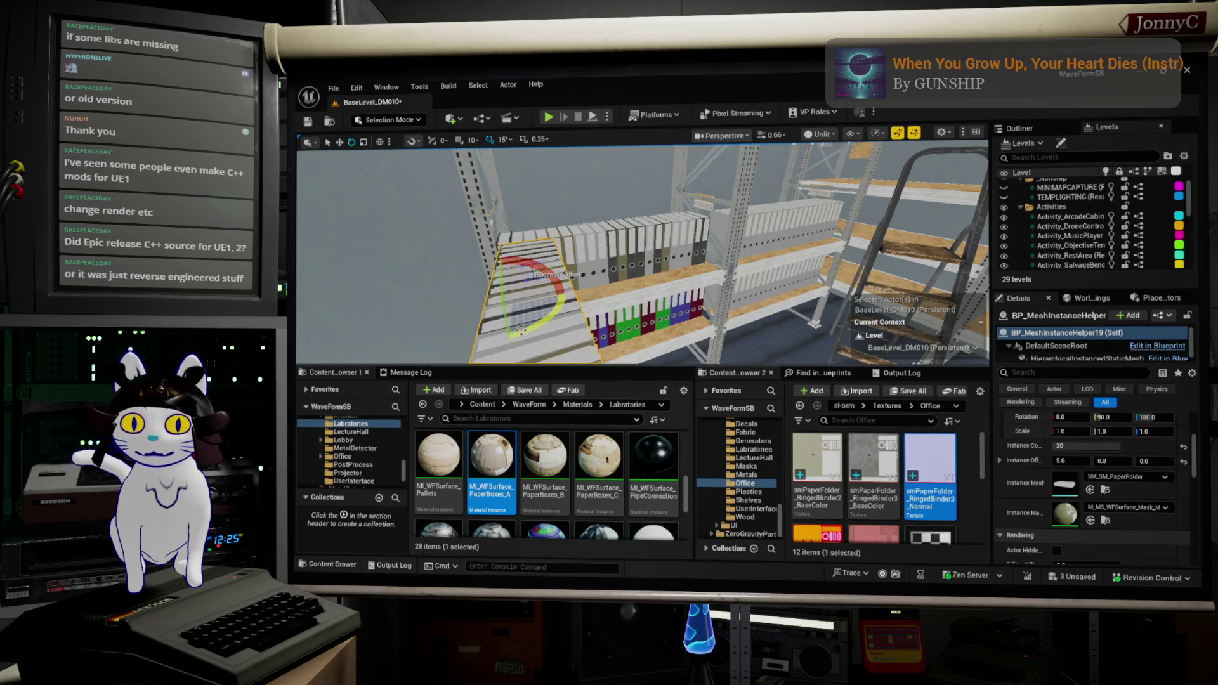
scroll(526, 314, up, 3)
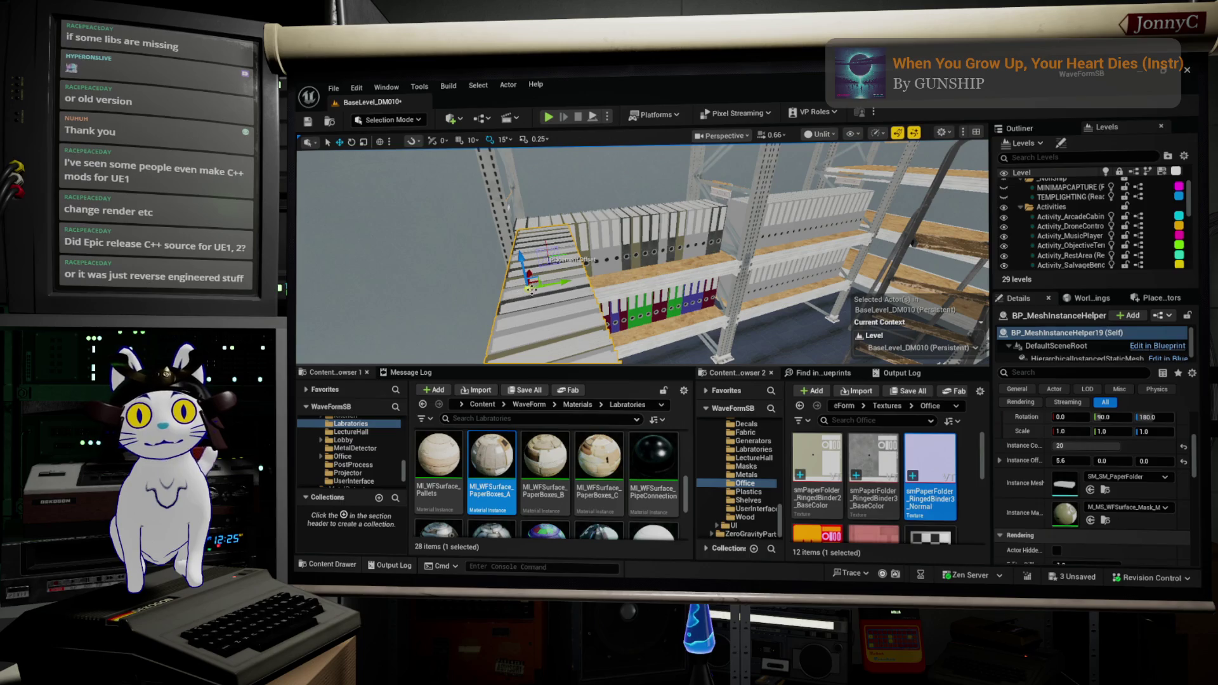
drag(571, 277, 885, 221)
Slide the binder row along the shelf and place a copy further along it
key(w)
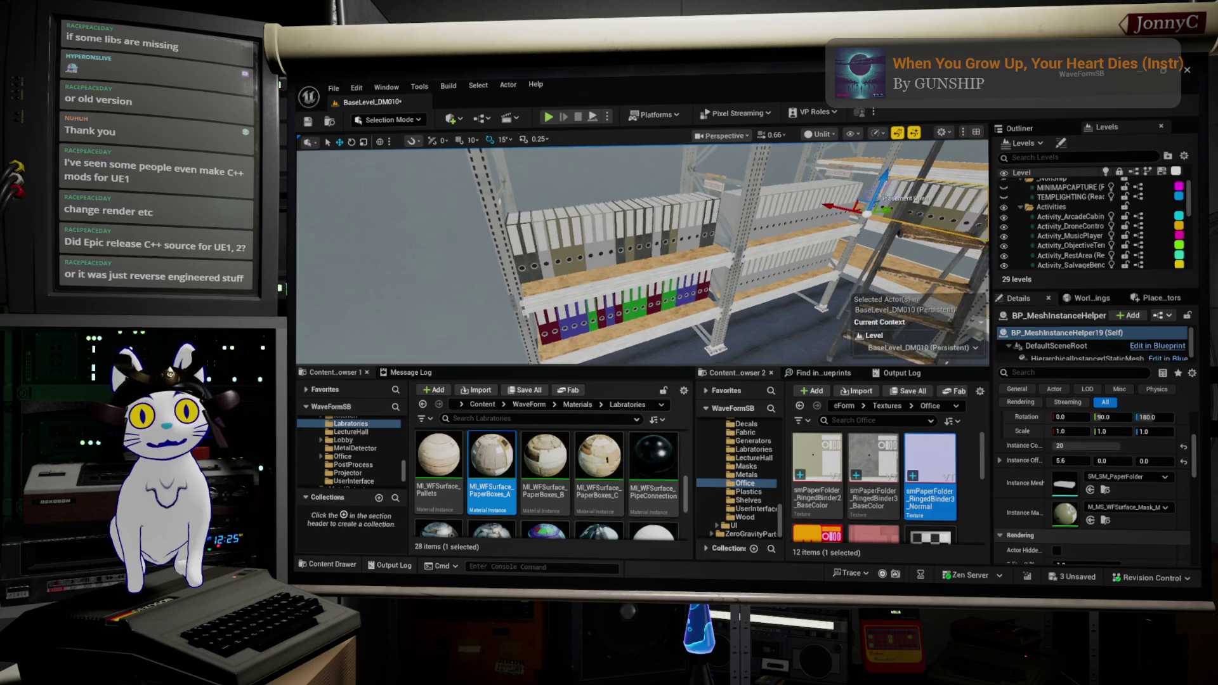
key(f)
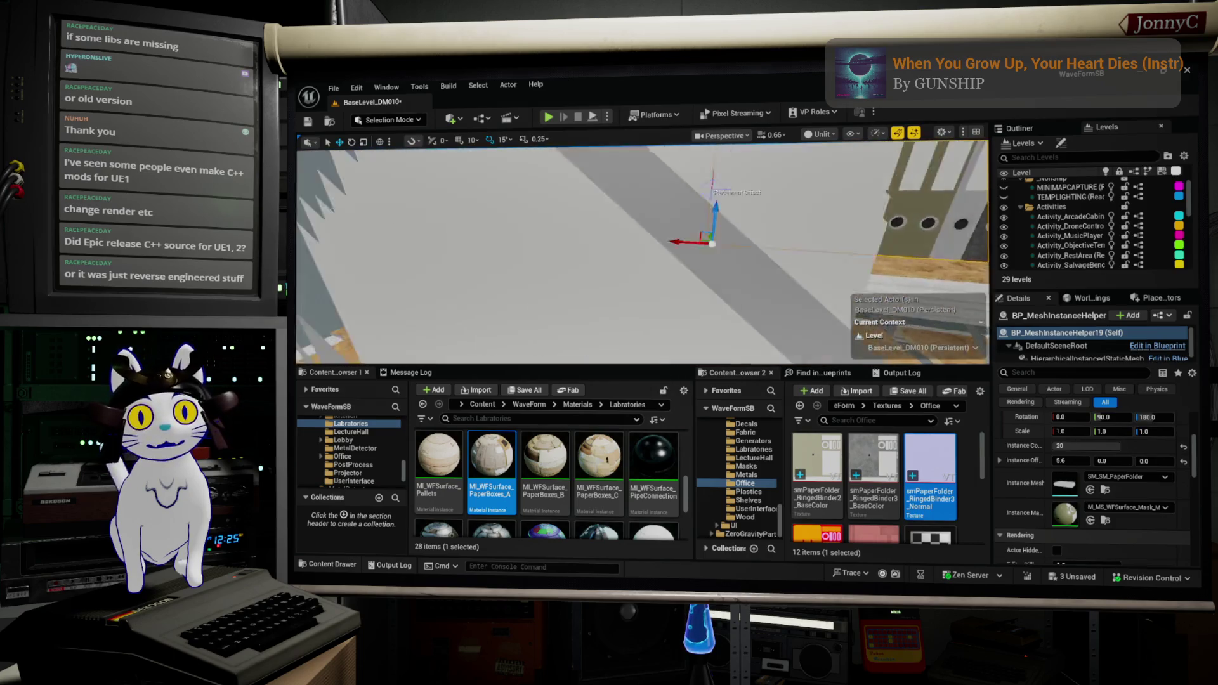
mouse_move(579, 254)
mouse_down()
mouse_move(579, 296)
mouse_move(642, 296)
mouse_up()
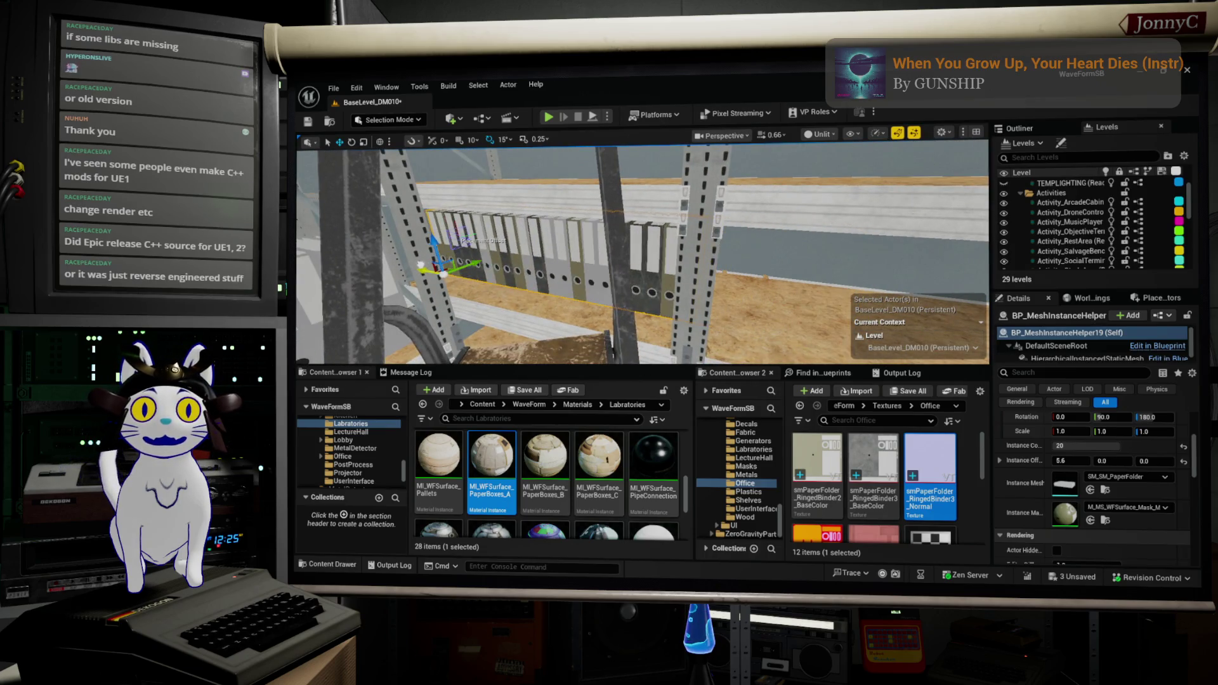
drag(420, 265, 489, 257)
mouse_move(635, 297)
mouse_down()
mouse_move(635, 273)
mouse_move(618, 266)
mouse_up()
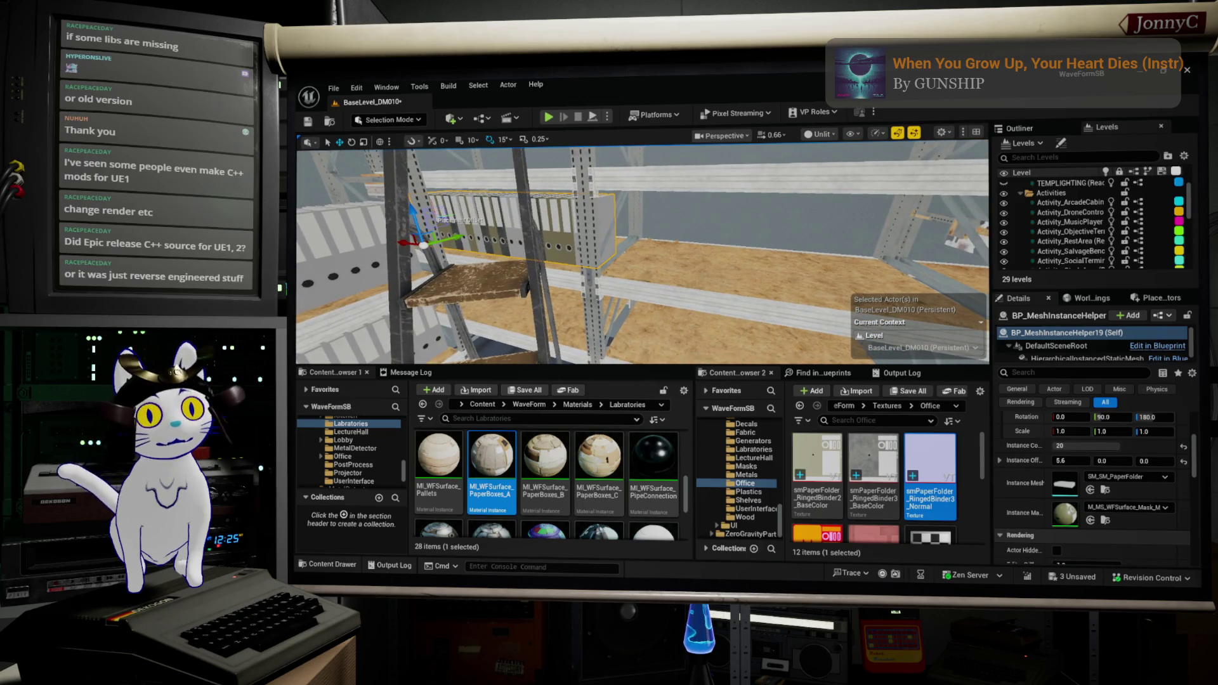
drag(618, 266, 769, 284)
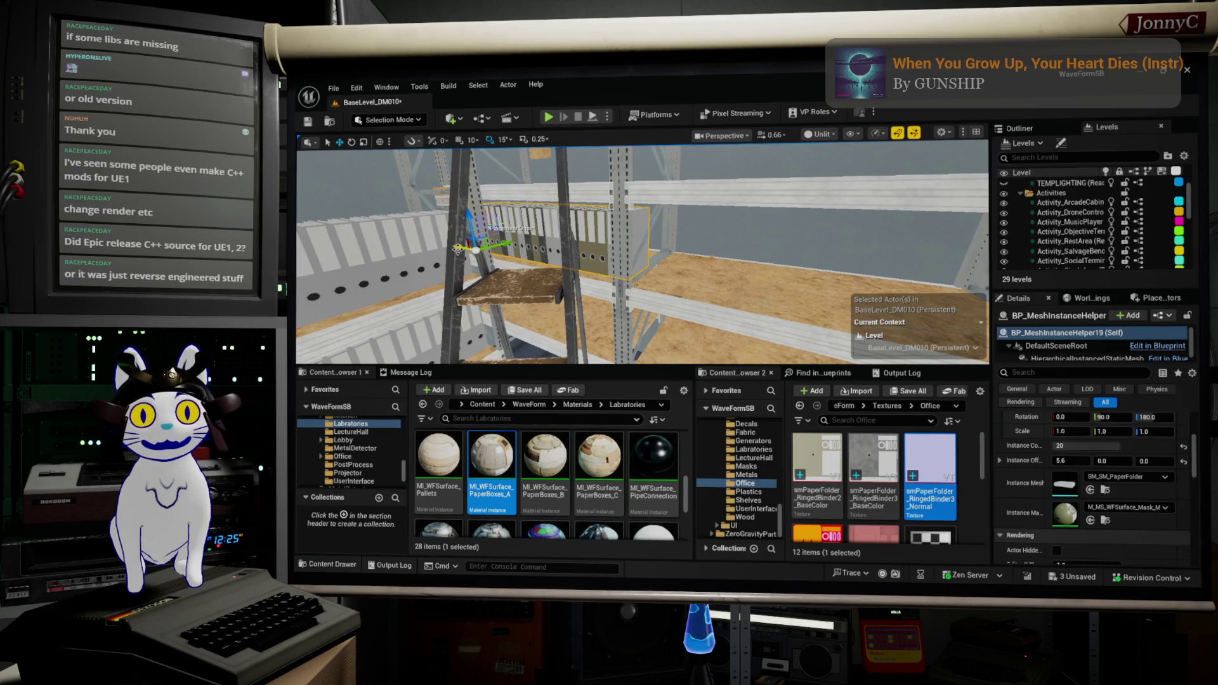
mouse_move(458, 249)
mouse_down()
mouse_move(602, 287)
mouse_move(710, 260)
mouse_move(507, 285)
mouse_up()
Copy the lower-left binder row toward the ladder, rotate it and nudge it into place
click(404, 321)
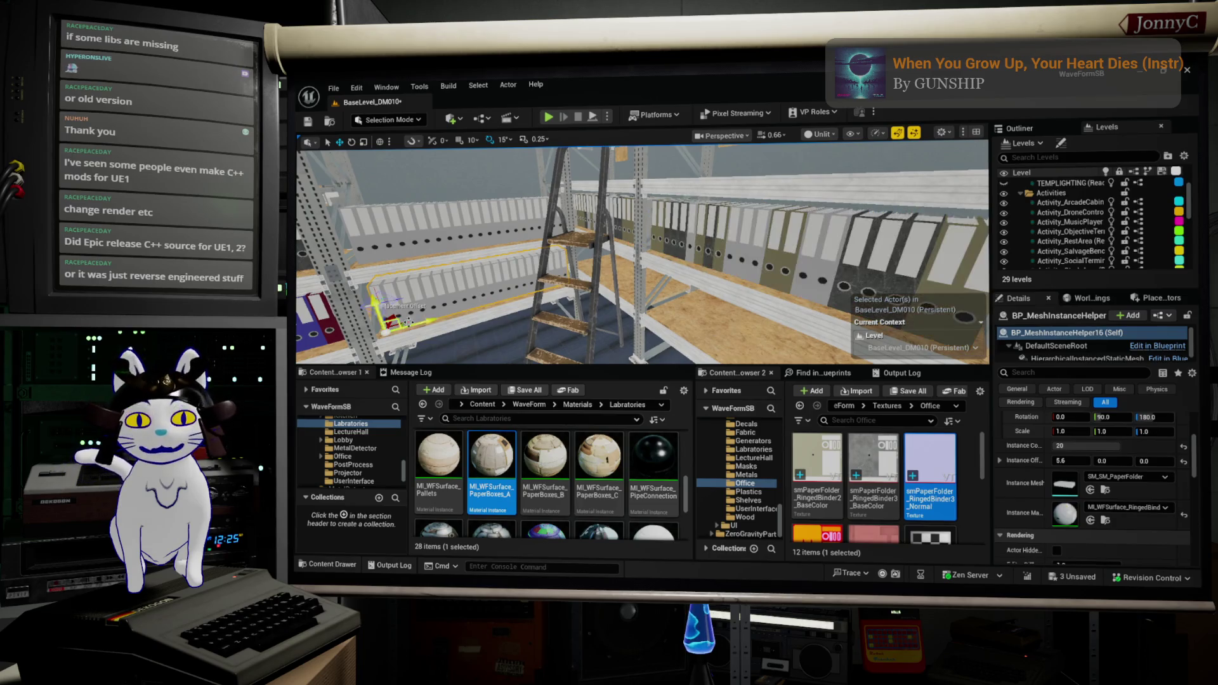
drag(431, 317, 614, 270)
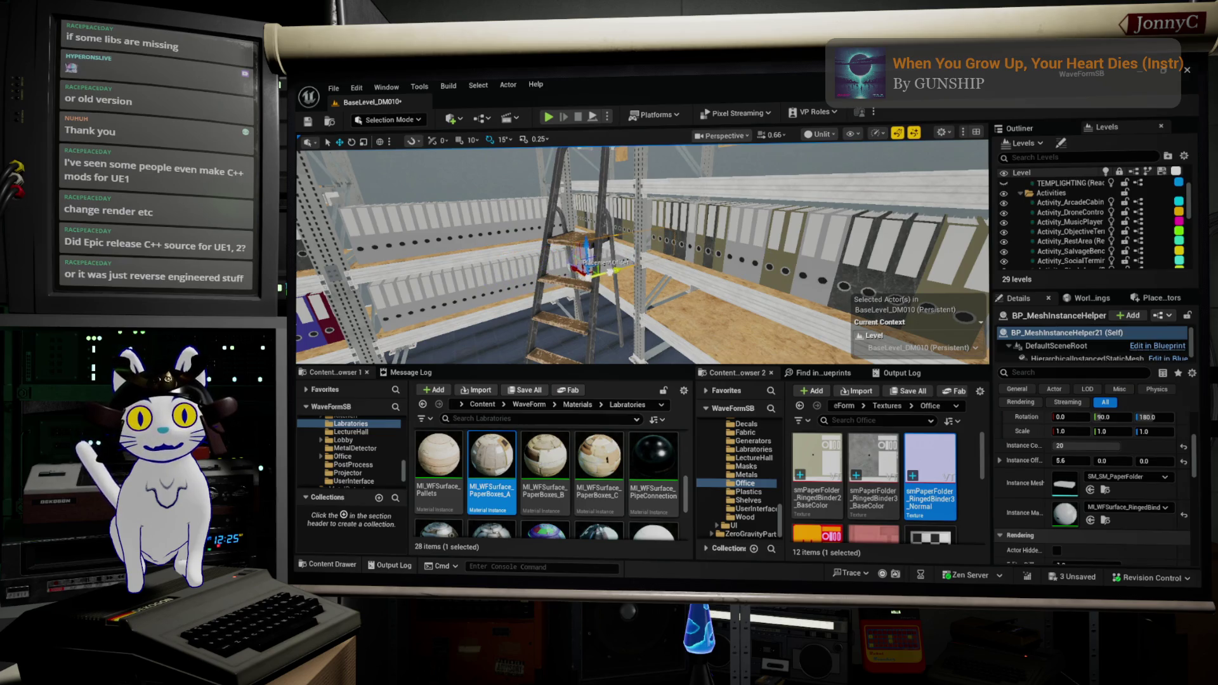
key(e)
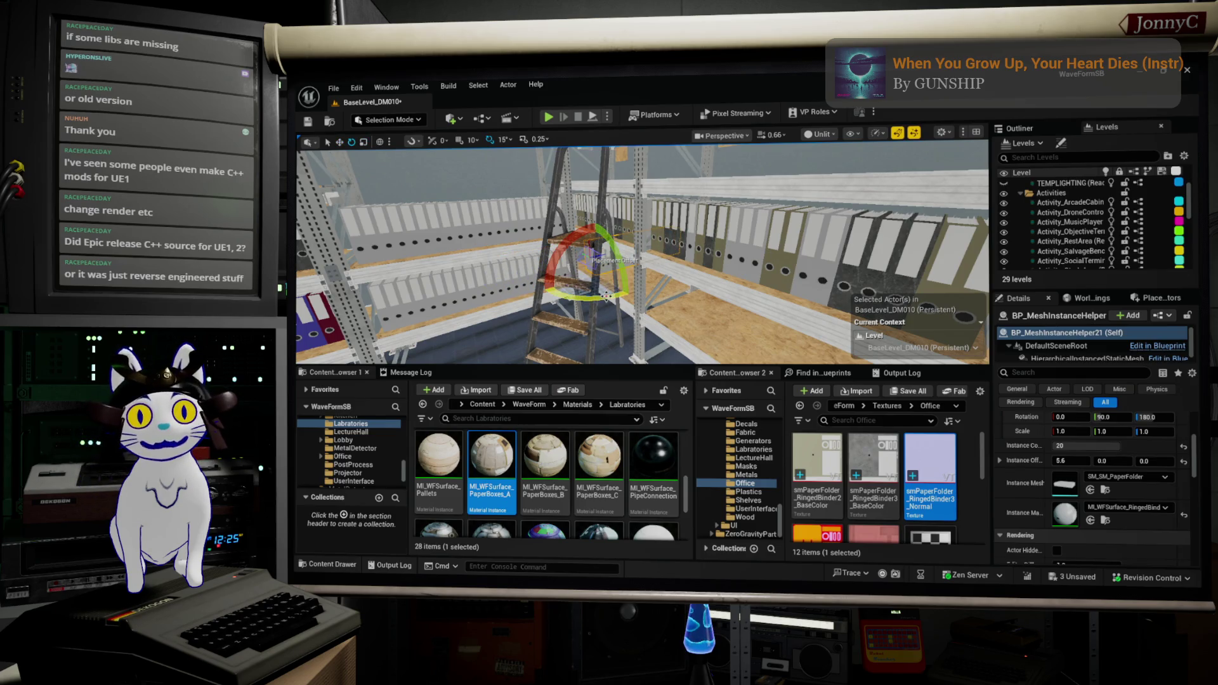
drag(606, 296, 625, 298)
key(w)
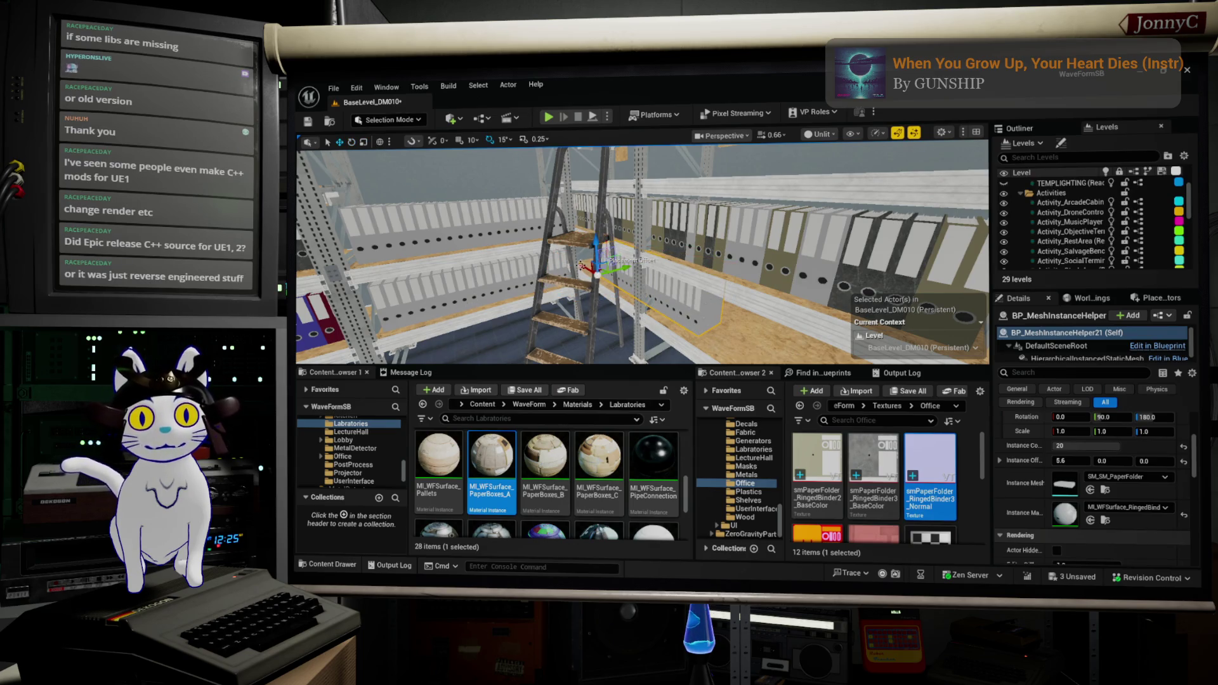
drag(597, 261, 566, 252)
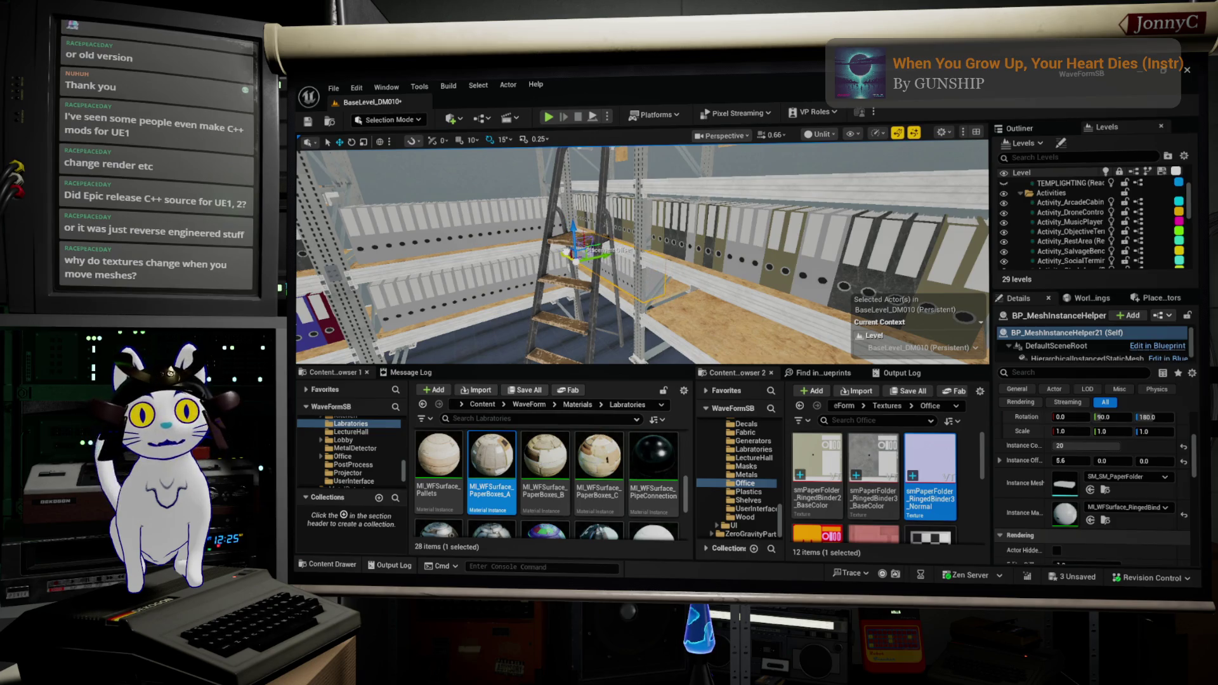
mouse_move(568, 252)
mouse_down()
mouse_move(711, 304)
mouse_move(660, 292)
mouse_move(629, 197)
mouse_up()
Frame the new binder row and review the shelving from a lower angle
drag(705, 330, 705, 311)
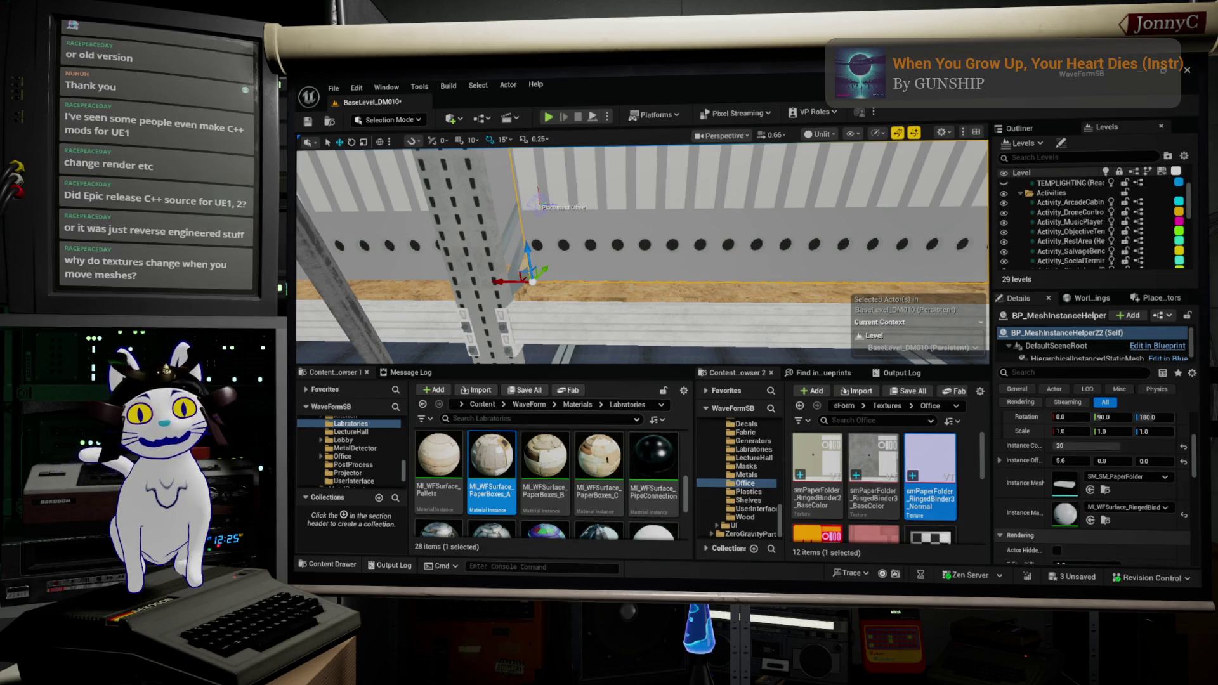
key(f)
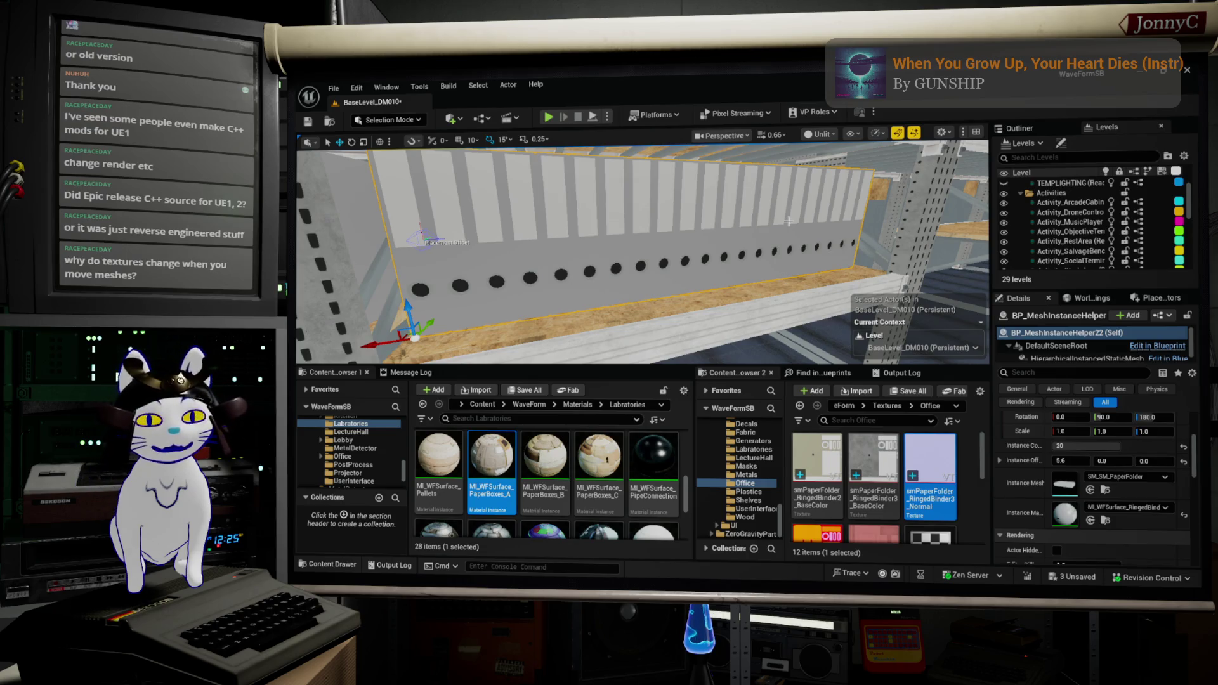
mouse_move(788, 220)
mouse_down()
mouse_move(748, 241)
mouse_move(711, 305)
mouse_up()
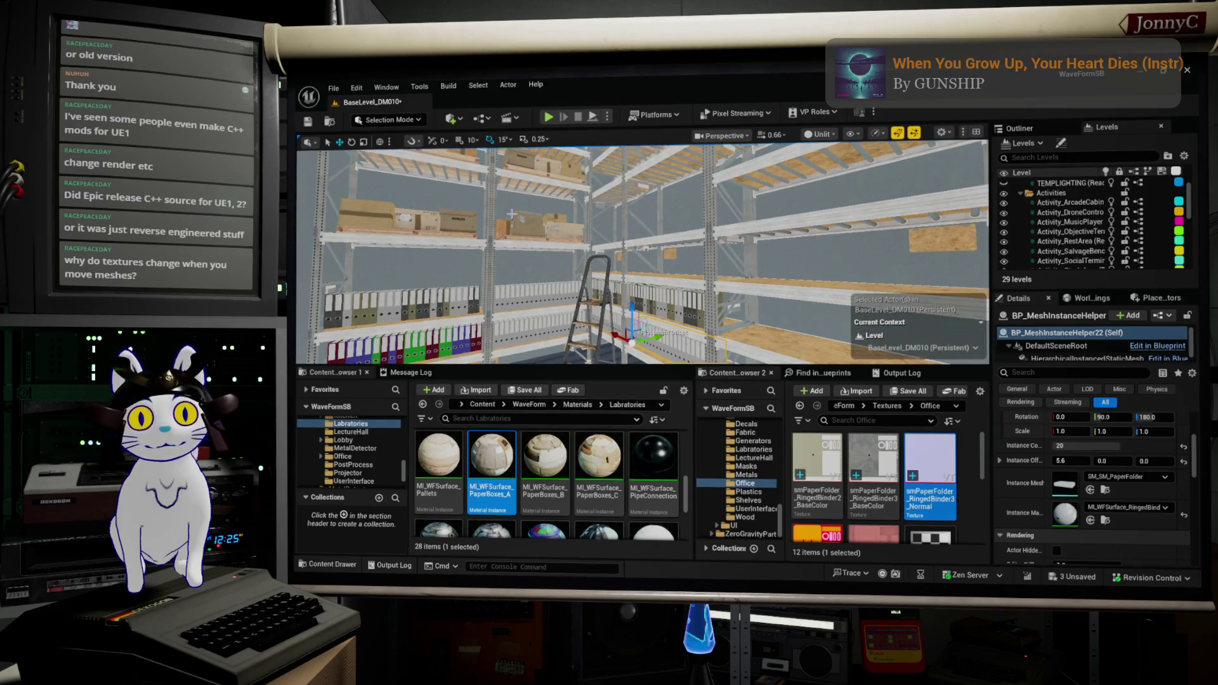
click(523, 218)
Turn the view to face the shelves and select the upper binder row (BP_MeshInstanceHelper14)
mouse_move(522, 219)
mouse_down()
mouse_move(507, 209)
mouse_move(467, 220)
mouse_move(483, 217)
mouse_up()
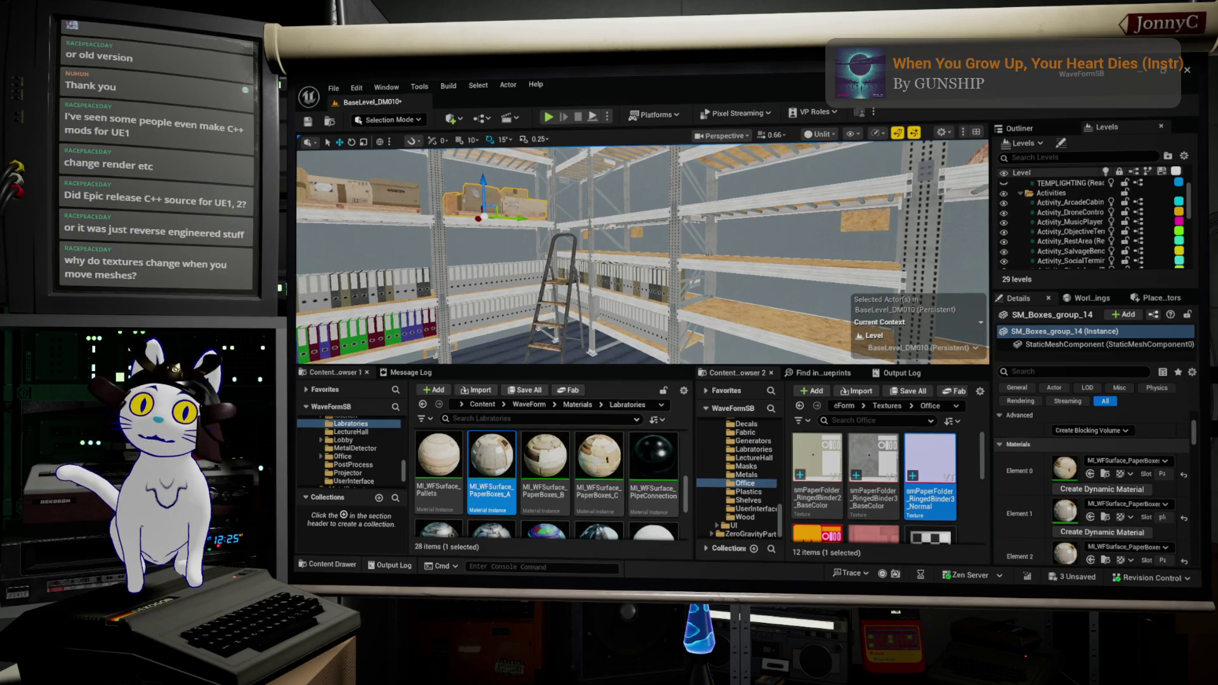
mouse_move(483, 217)
mouse_down()
mouse_move(439, 180)
mouse_move(302, 200)
mouse_up()
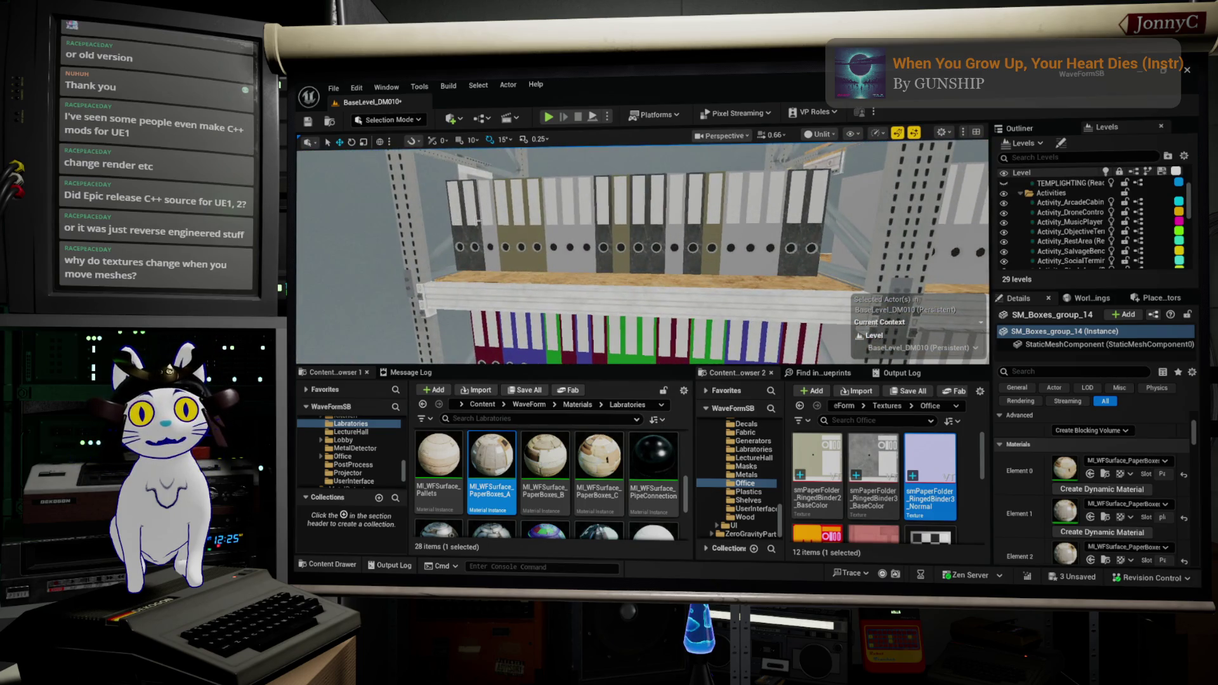
click(468, 223)
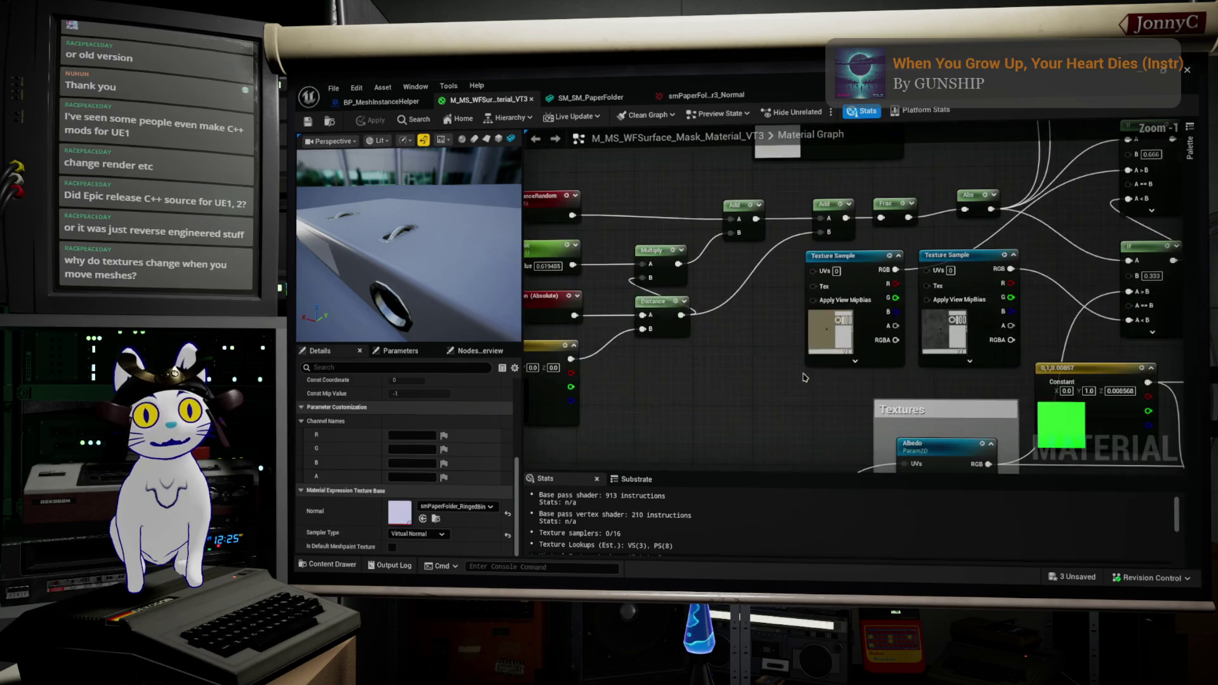
Inspect the material's PerInstanceRandom node and its two Texture Sample nodes
click(663, 224)
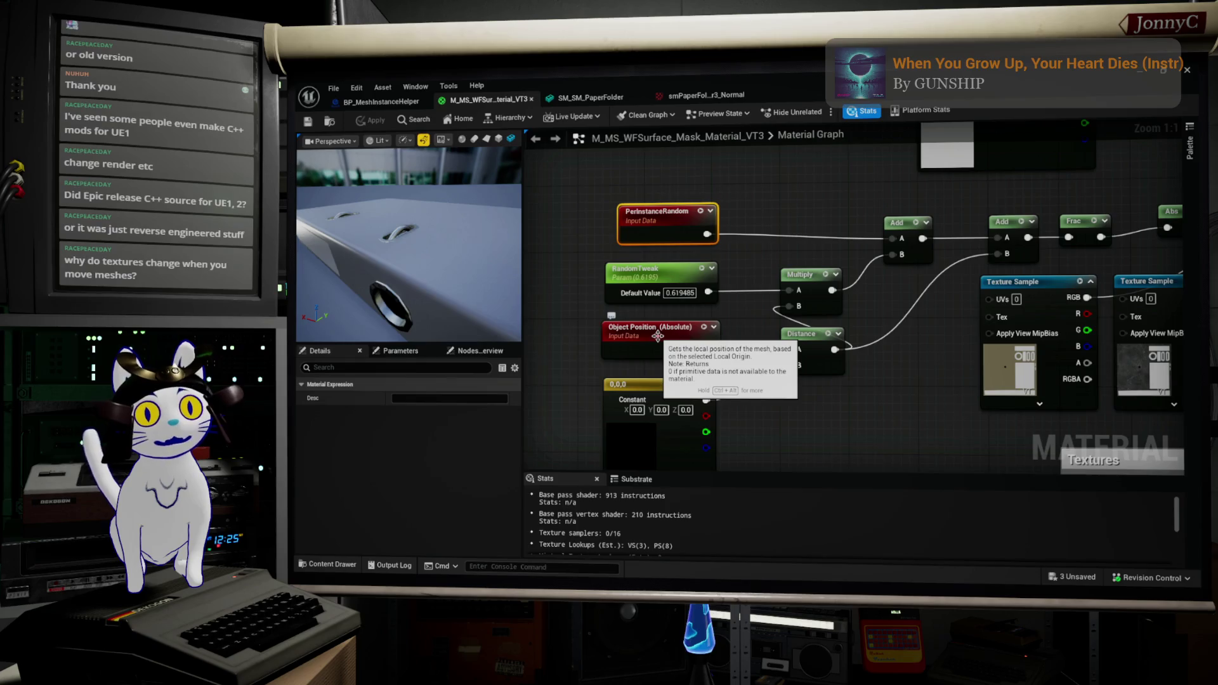
drag(786, 327, 666, 416)
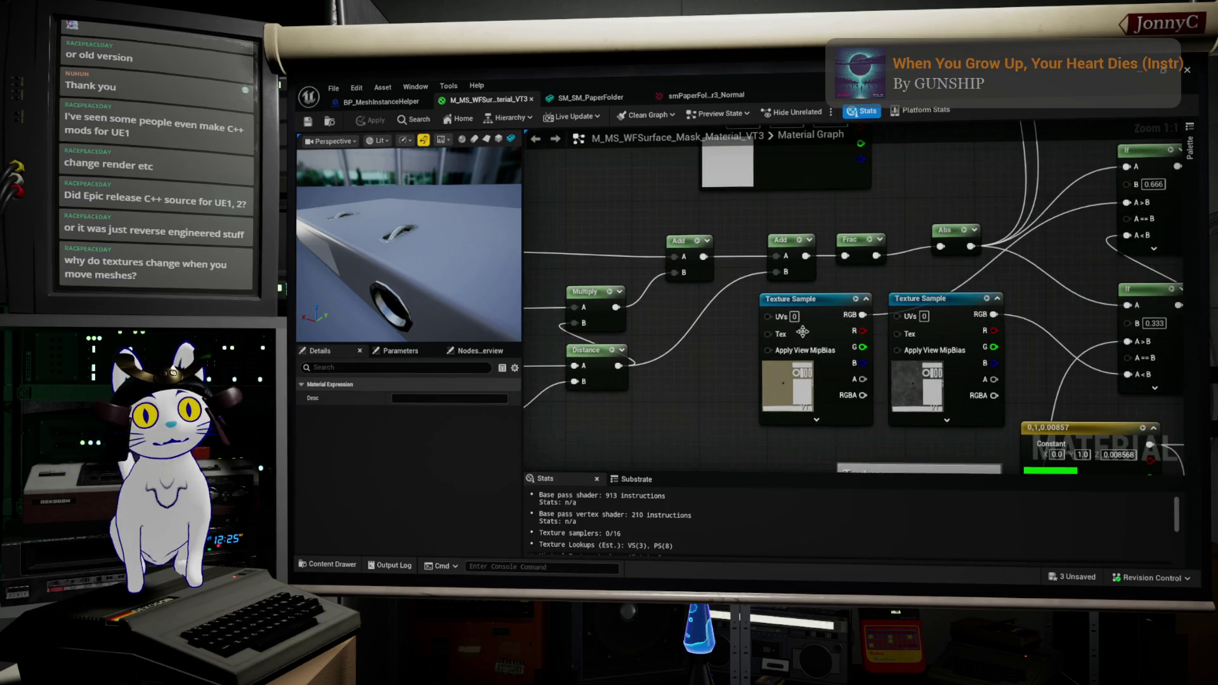
drag(978, 308, 907, 302)
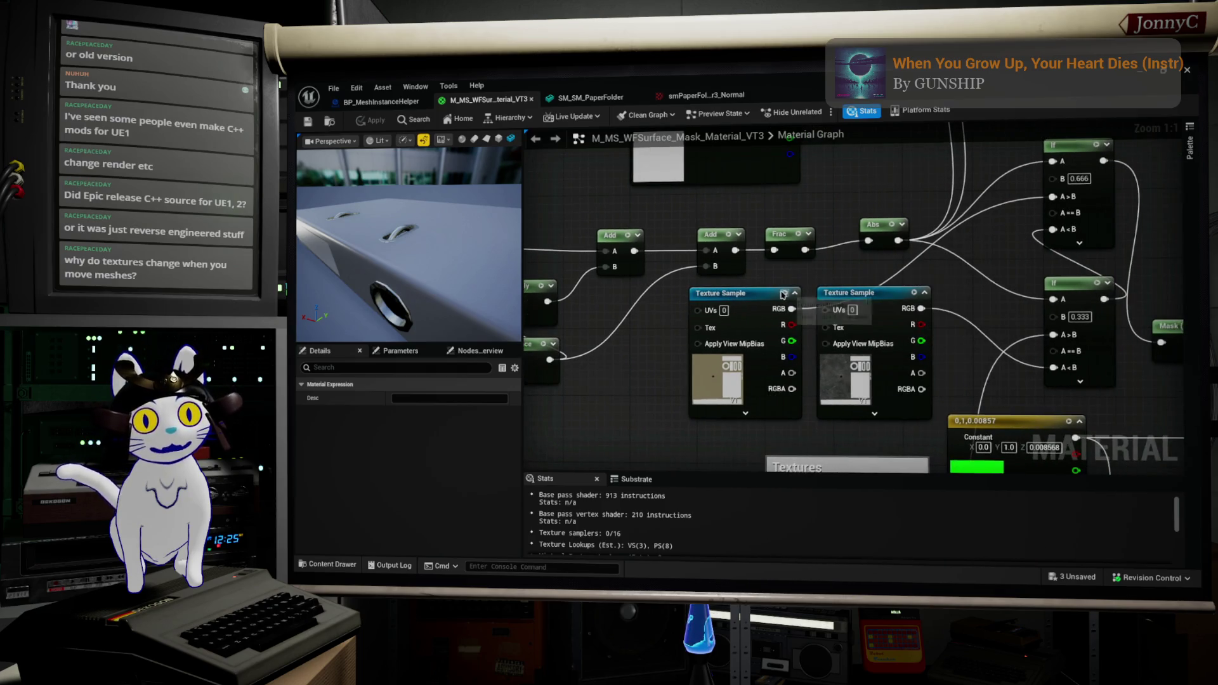
click(762, 289)
click(860, 295)
Pan down to the Textures group and inspect the Albedo texture parameter, then minimize the Material Editor
drag(946, 335, 888, 211)
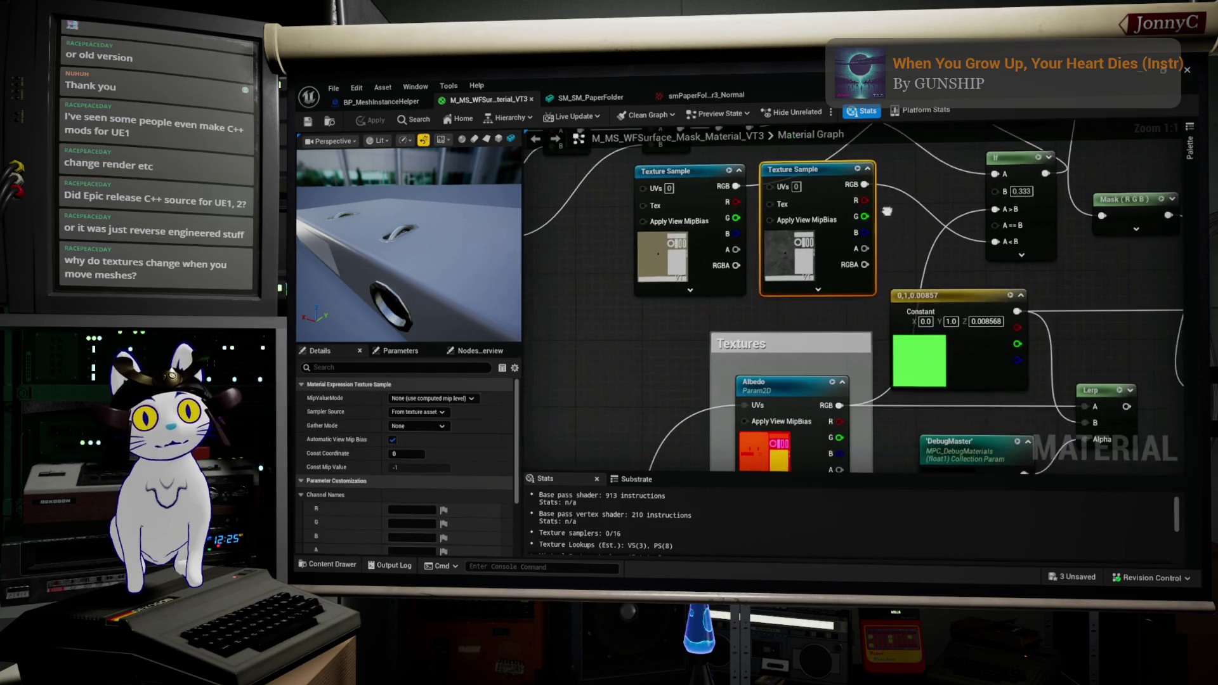
scroll(803, 457, down, 2)
drag(889, 374, 899, 189)
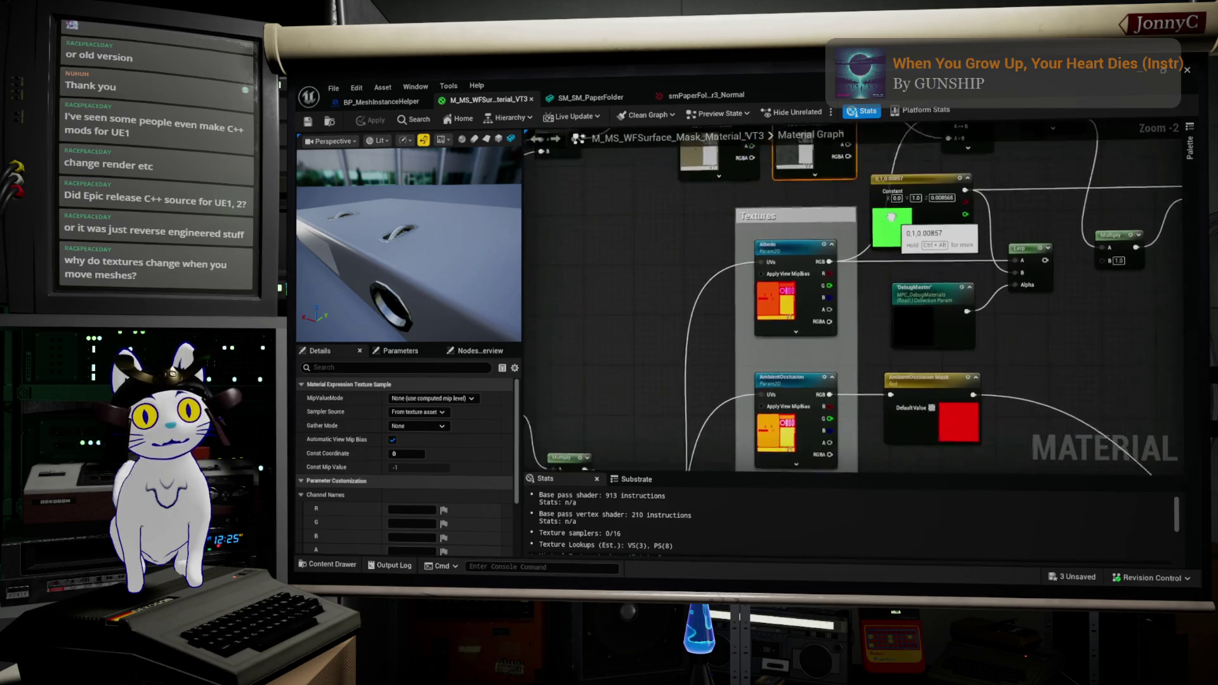
scroll(899, 189, up, 2)
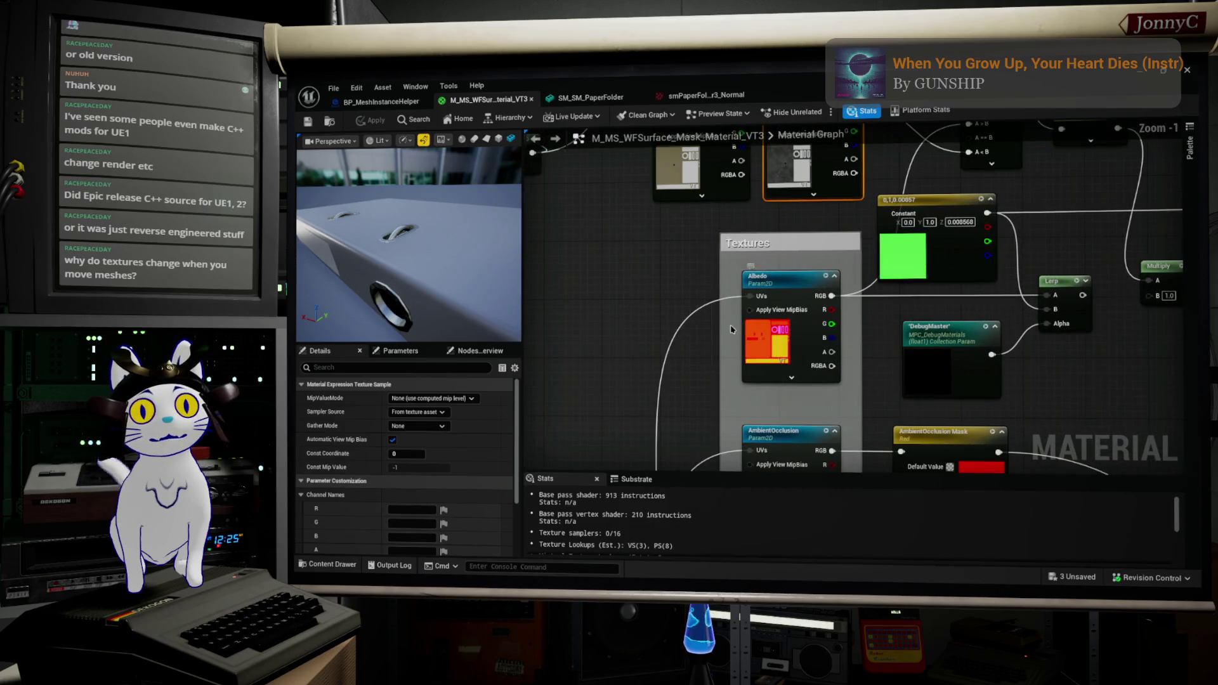
scroll(749, 330, down, 1)
drag(785, 164, 785, 218)
click(770, 389)
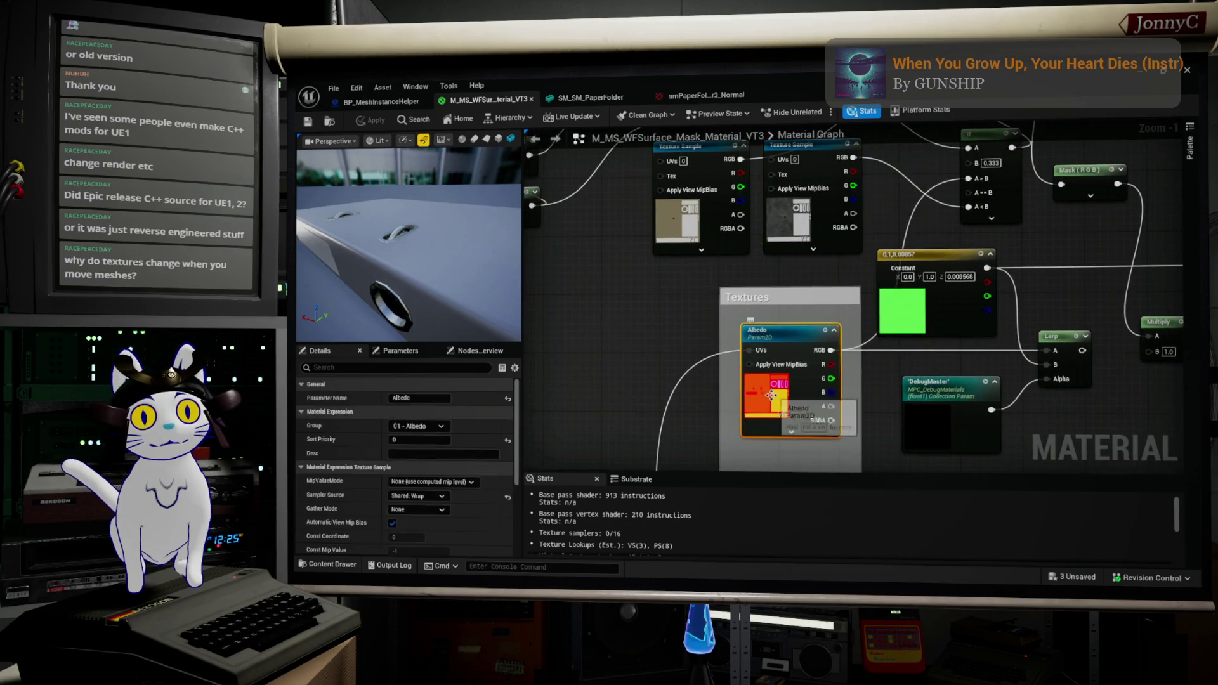
scroll(441, 494, down, 3)
scroll(441, 494, down, 2)
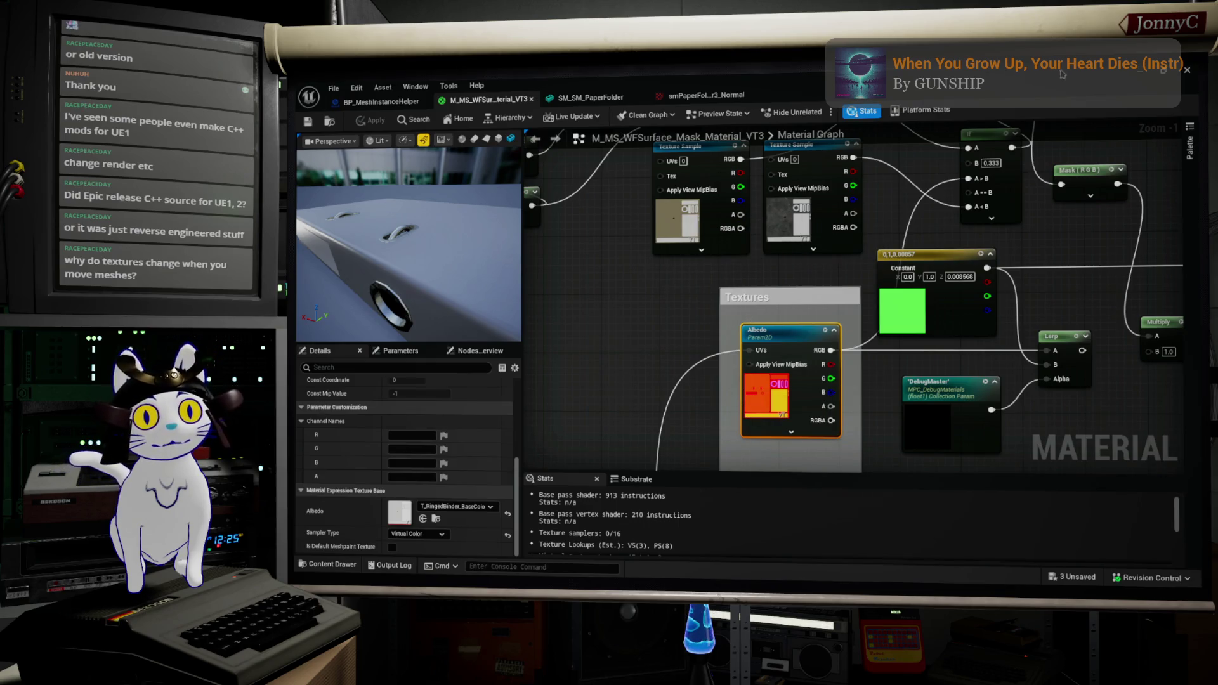
click(1146, 73)
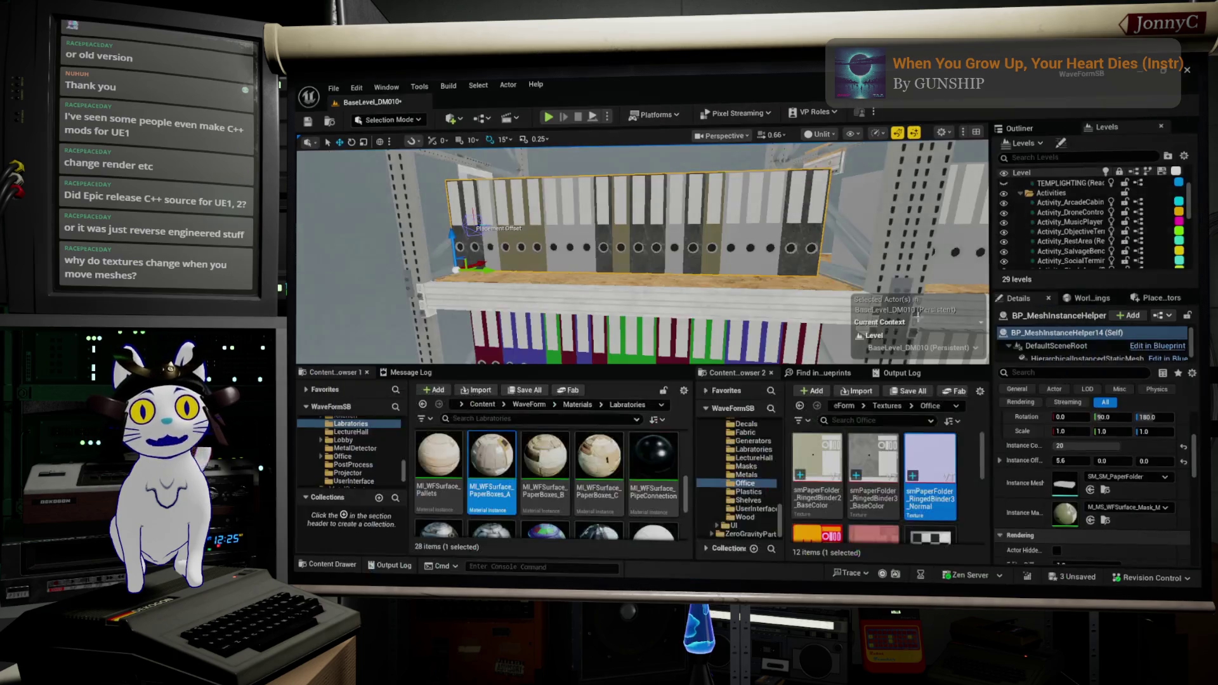
Open BP_MeshInstanceHelper15's M_MS_WFSurface_Mask_Material_VT2 and view its colour constants and If nodes
click(635, 336)
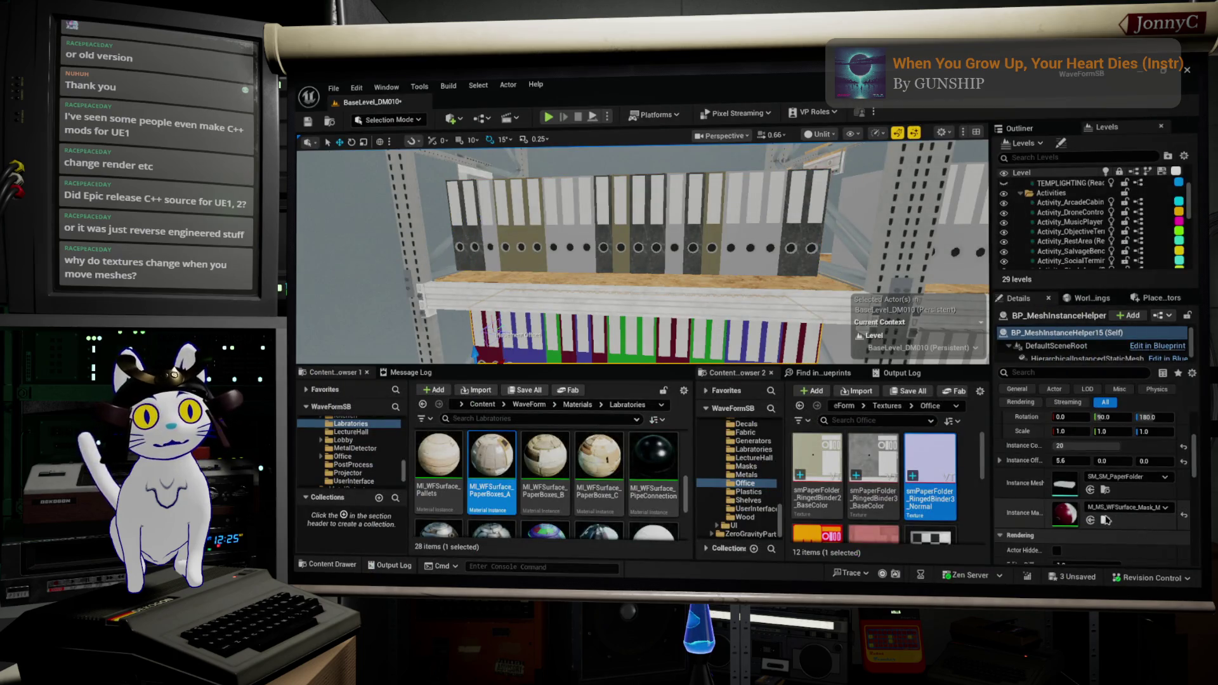
double_click(1066, 514)
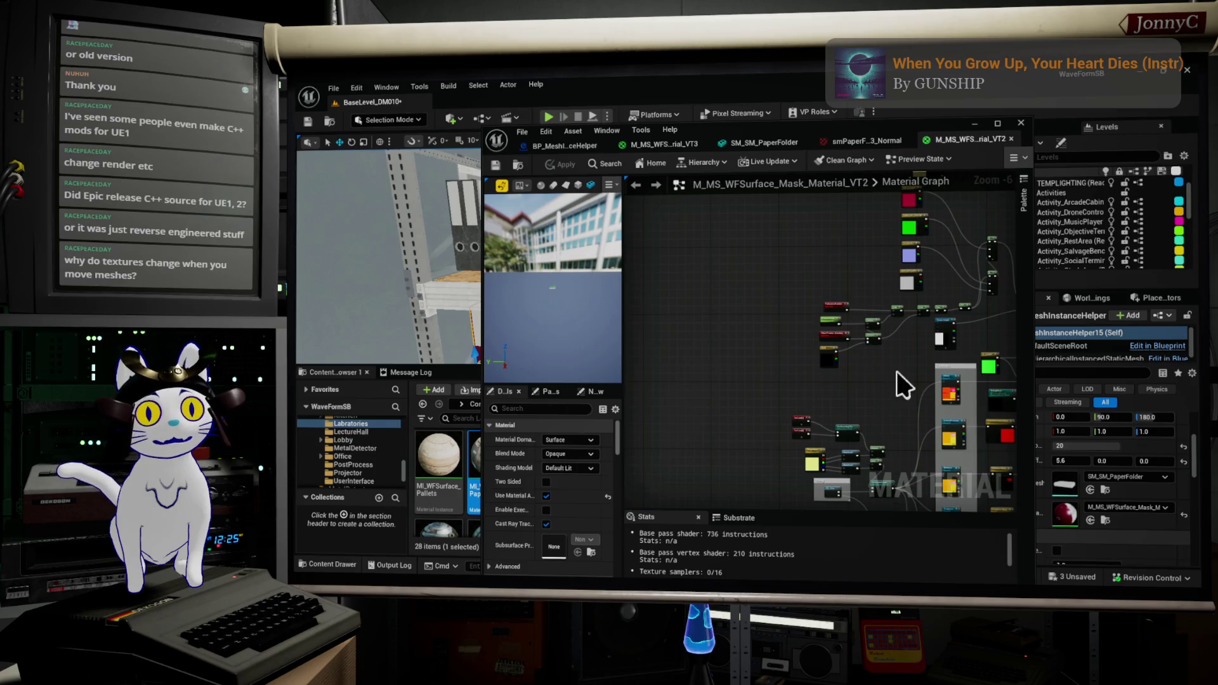
scroll(810, 386, up, 1)
scroll(791, 308, up, 1)
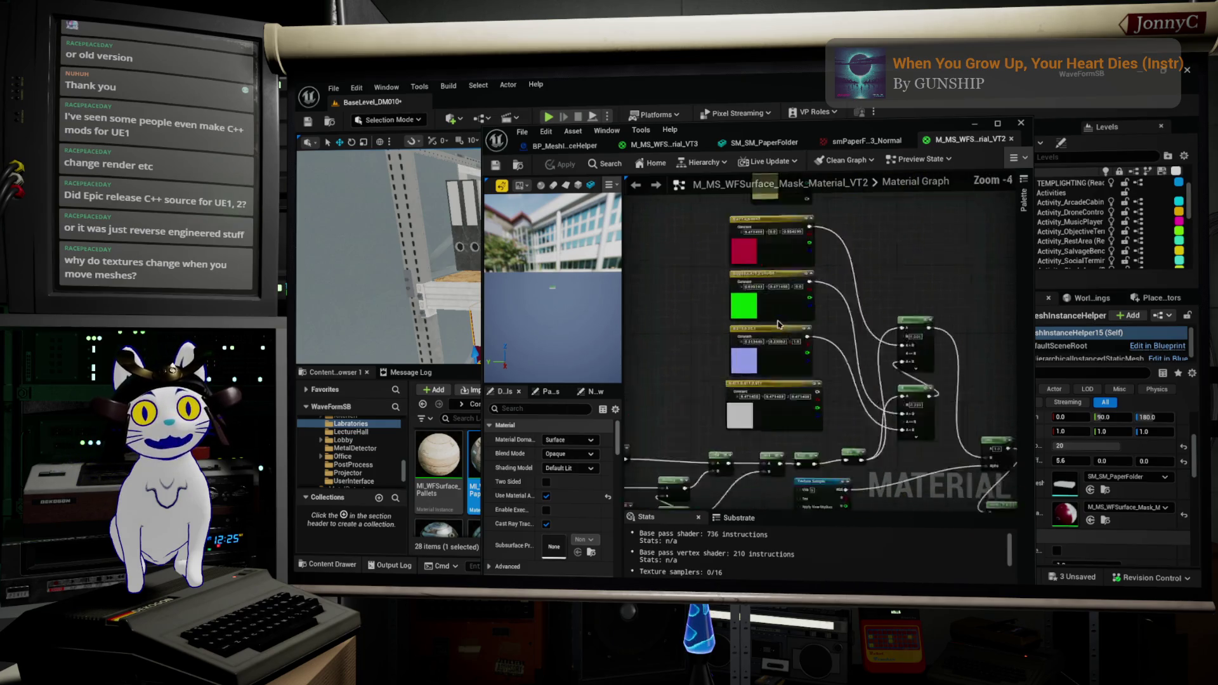
scroll(779, 325, up, 1)
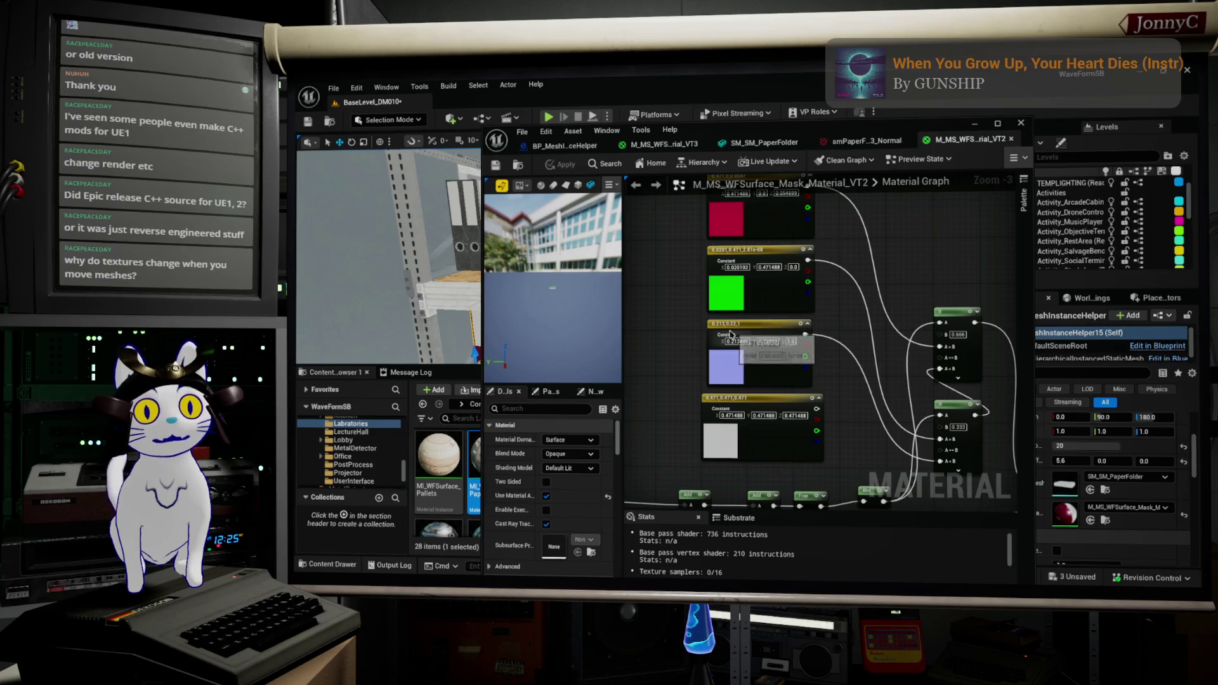
mouse_move(731, 351)
mouse_down()
mouse_move(782, 458)
mouse_move(814, 414)
mouse_up()
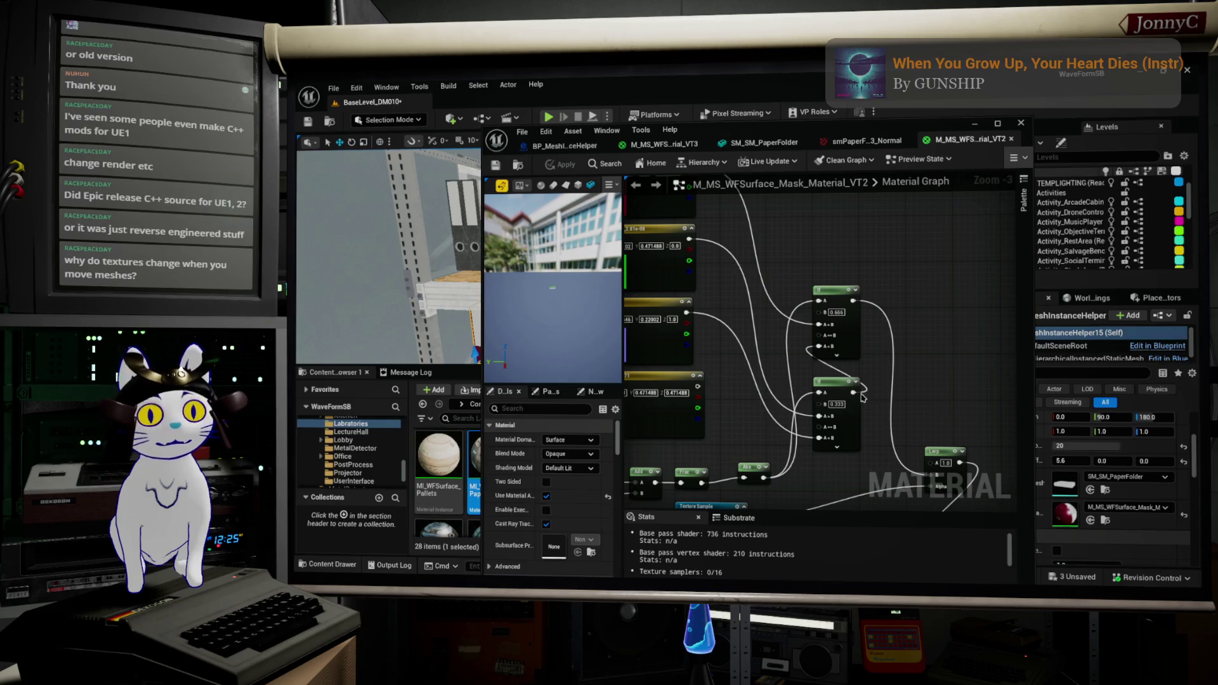
click(975, 124)
scroll(642, 252, down, 3)
scroll(642, 252, up, 5)
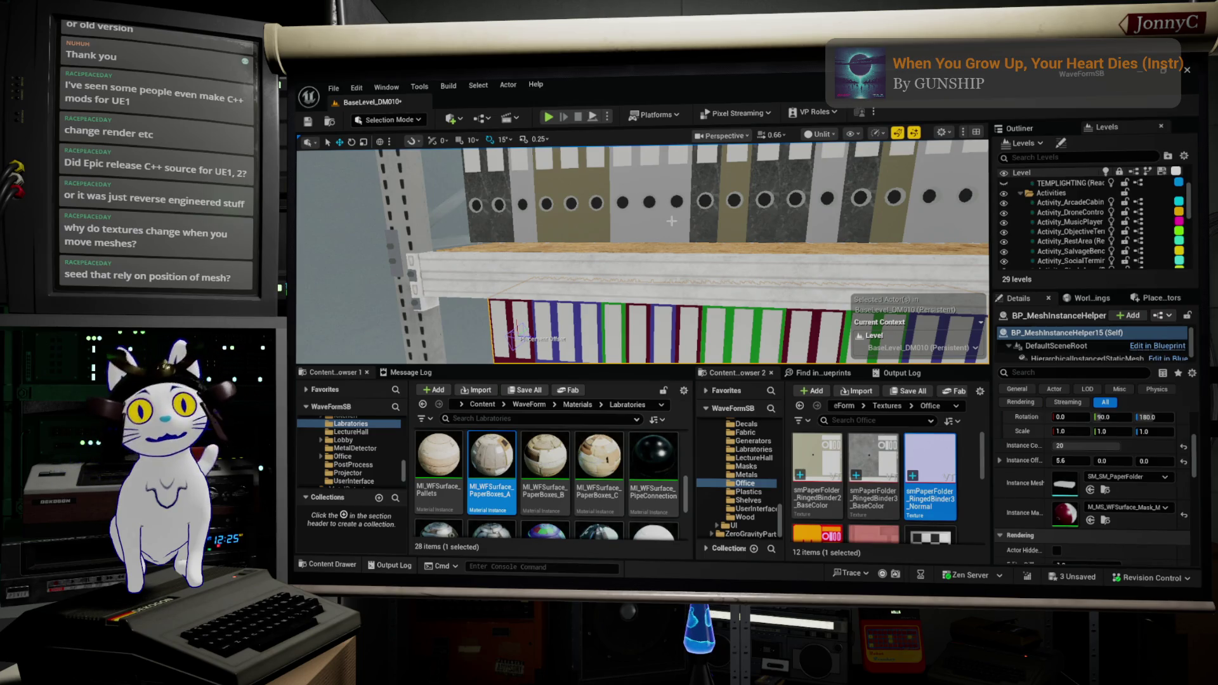
key(ctrl+z)
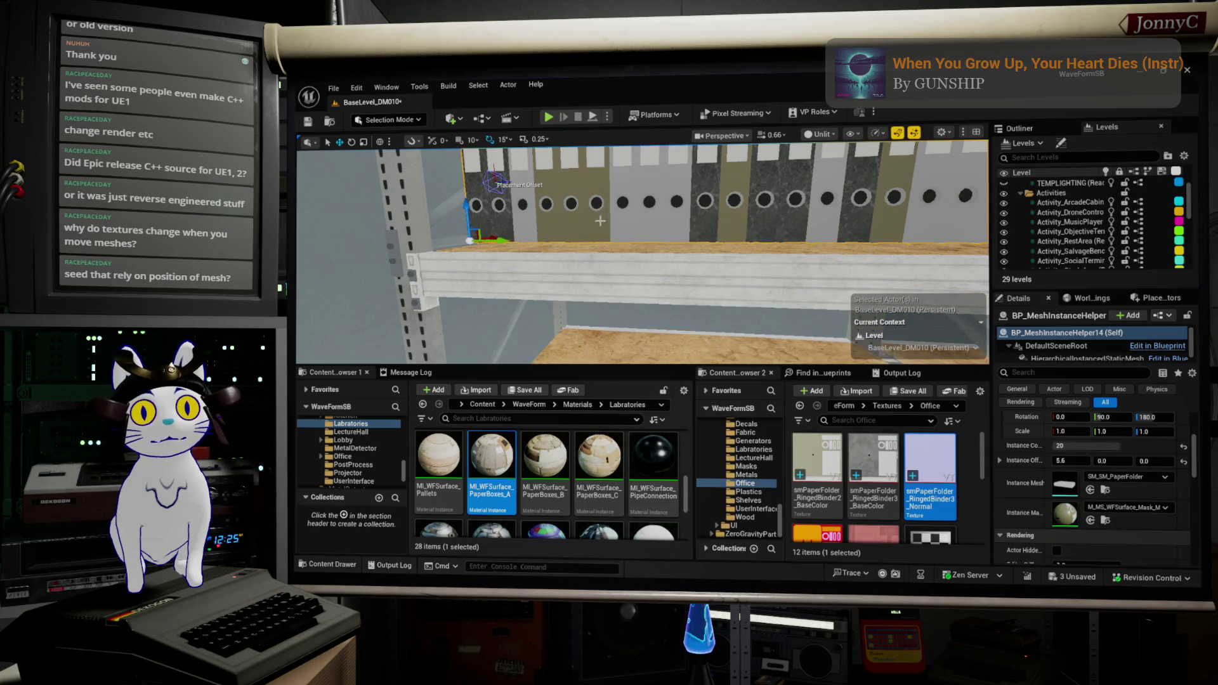
key(ctrl+y)
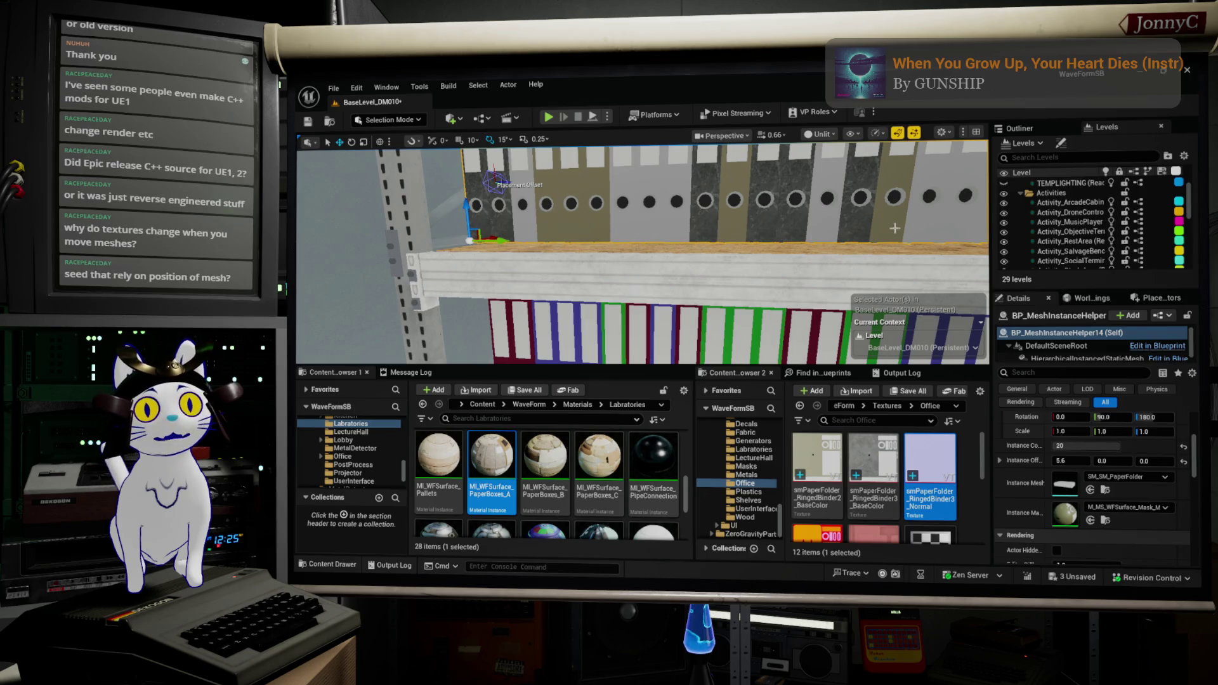
drag(610, 231, 811, 219)
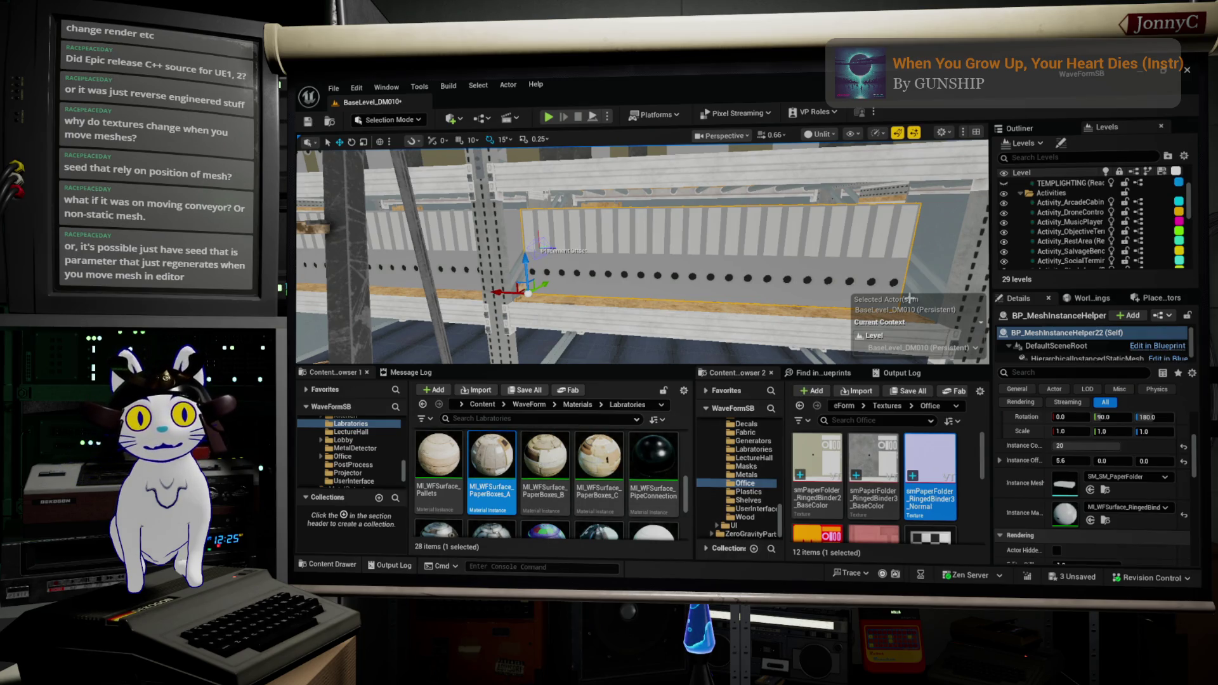
Open BP_MeshInstanceHelper in the Blueprint Editor and inspect its HierarchicalInstancedStaticMesh and DefaultSceneRoot components
click(1163, 315)
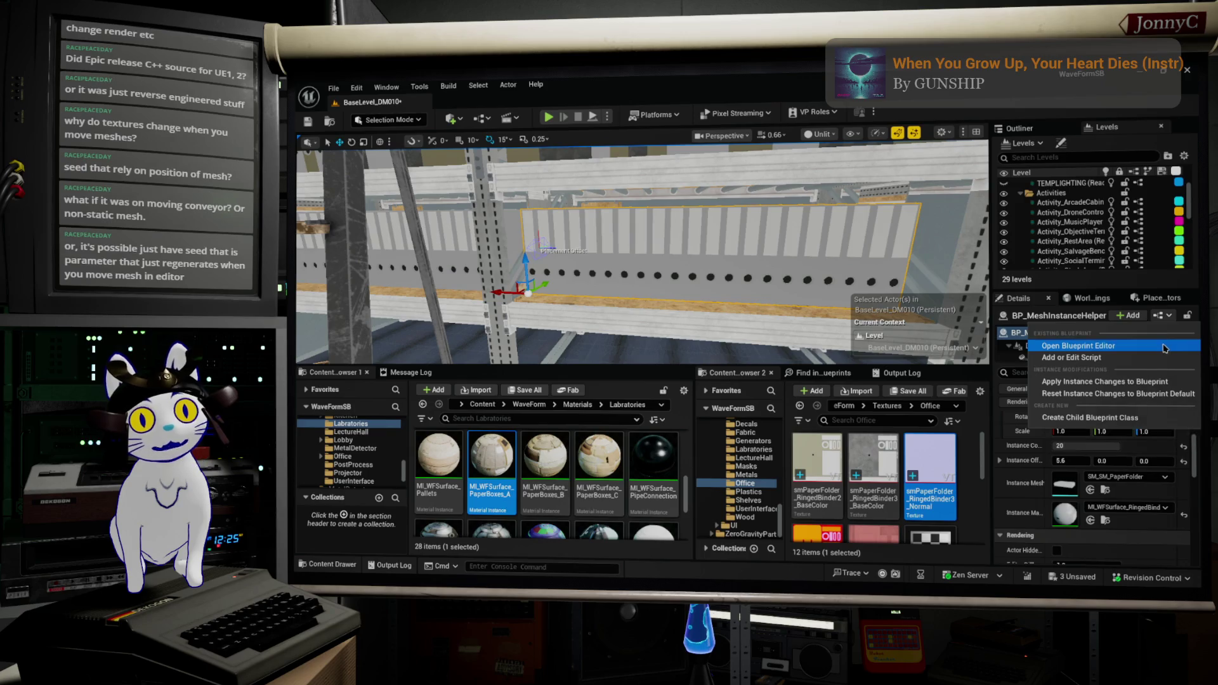
click(1165, 347)
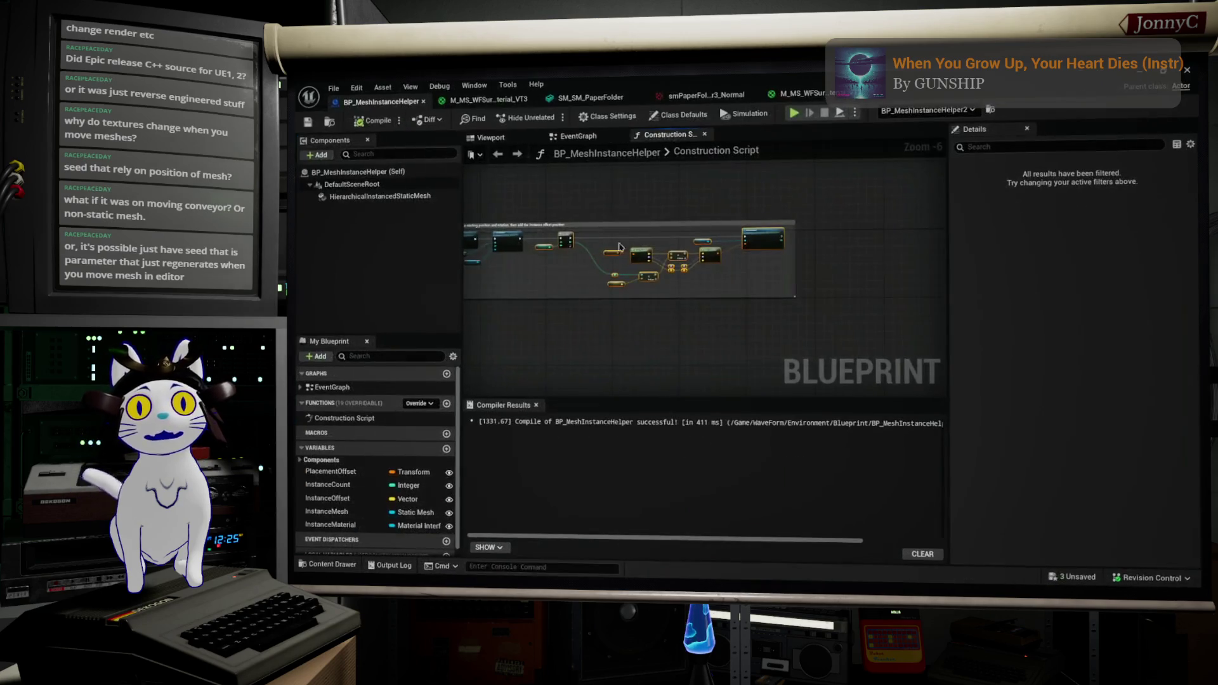
click(359, 198)
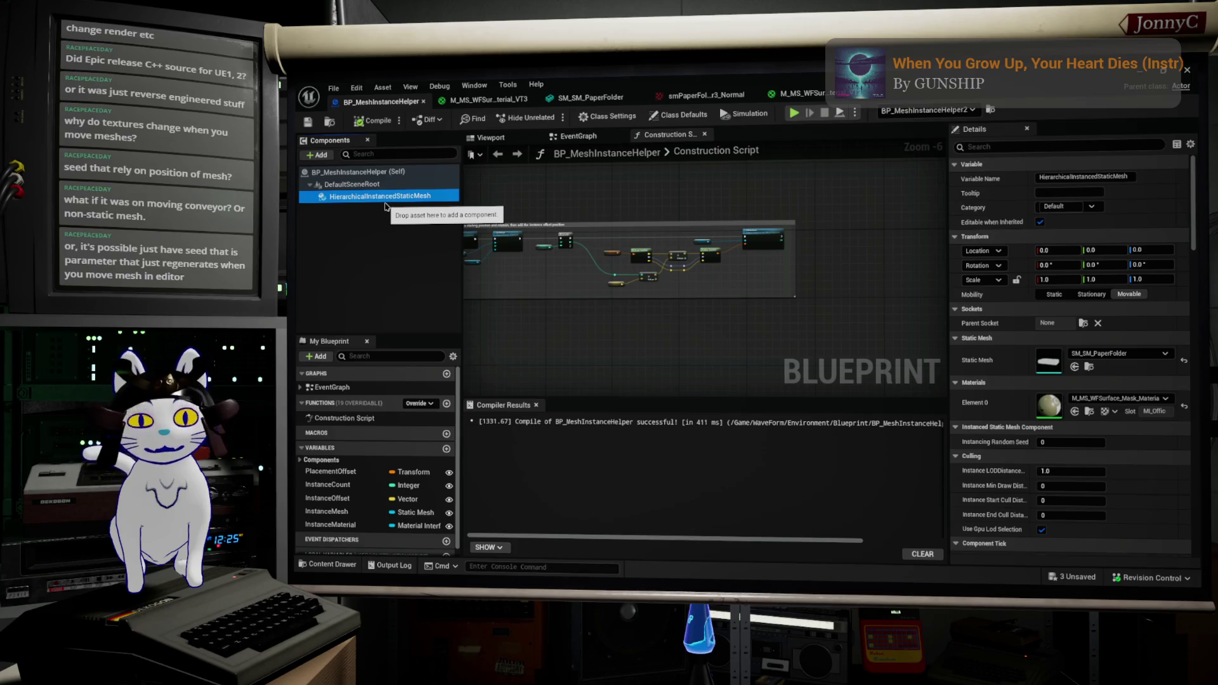
click(353, 185)
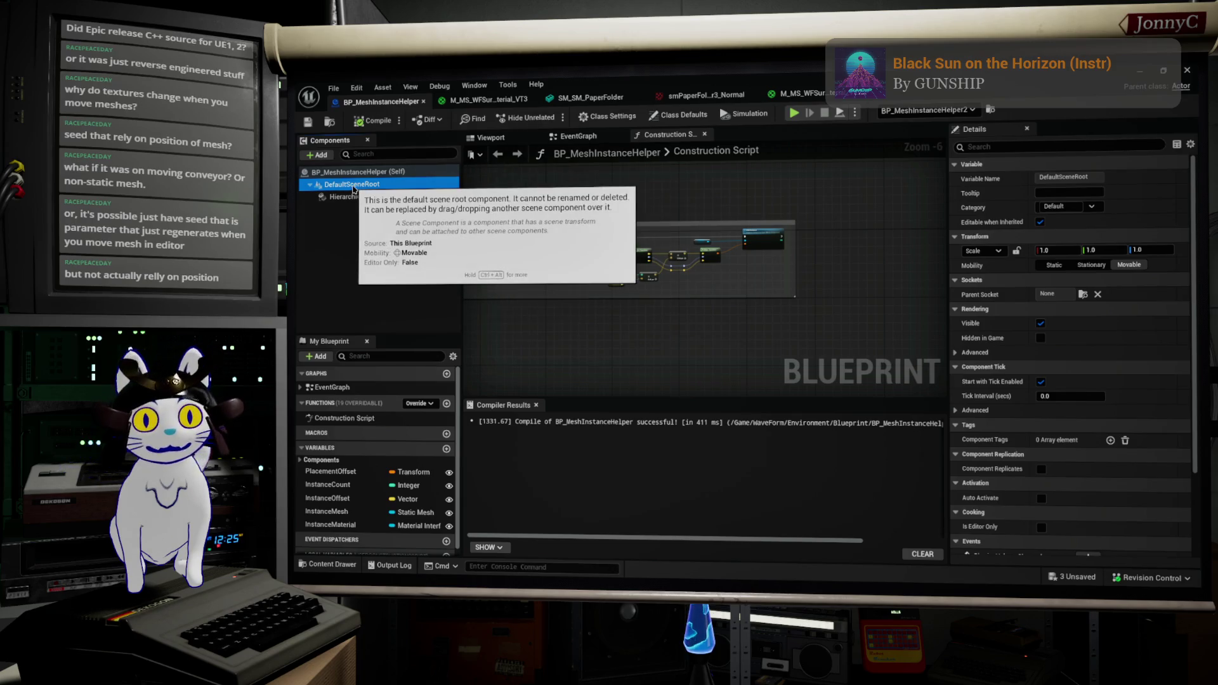
click(359, 197)
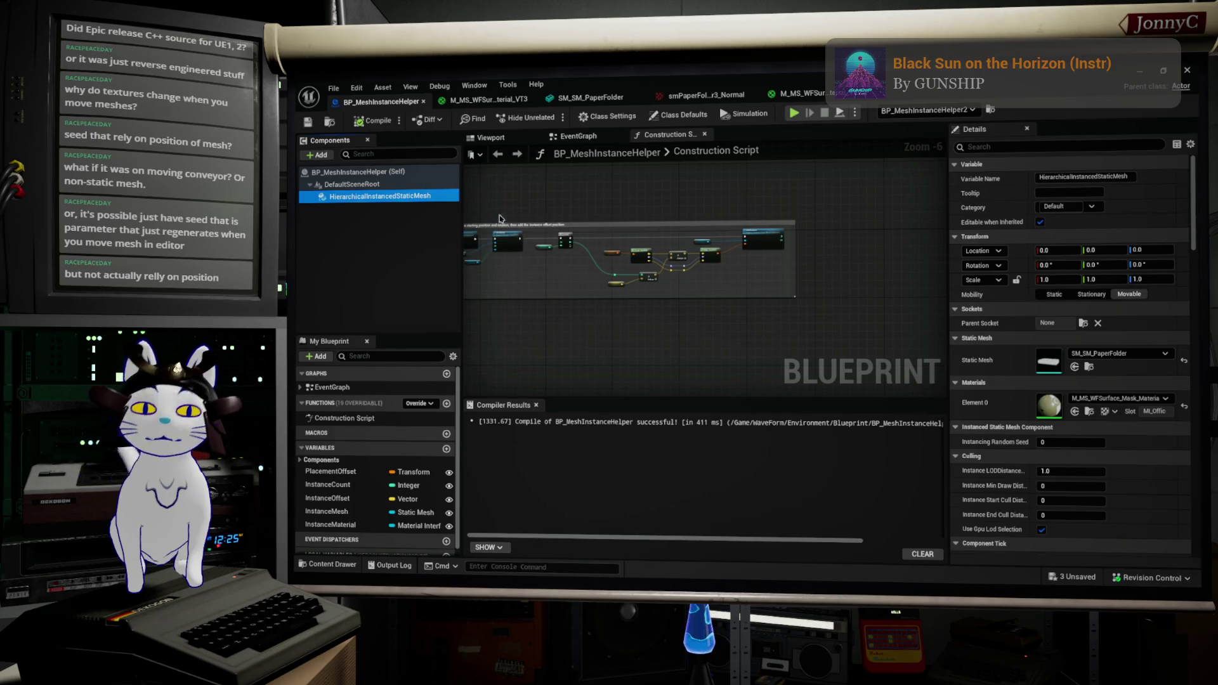
drag(556, 210, 720, 228)
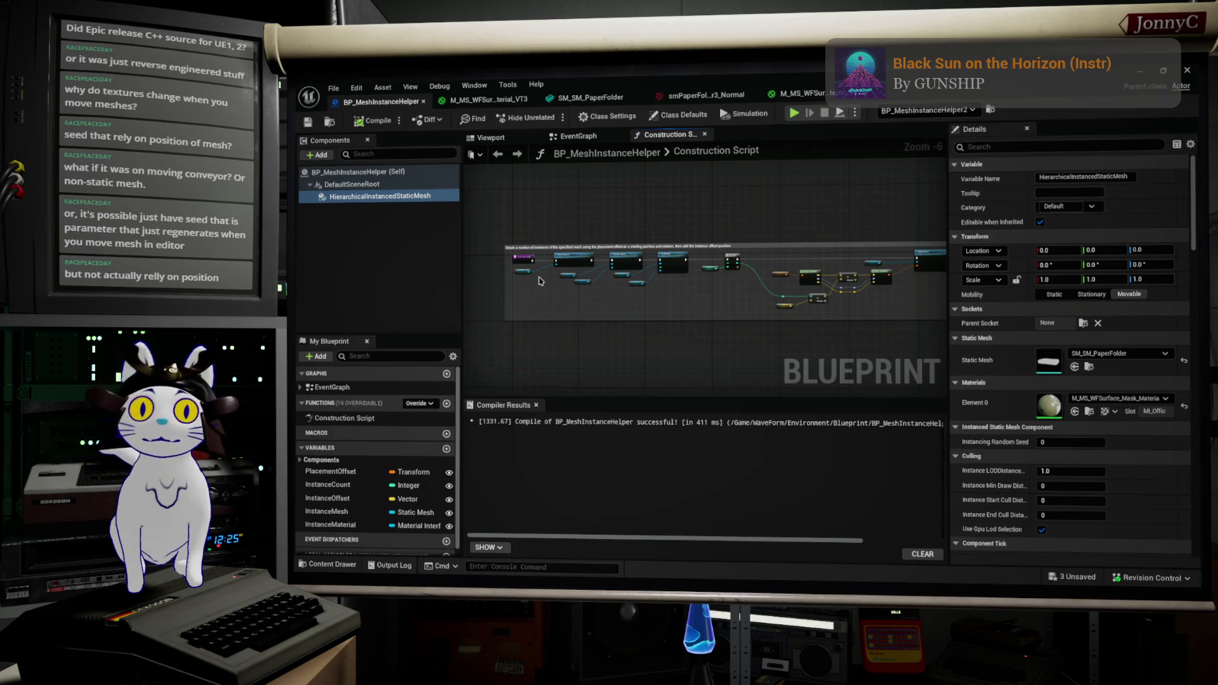
scroll(540, 281, up, 3)
drag(712, 321, 705, 354)
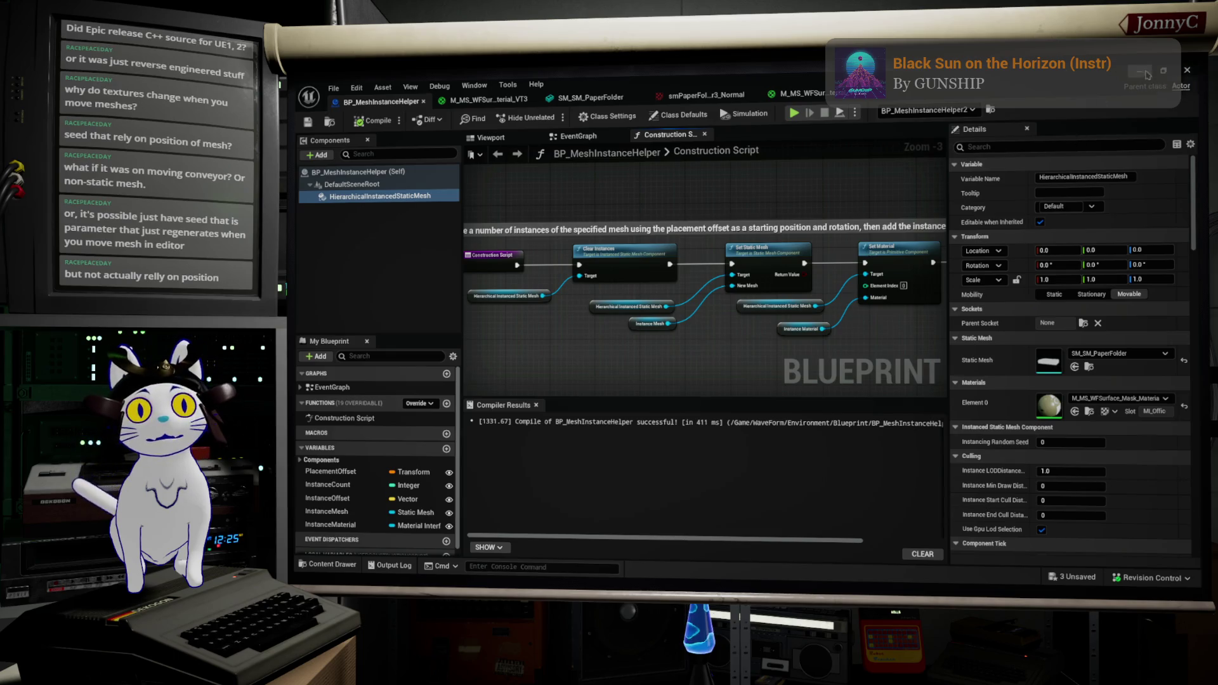
drag(716, 288, 514, 280)
scroll(715, 246, up, 2)
click(642, 303)
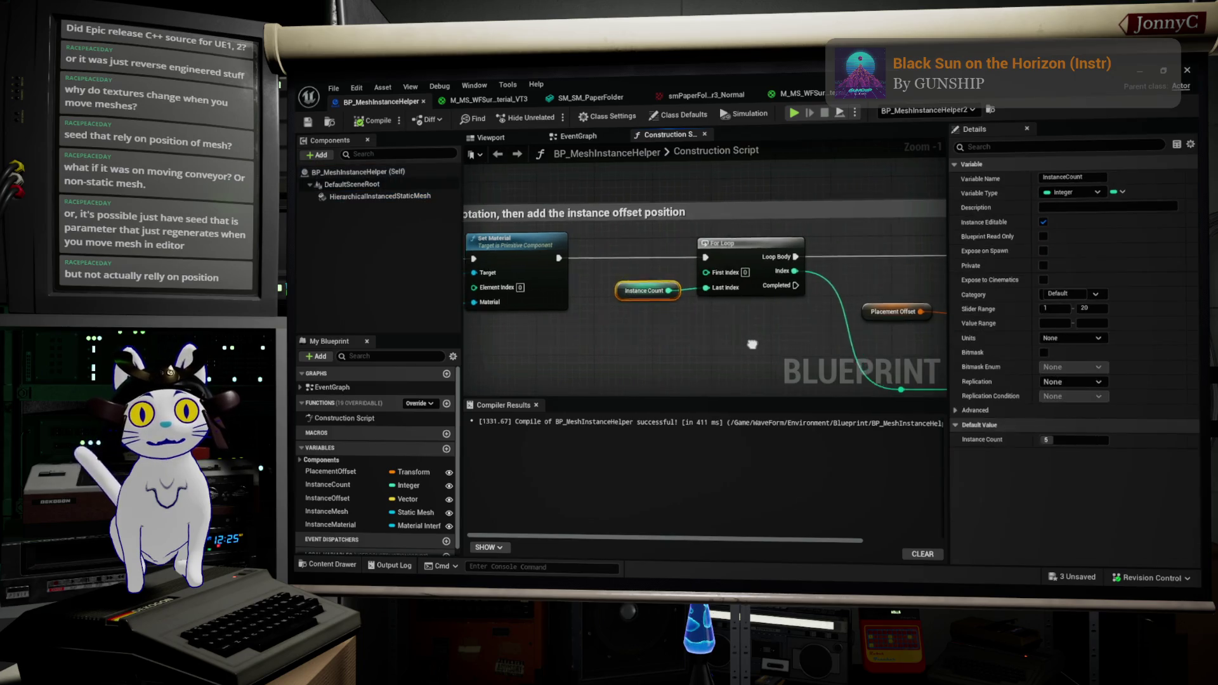
drag(756, 346, 540, 297)
click(678, 263)
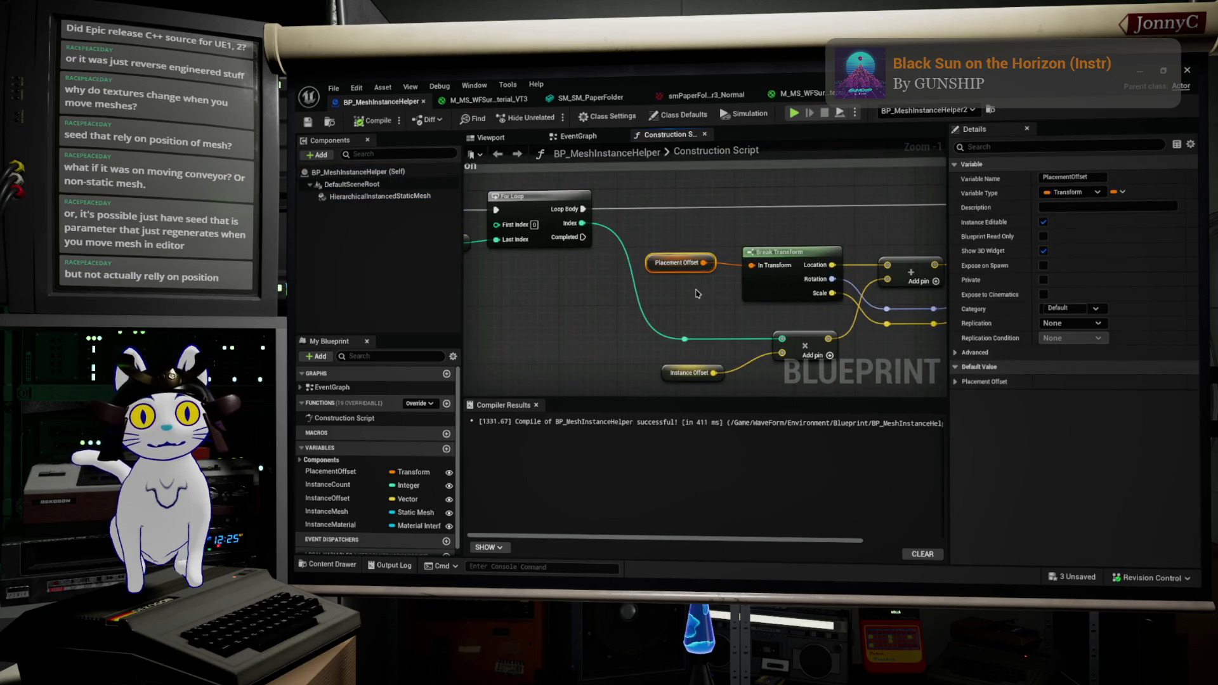
click(688, 373)
drag(936, 267, 779, 239)
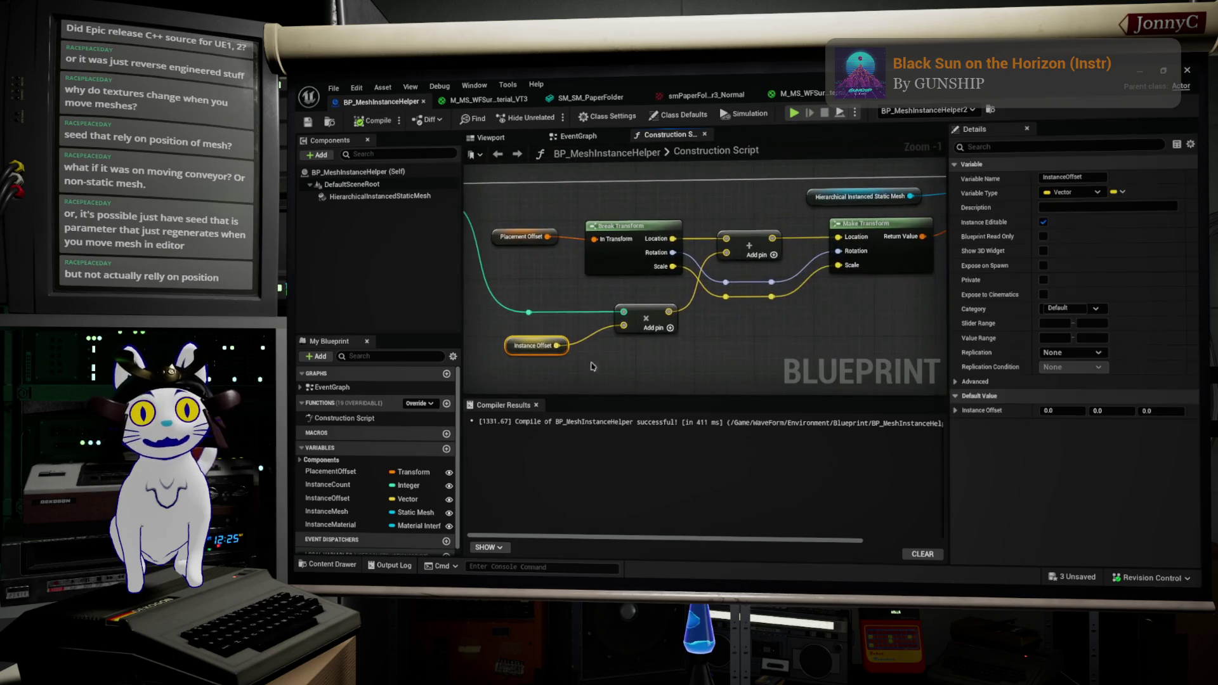
drag(838, 305, 644, 361)
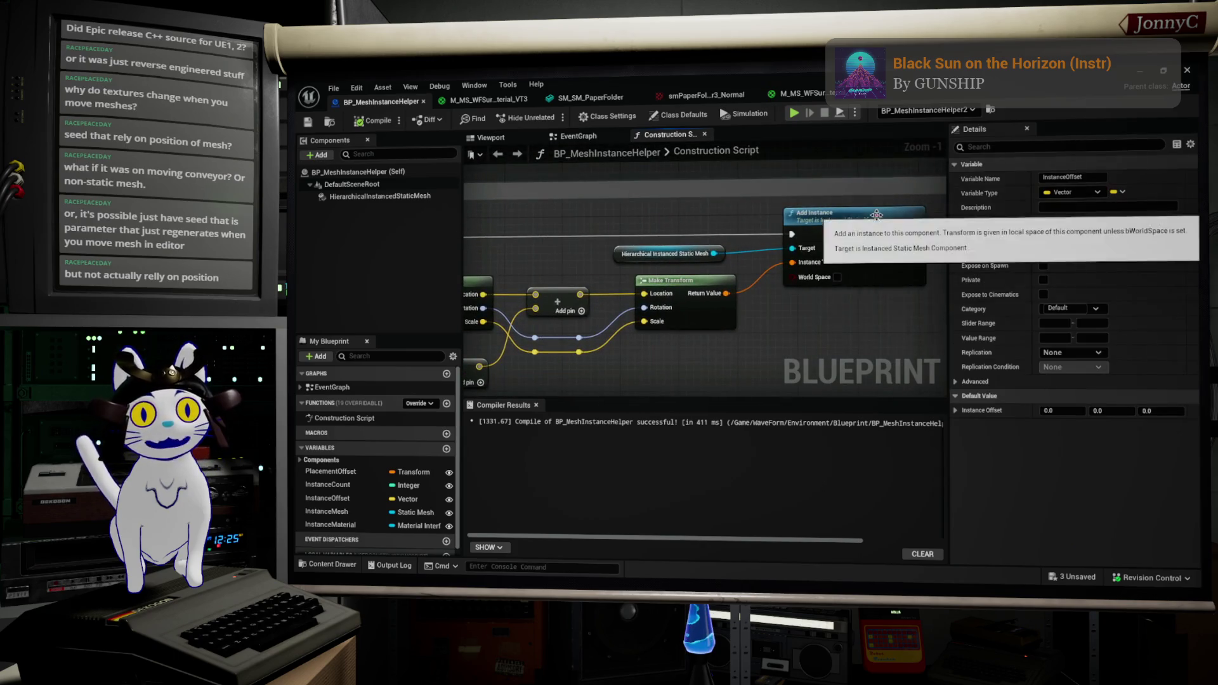
click(648, 366)
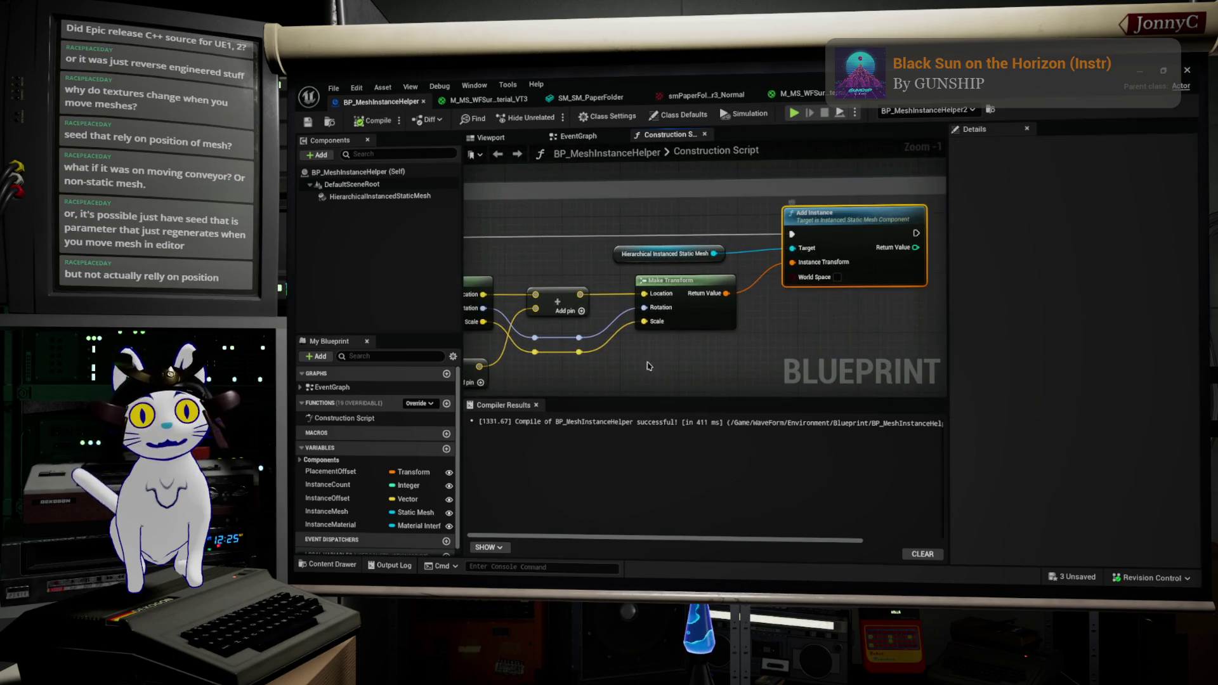
Back in the level, restore the editor window and try different binder instance counts
click(1142, 73)
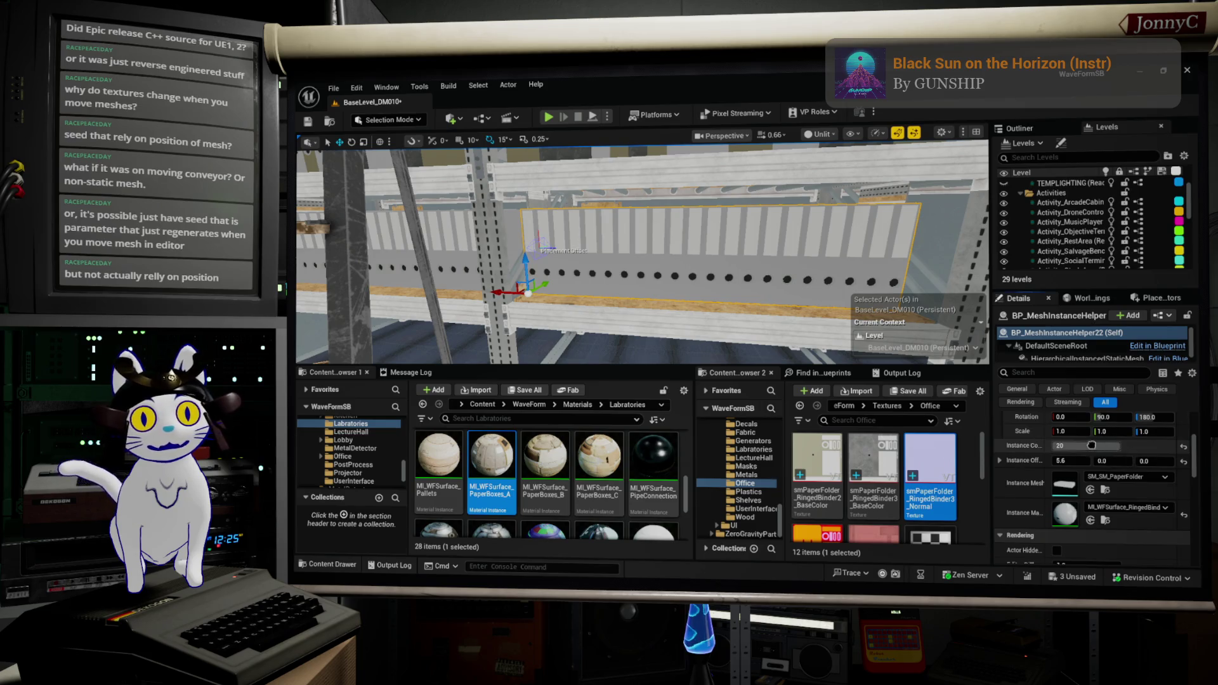
click(1093, 445)
drag(907, 76, 905, 201)
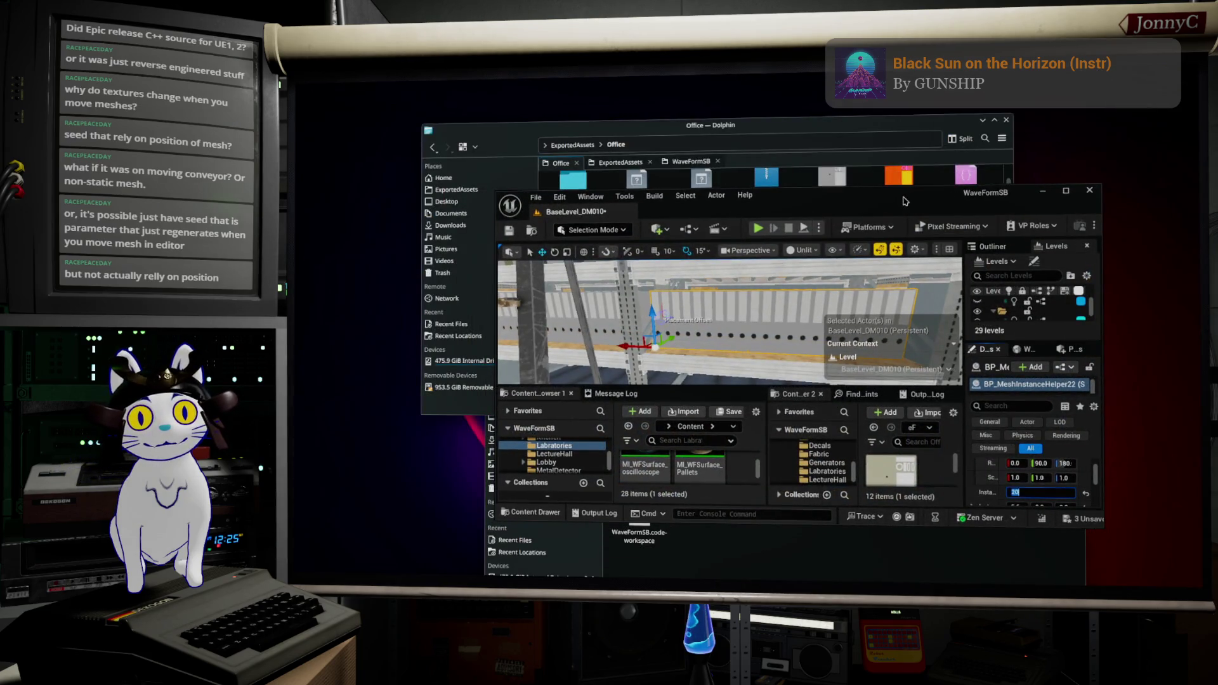
click(1065, 191)
key(shift+Tab)
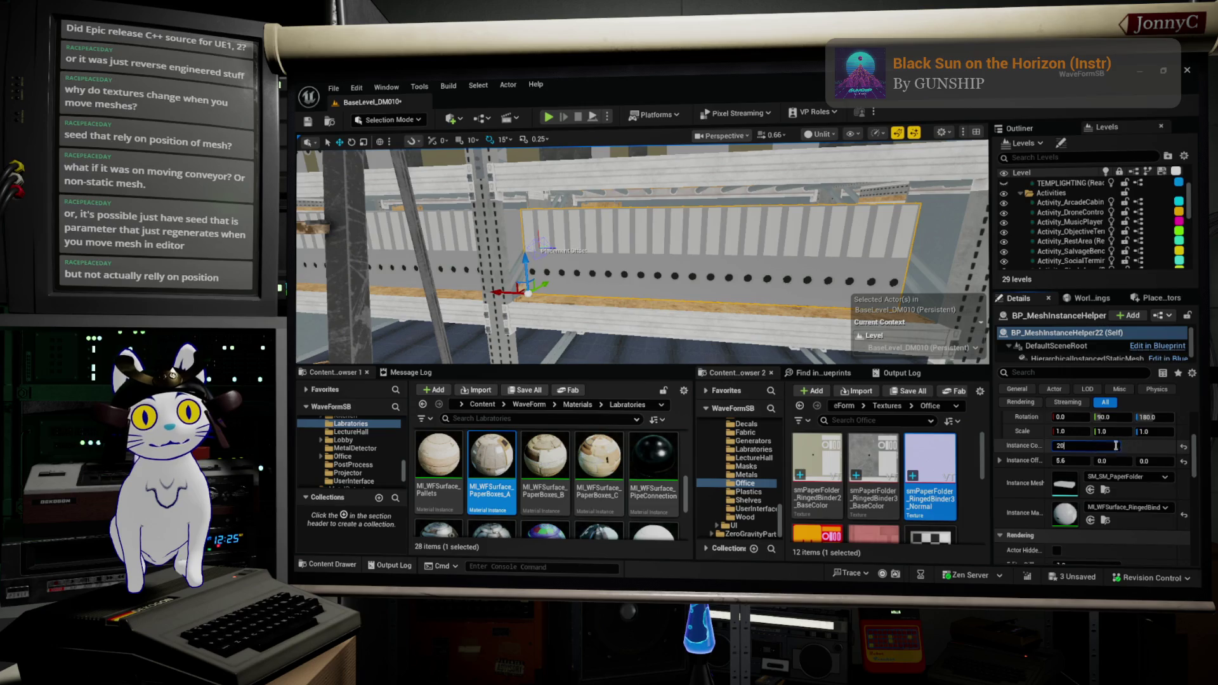
mouse_move(1086, 446)
mouse_down()
mouse_move(1068, 446)
mouse_move(1084, 446)
mouse_up()
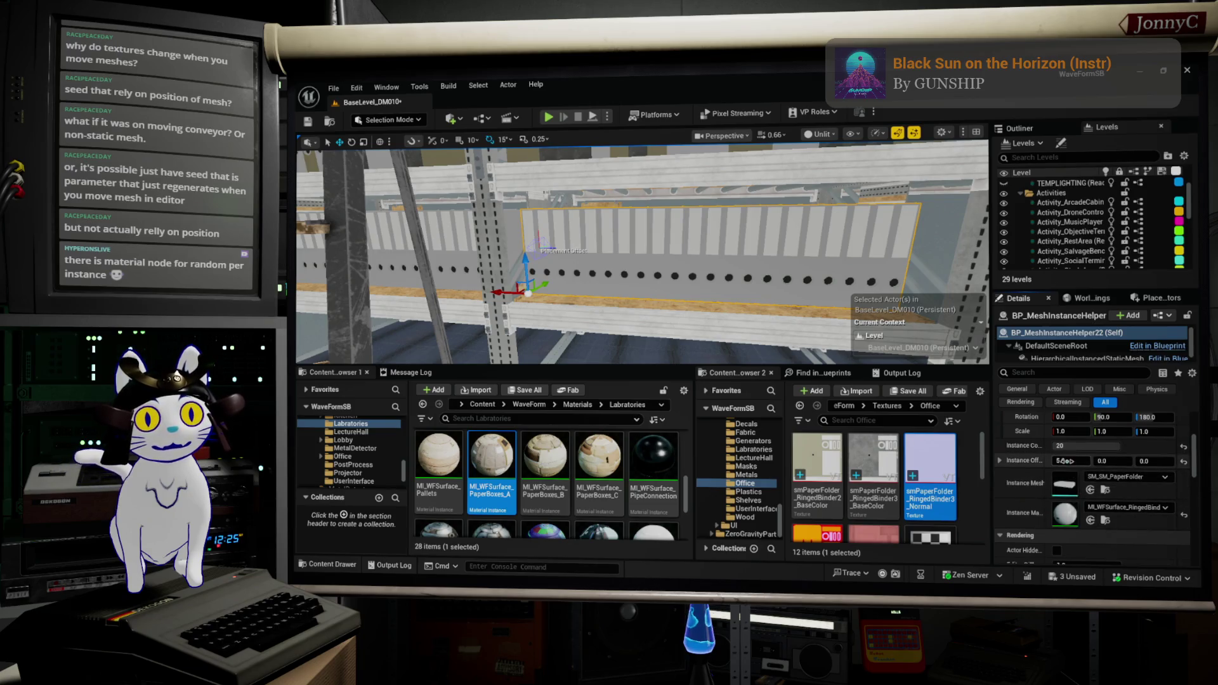
Set the binders' Instance Offset X to 5.5 and open the MI_WFSurface ring-binder material instance
drag(1085, 458, 1093, 458)
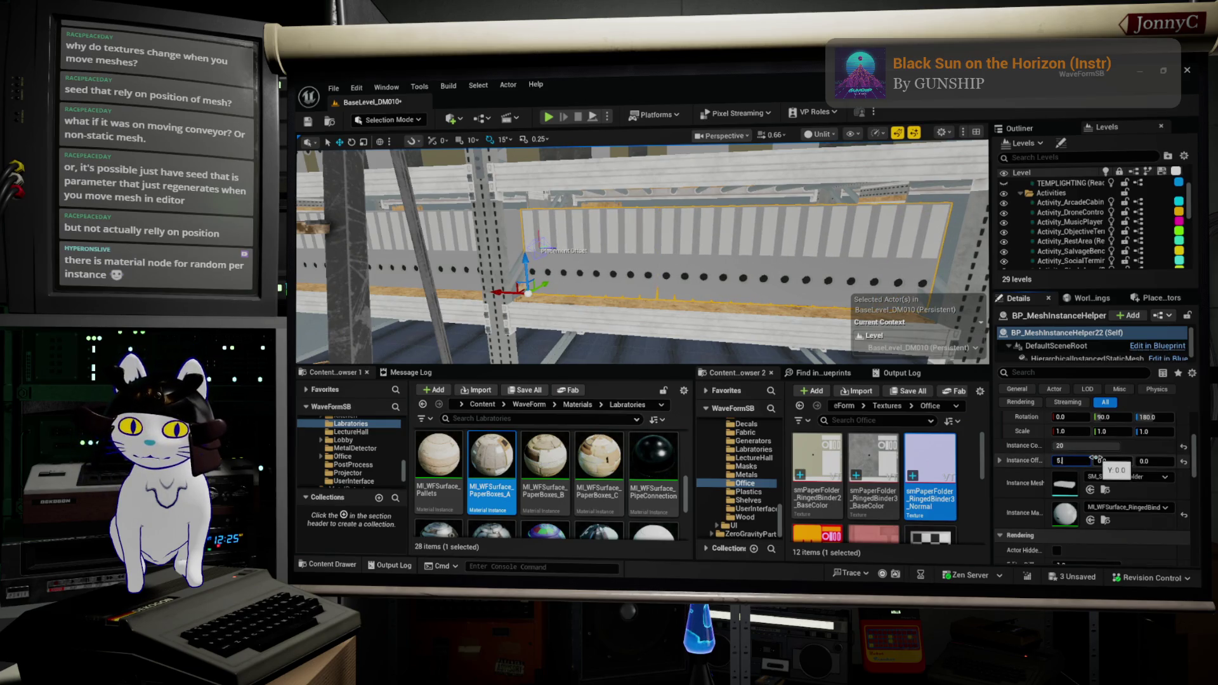
text(.5)
key(Return)
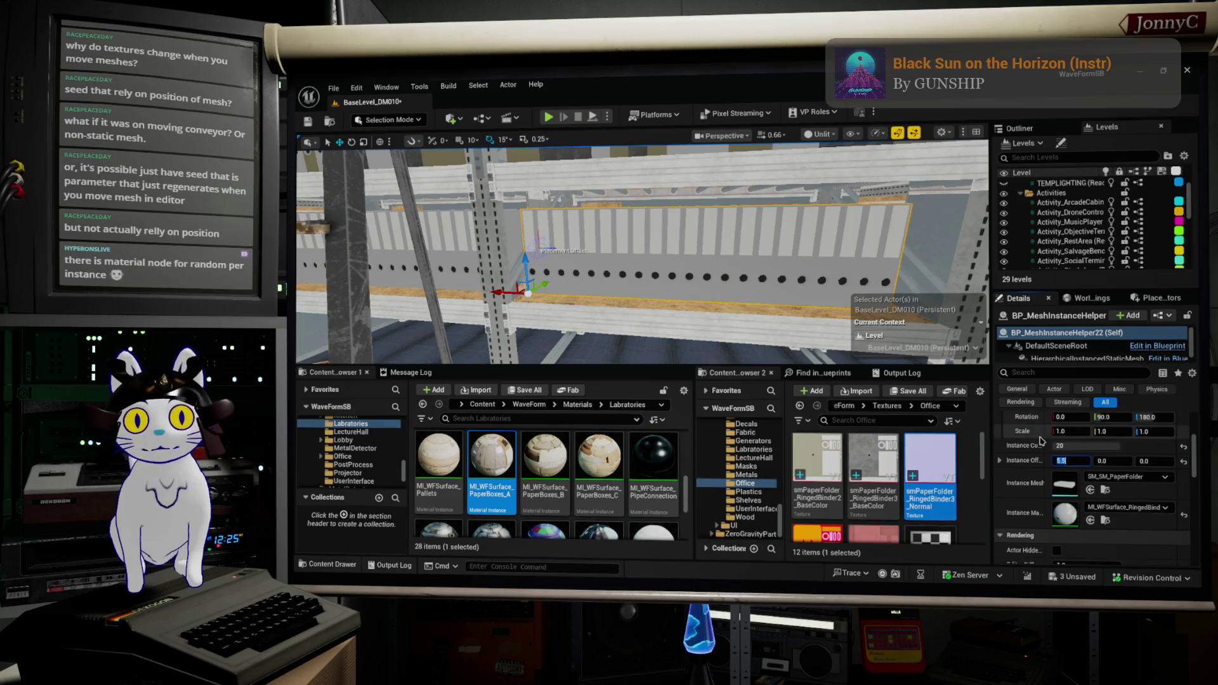
double_click(1065, 514)
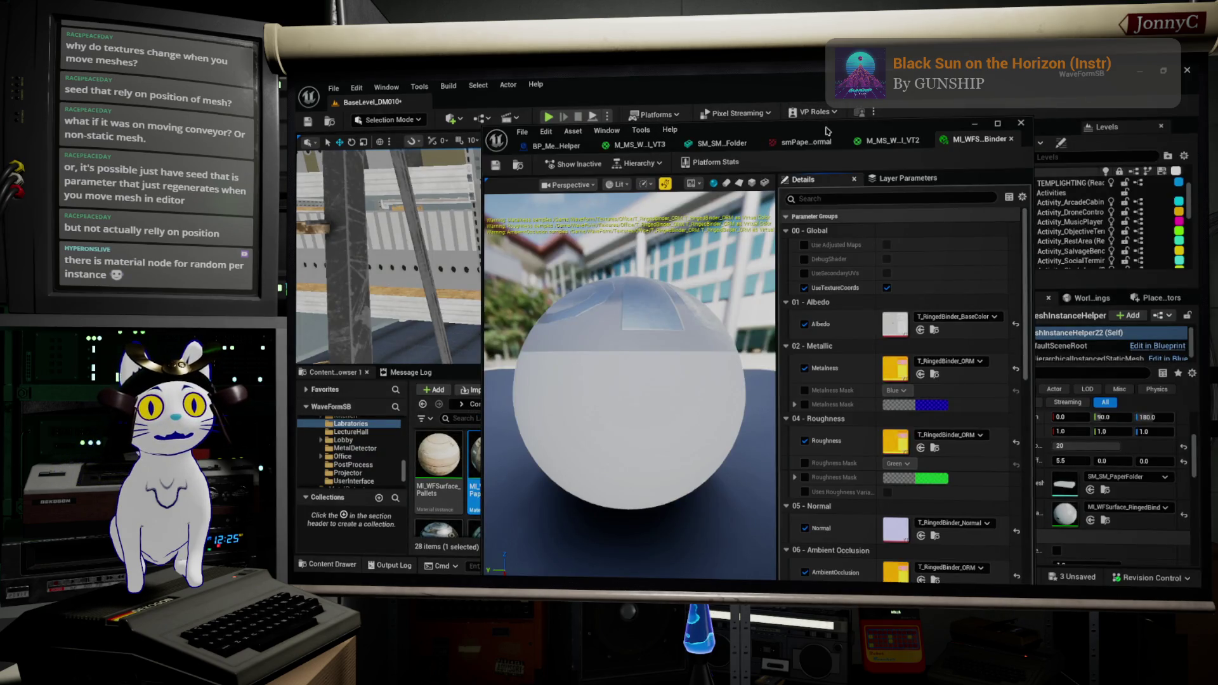
Switch to the VT2 surface mask material graph and inspect its PerInstanceRandom node
scroll(931, 477, down, 5)
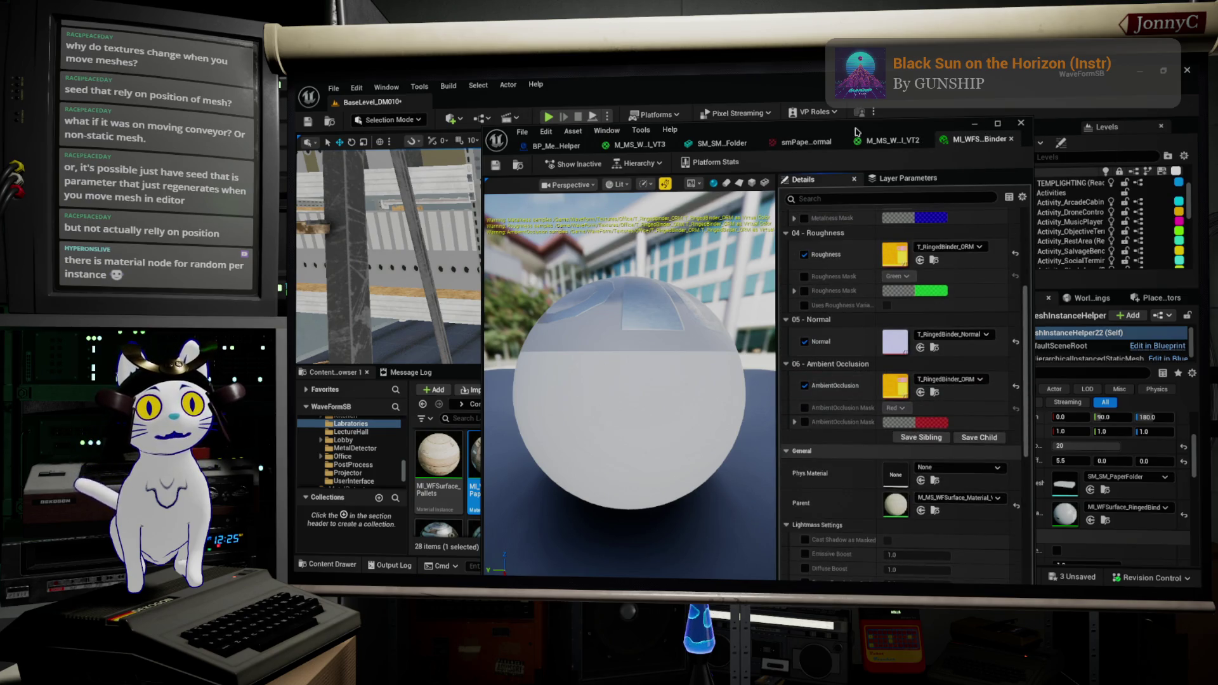
click(888, 140)
scroll(937, 263, down, 4)
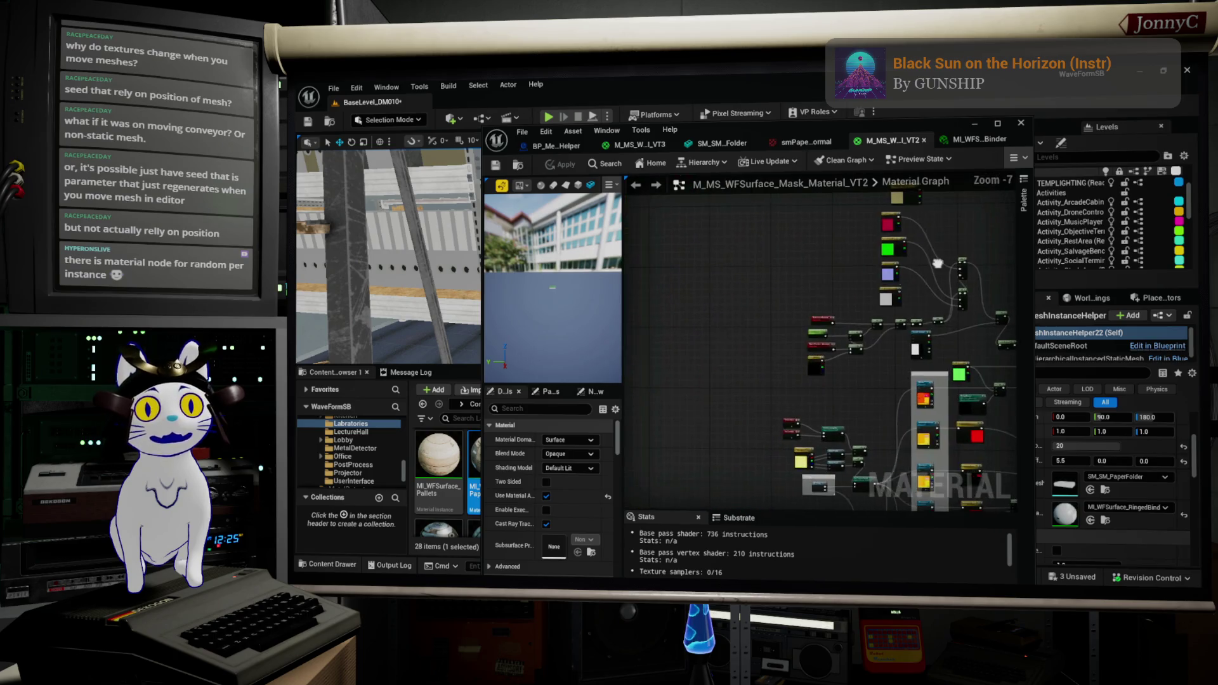
scroll(937, 262, up, 8)
click(829, 339)
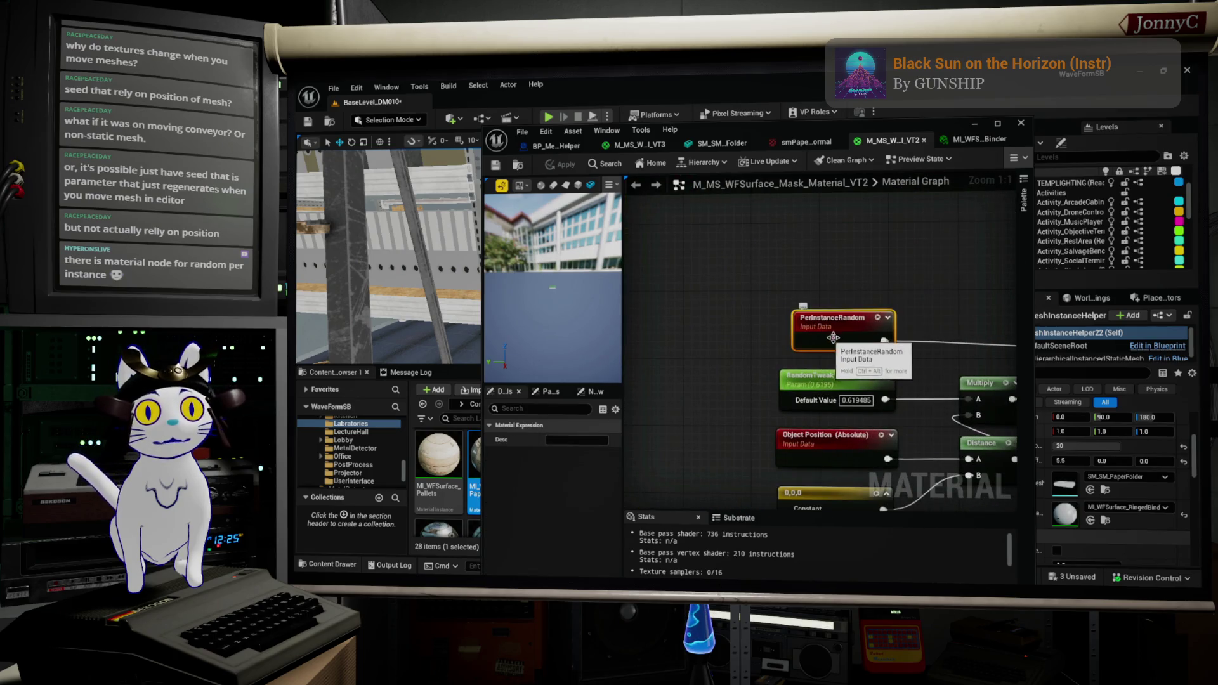
Add a PerInstanceCustomData node from the 'instance' search, expand it and place it above PerInstanceRandom
right_click(797, 250)
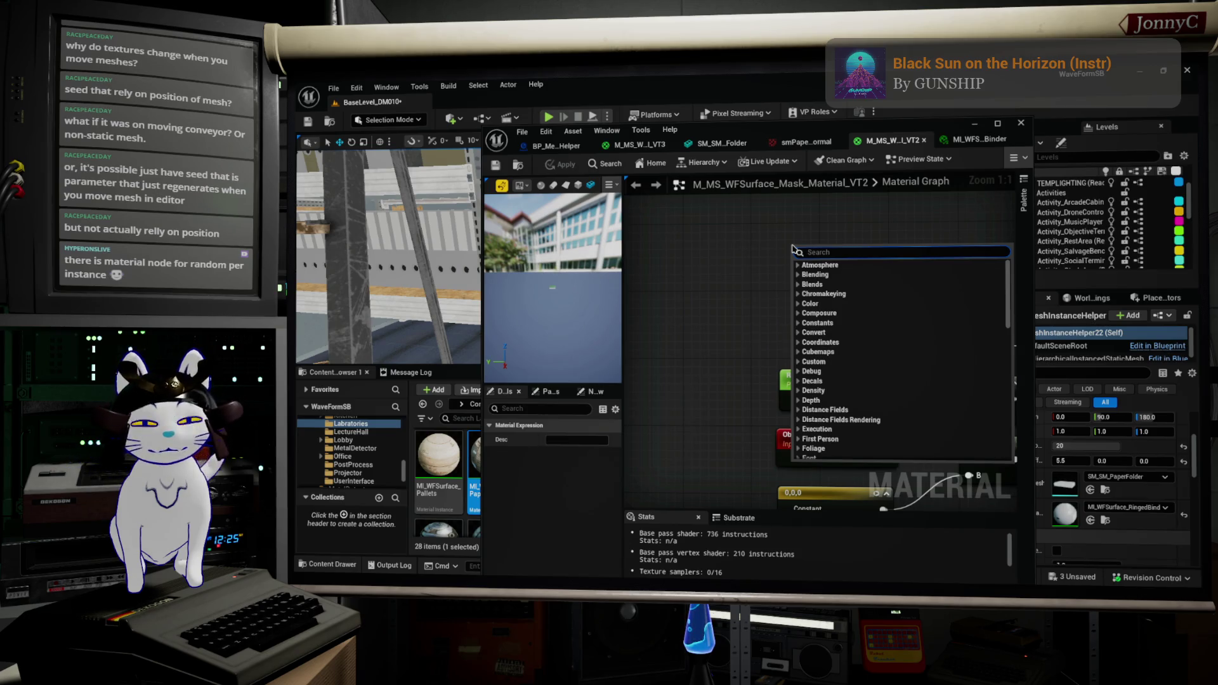
text(instance)
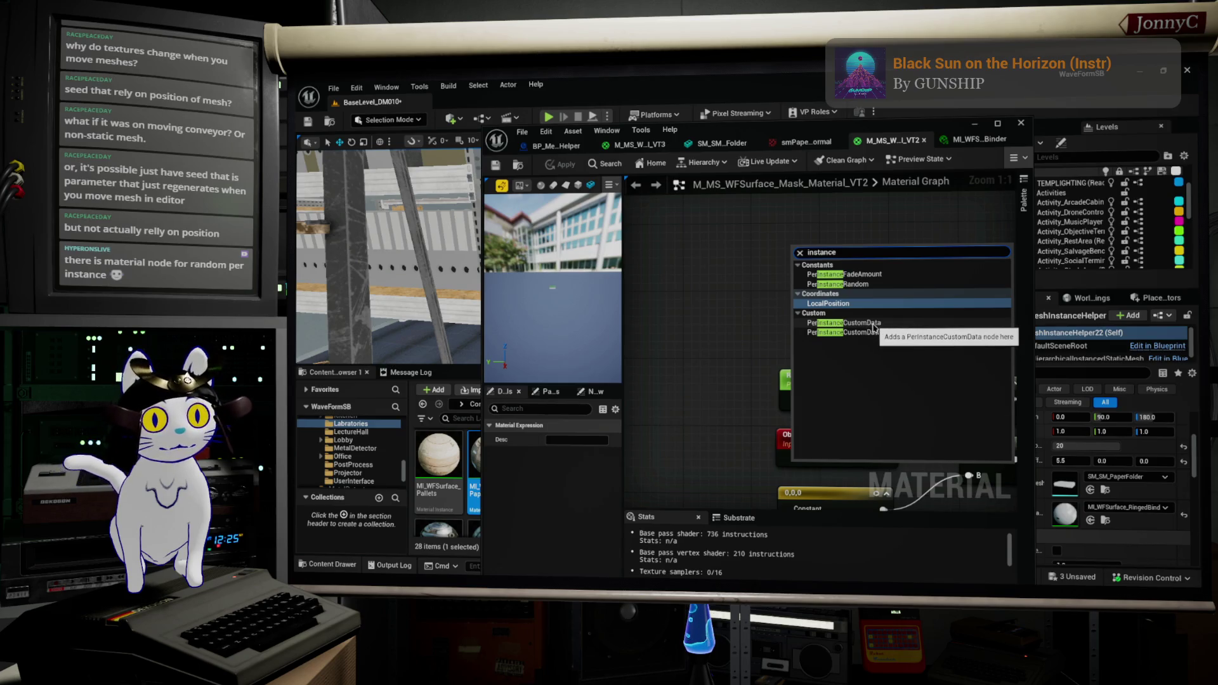
click(873, 324)
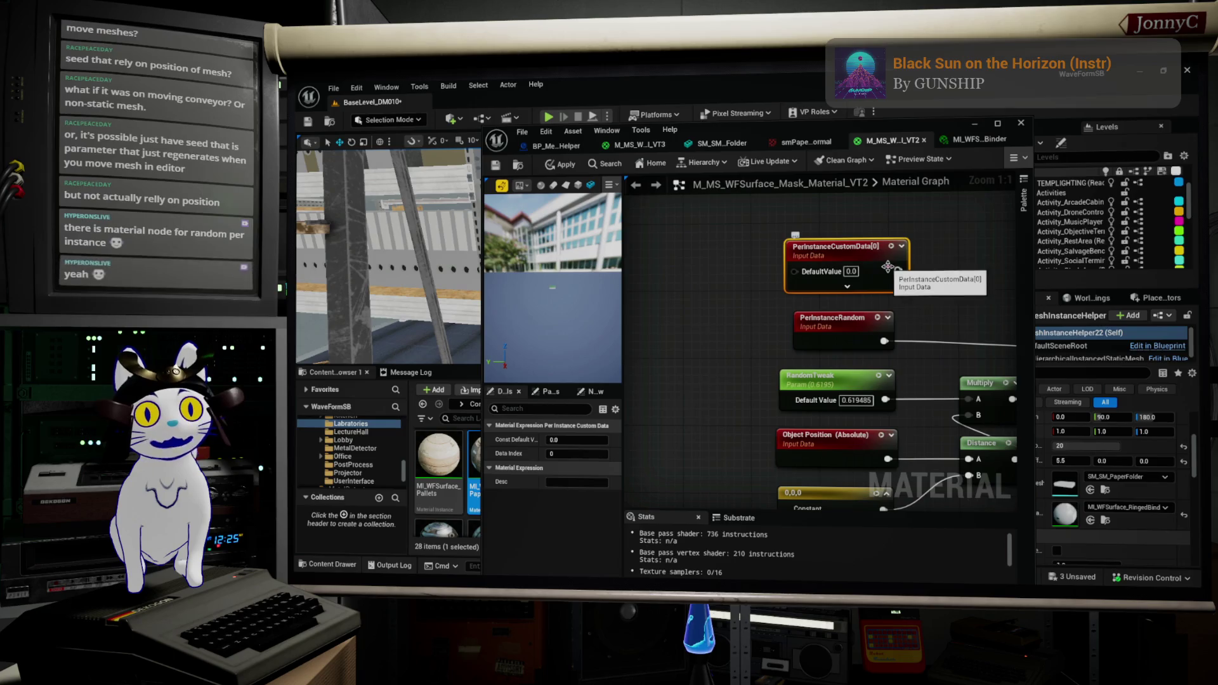
click(847, 286)
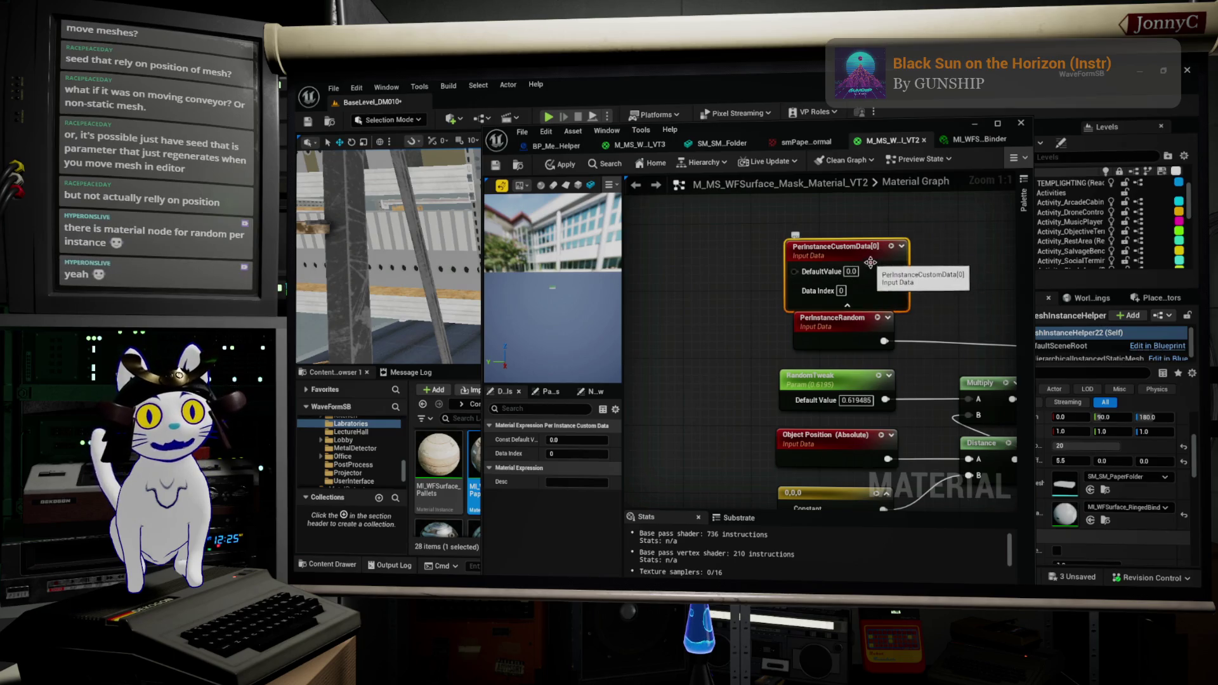
drag(871, 262, 870, 237)
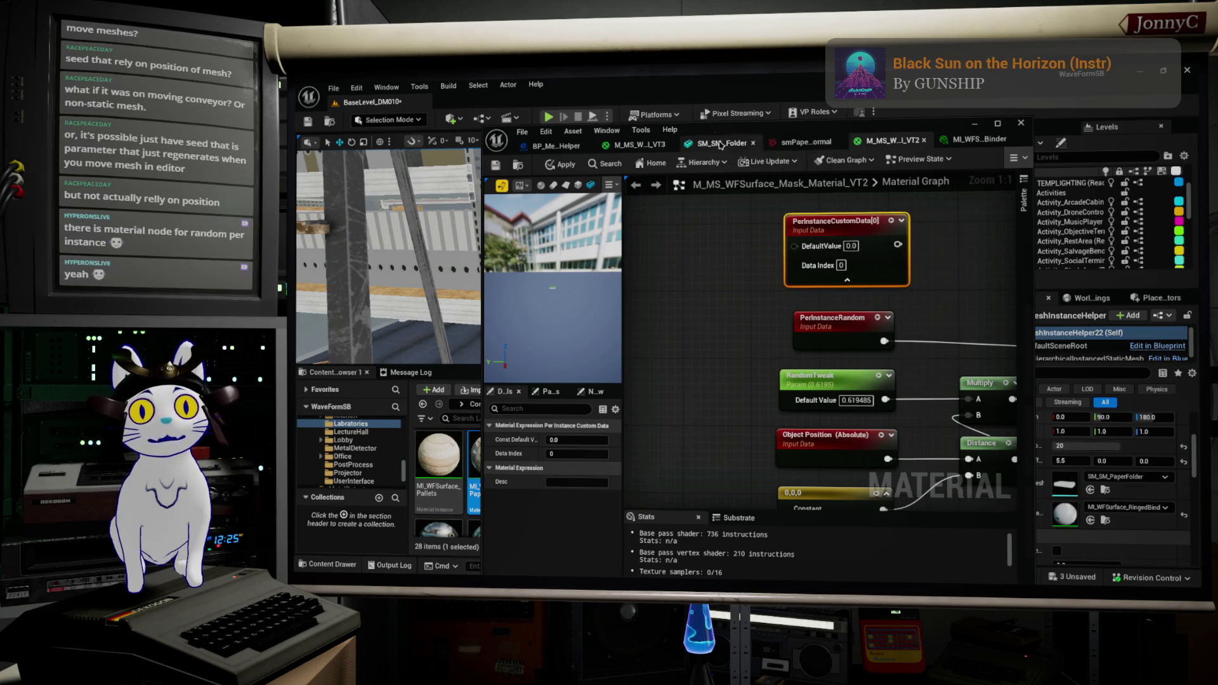
click(722, 145)
click(640, 144)
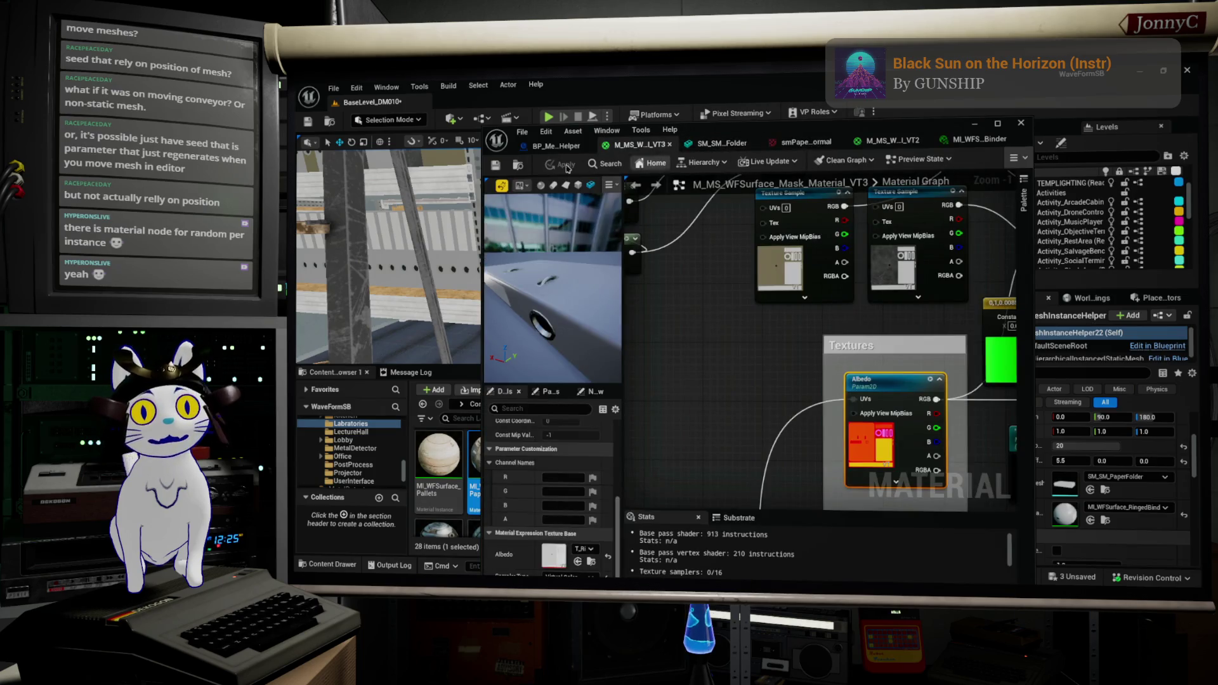
In the mesh instance helper's construction script, add a Set Custom Data Value node from the instanced mesh reference
click(561, 146)
scroll(590, 305, down, 3)
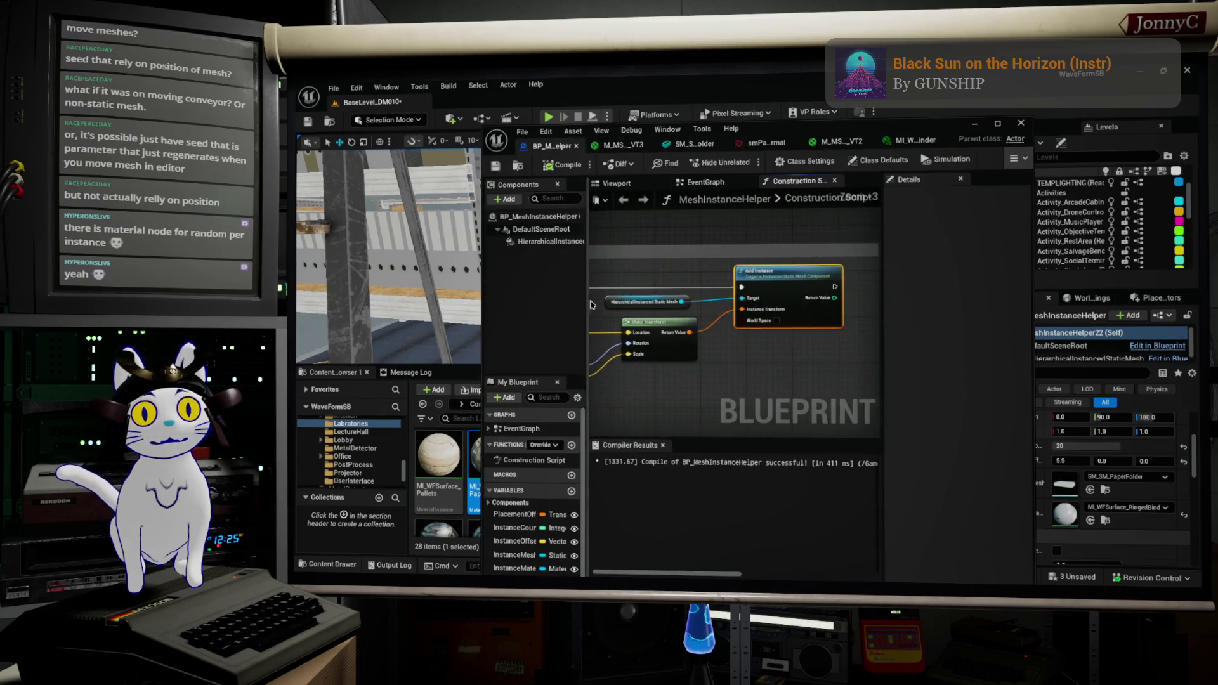
drag(682, 301, 753, 370)
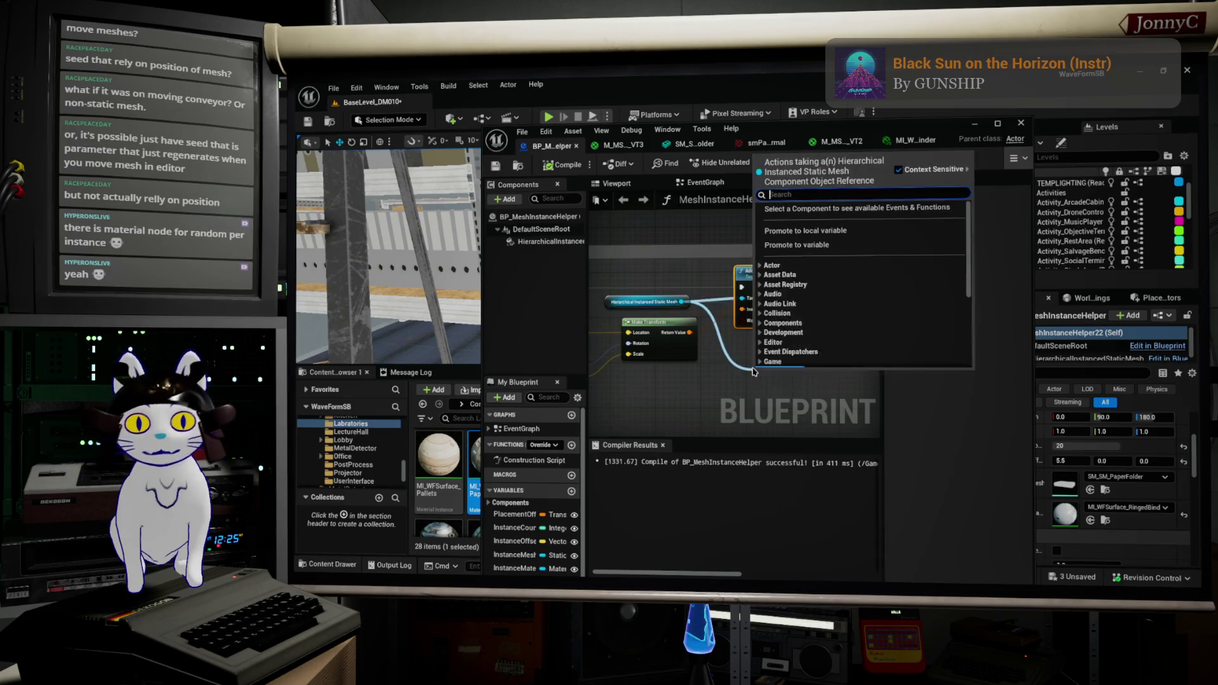
text(iinstan\)
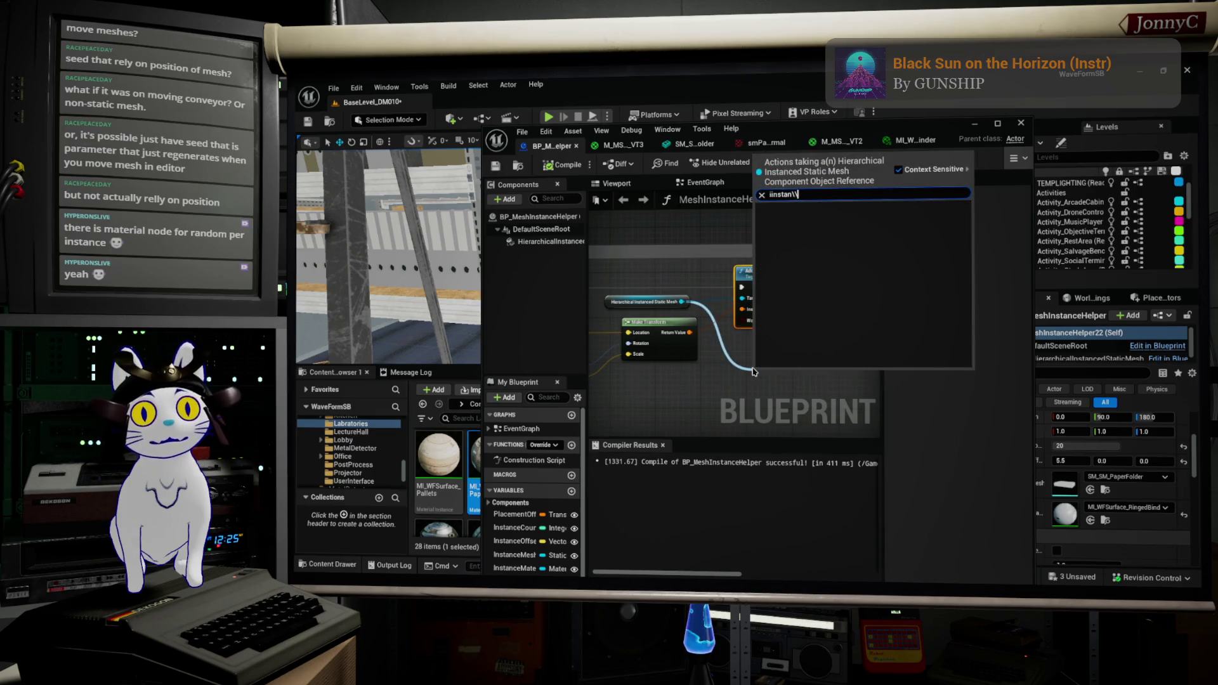
key(BackSpace)
key(BackSpace)
key(BackSpace)
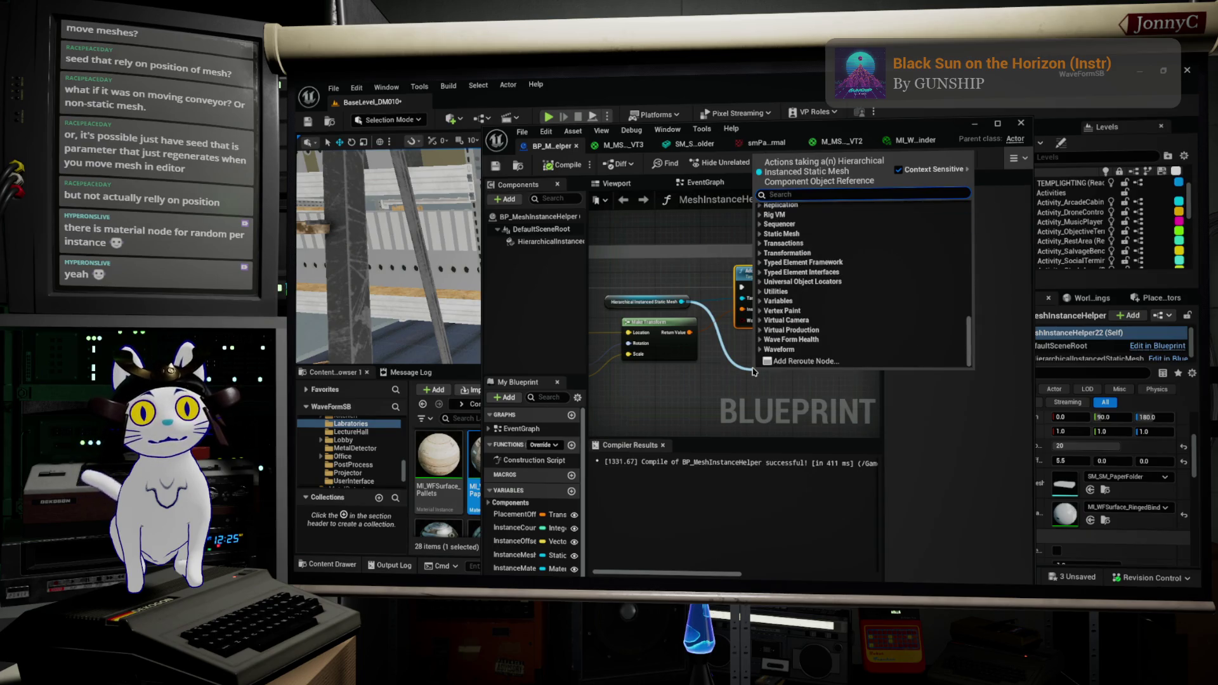
text(instance data)
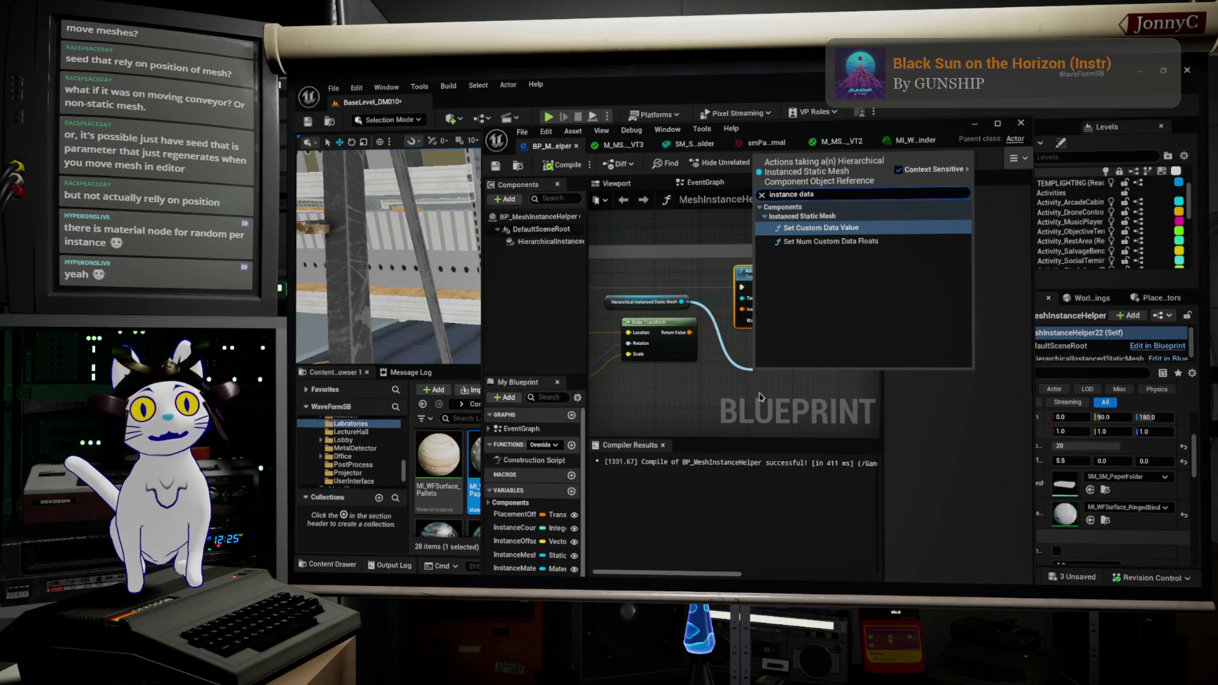
click(816, 229)
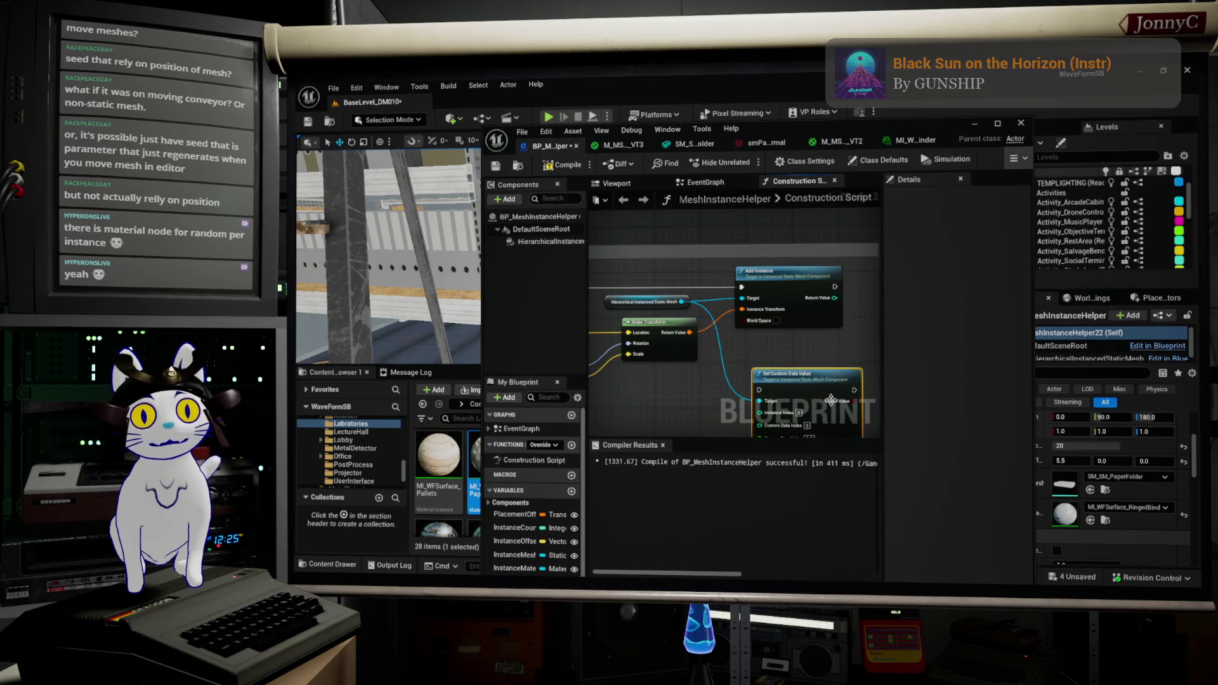
Delete that Set Custom Data Value node, recompile the construction script and return to the level
scroll(799, 356, up, 2)
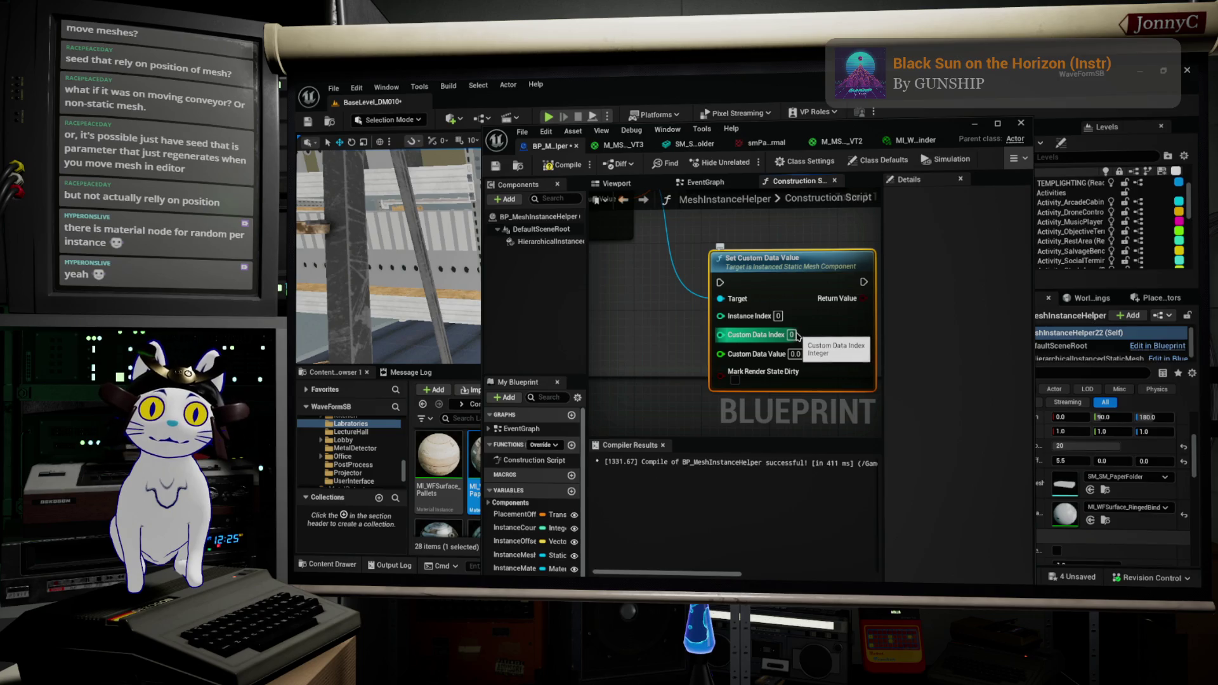
scroll(797, 336, down, 3)
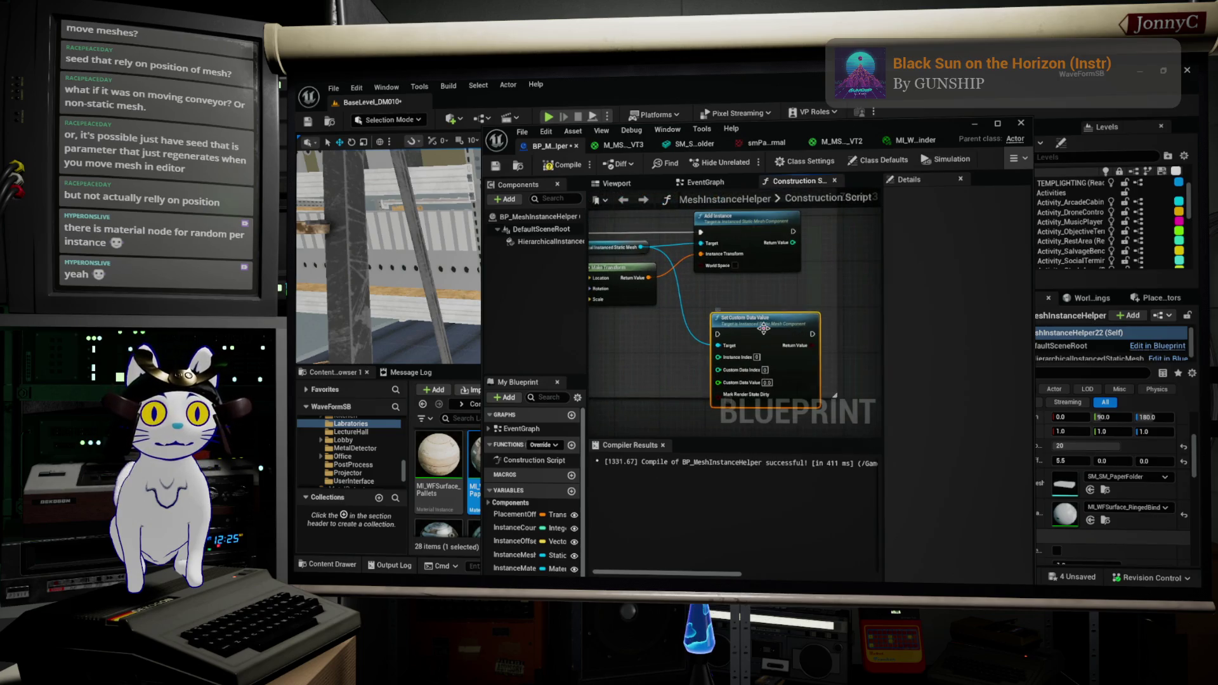
key(Delete)
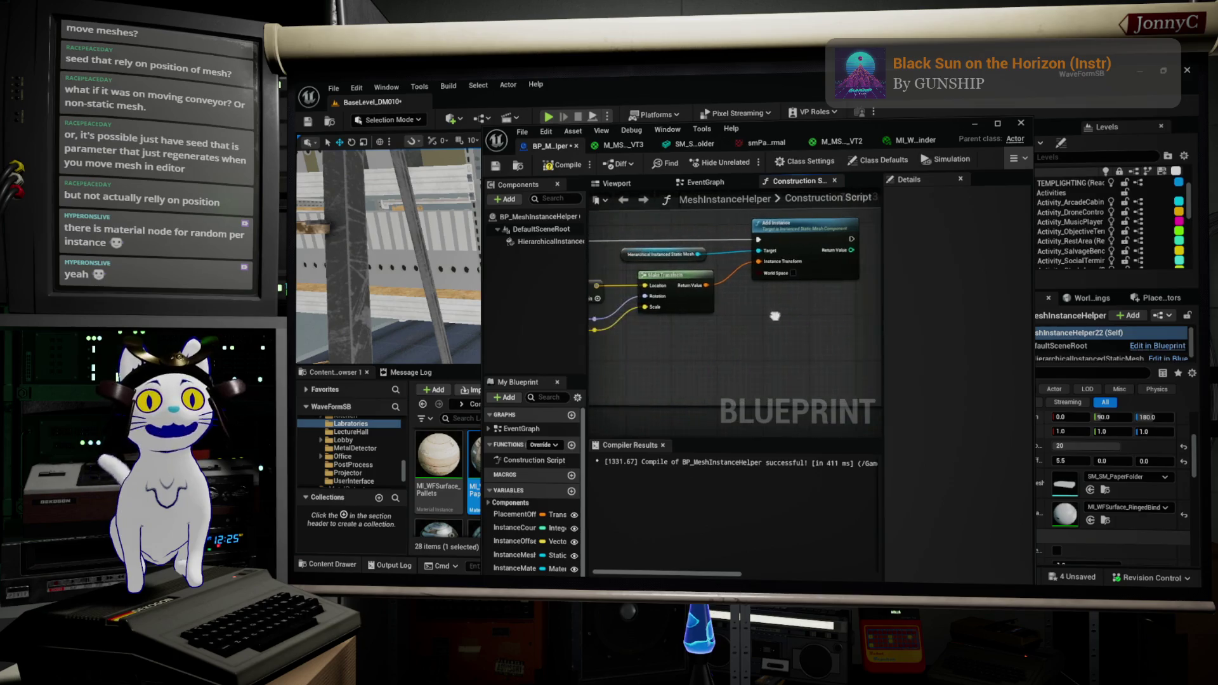
scroll(706, 286, up, 2)
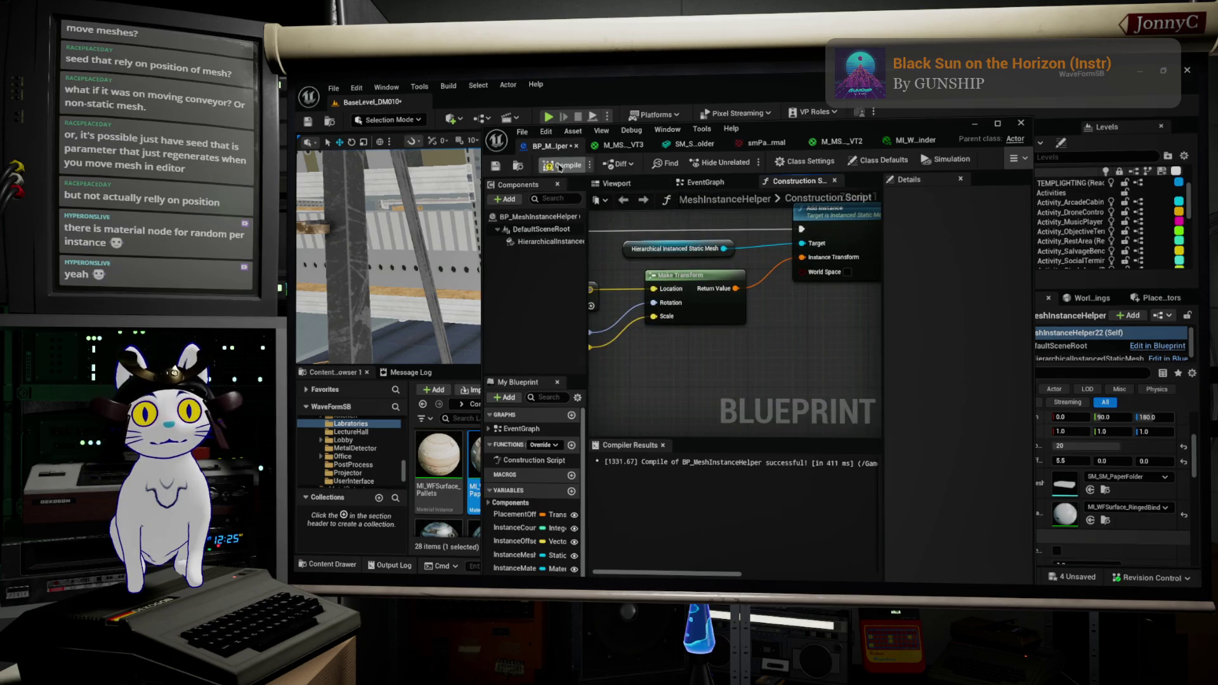
click(500, 168)
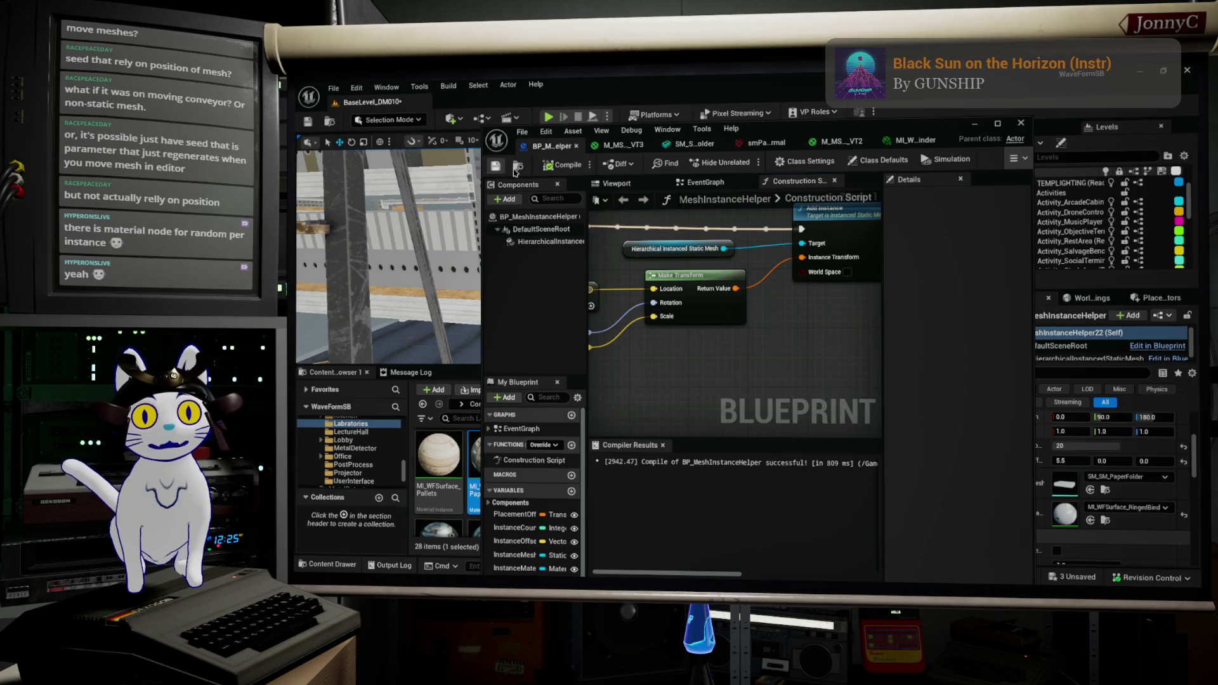
click(976, 130)
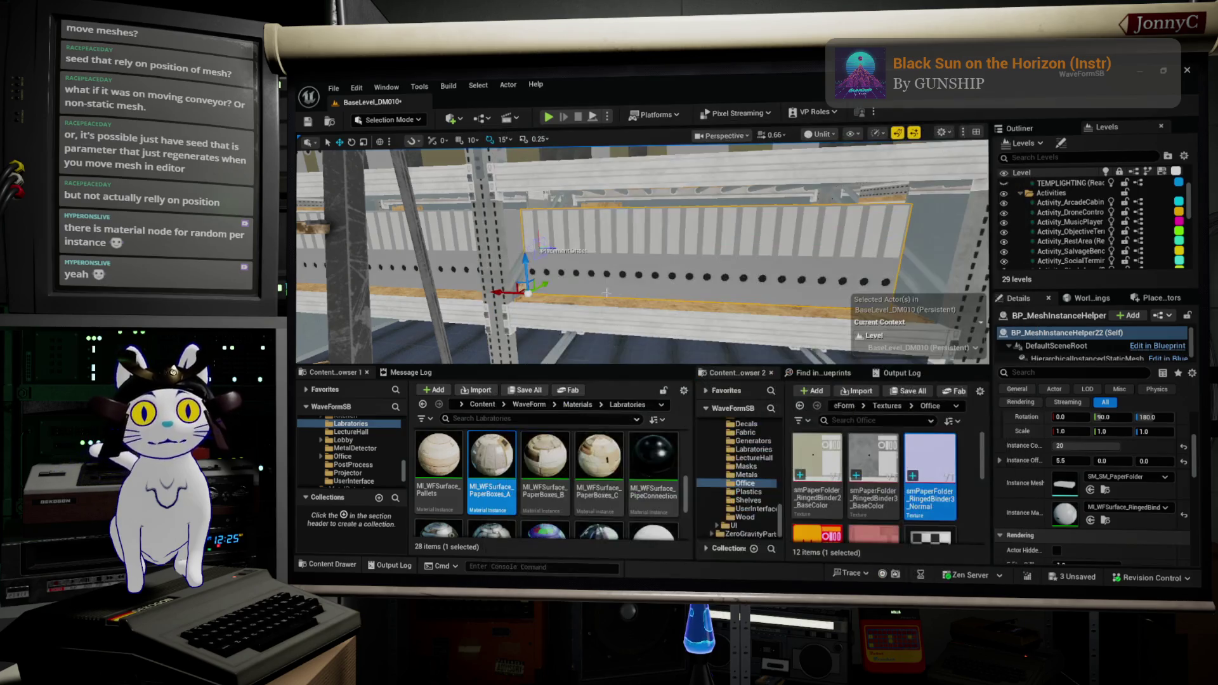
Duplicate the binder row along the shelf and give the copy the multicoloured M_MS_WFSurface_Mask material
scroll(613, 315, down, 5)
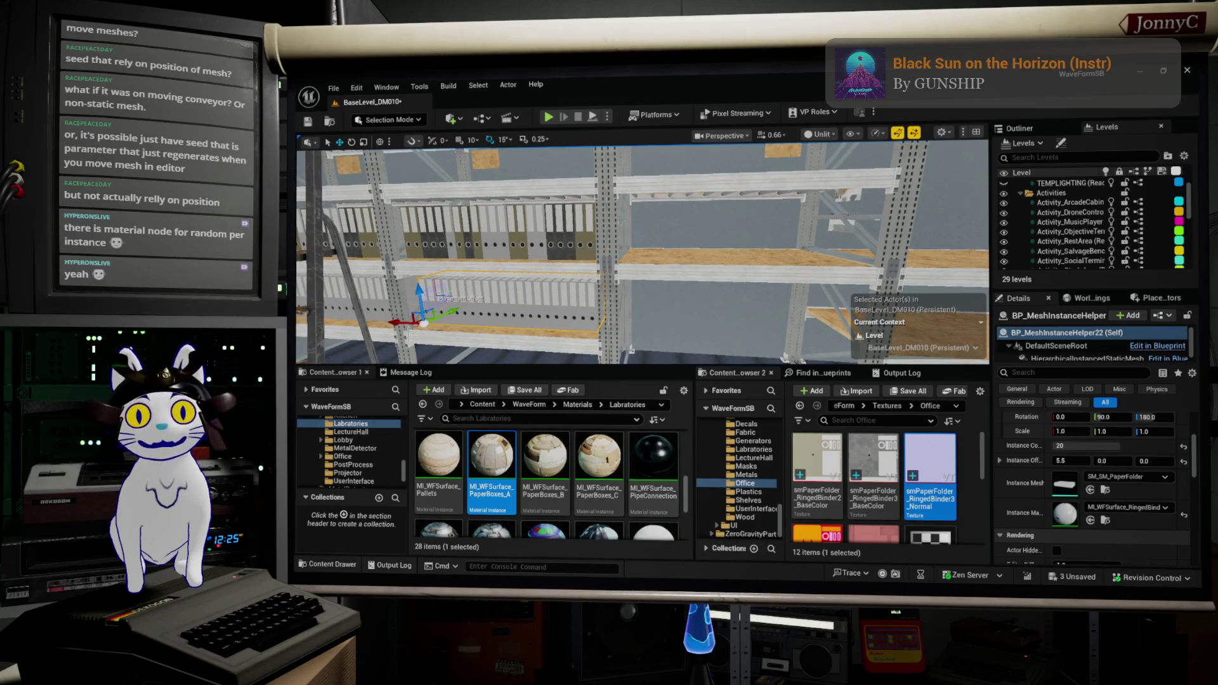
mouse_move(399, 324)
mouse_down()
mouse_move(613, 329)
mouse_move(600, 332)
mouse_move(622, 298)
mouse_move(623, 252)
mouse_up()
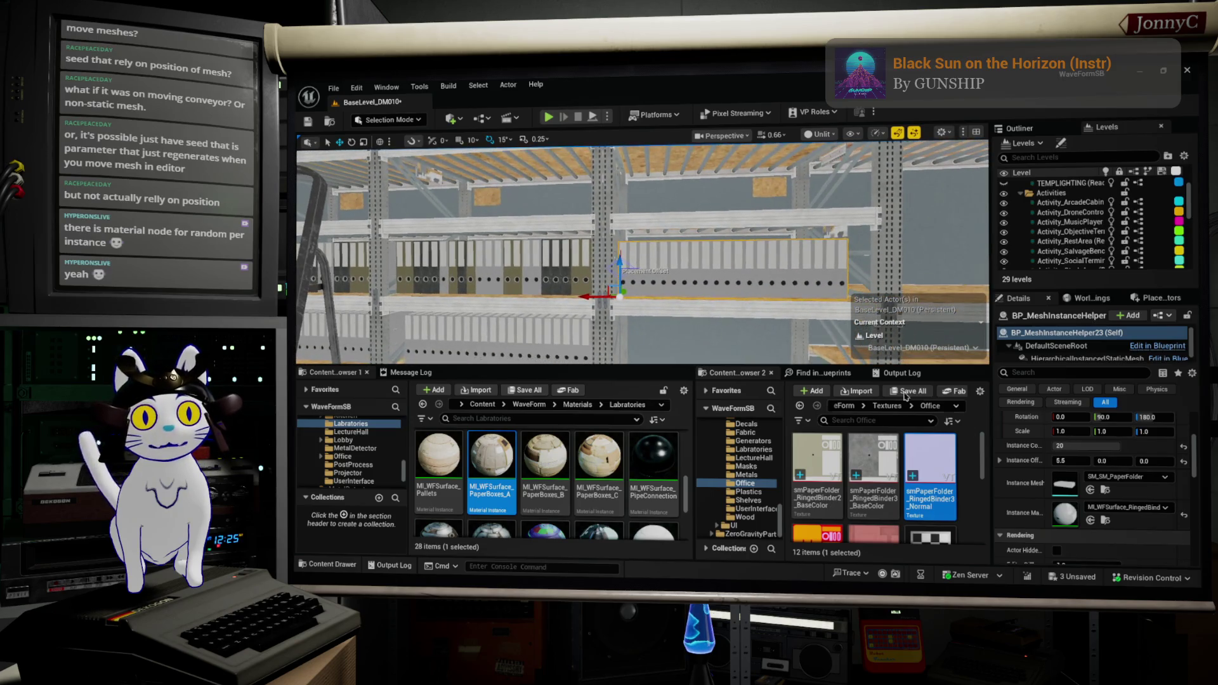
drag(641, 254, 298, 300)
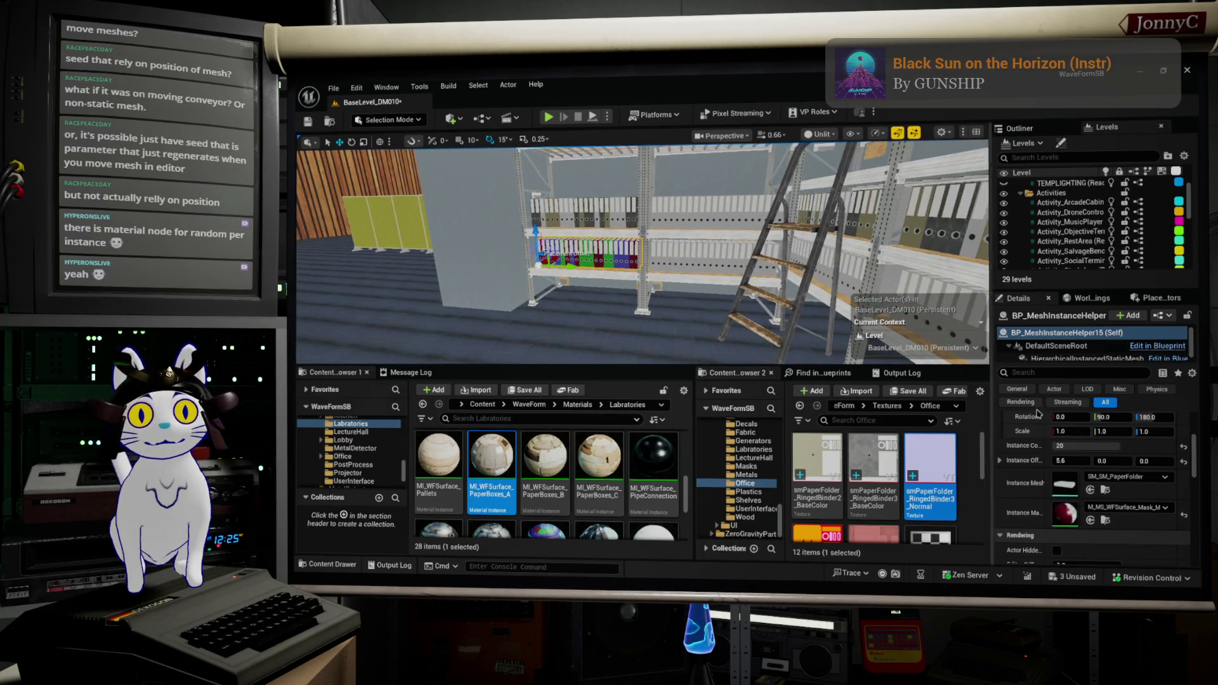
click(721, 315)
key(ctrl+b)
drag(722, 316, 848, 272)
click(847, 273)
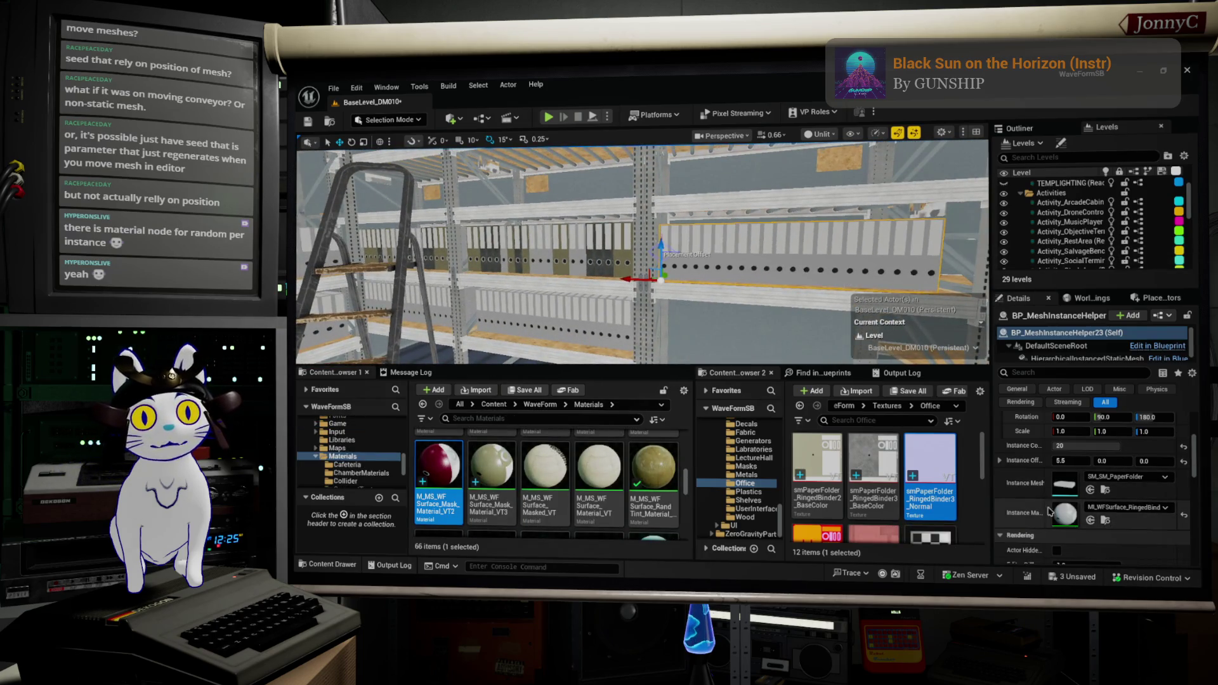
click(1090, 521)
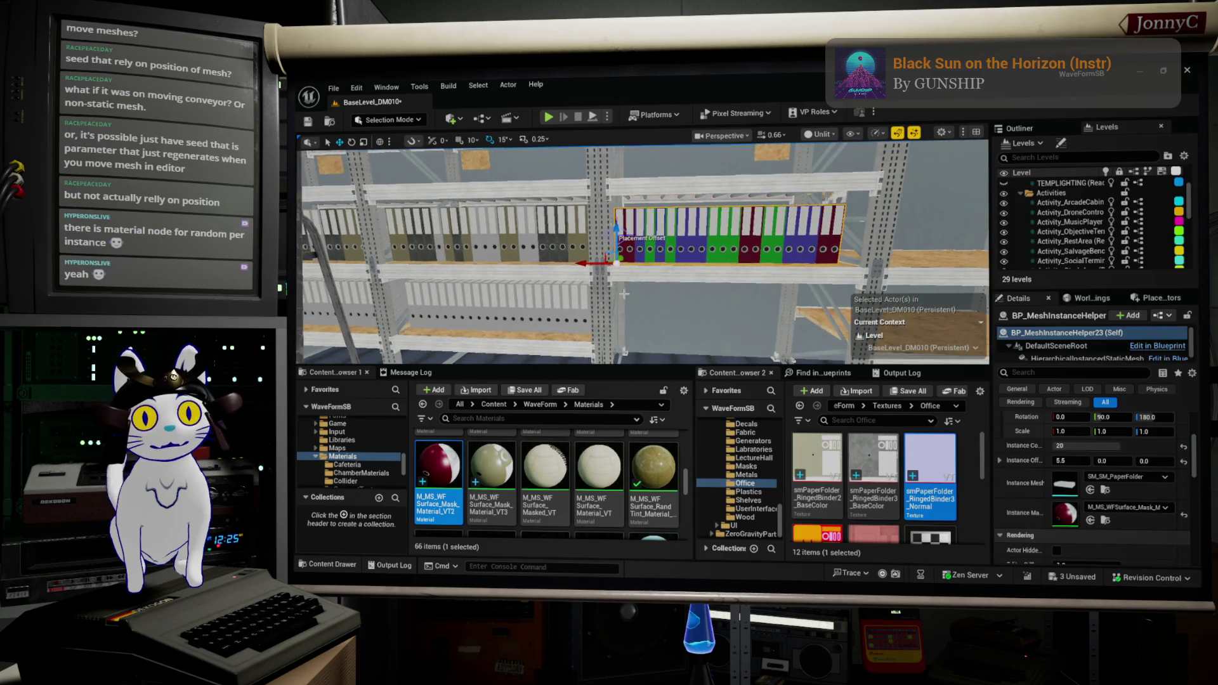
Frame the shelving across the aisle and inspect box groups SM_Boxes_group_01 and SM_Boxes_group_17
mouse_move(614, 274)
mouse_down()
mouse_move(481, 337)
mouse_move(447, 317)
mouse_move(511, 294)
mouse_move(895, 240)
mouse_up()
click(587, 273)
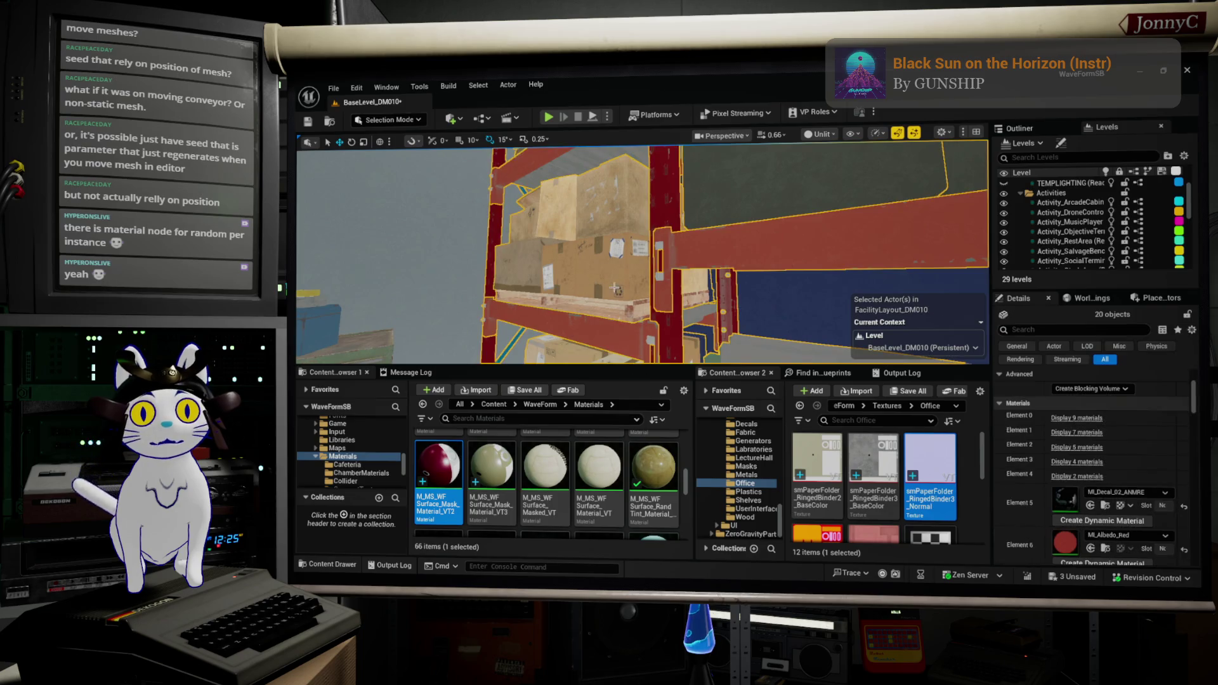
key(f)
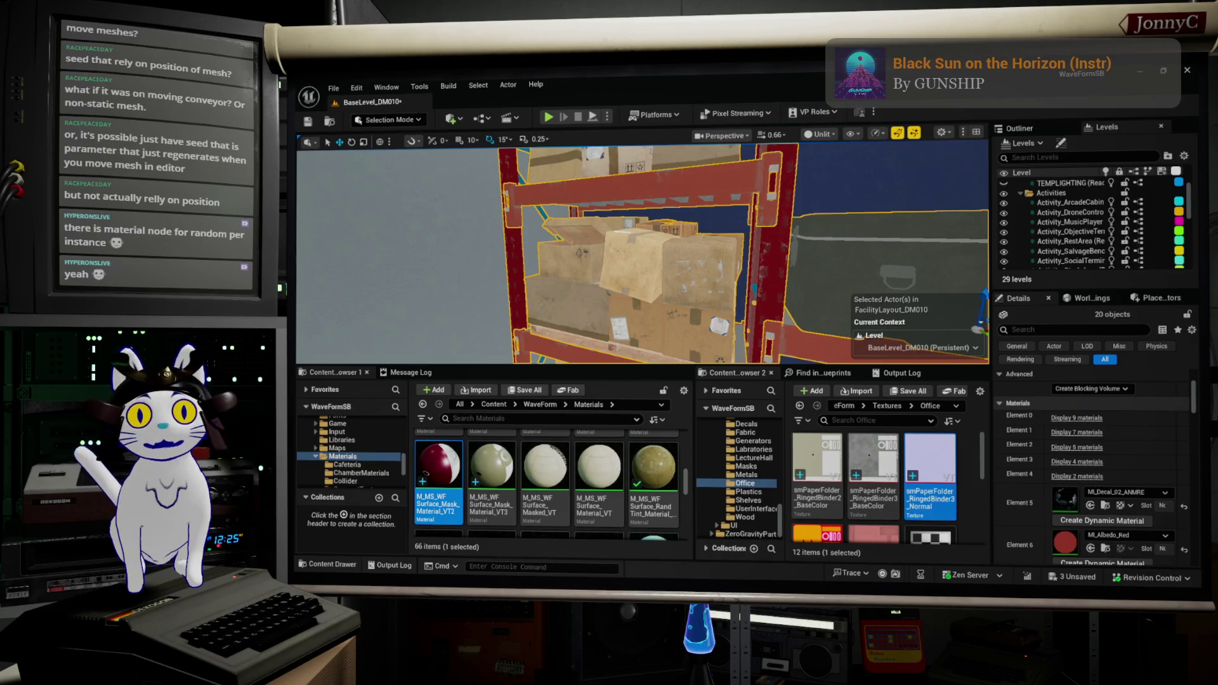
click(631, 296)
mouse_move(687, 299)
mouse_down()
mouse_move(687, 330)
mouse_move(715, 265)
mouse_up()
click(688, 331)
click(717, 267)
drag(588, 290, 588, 290)
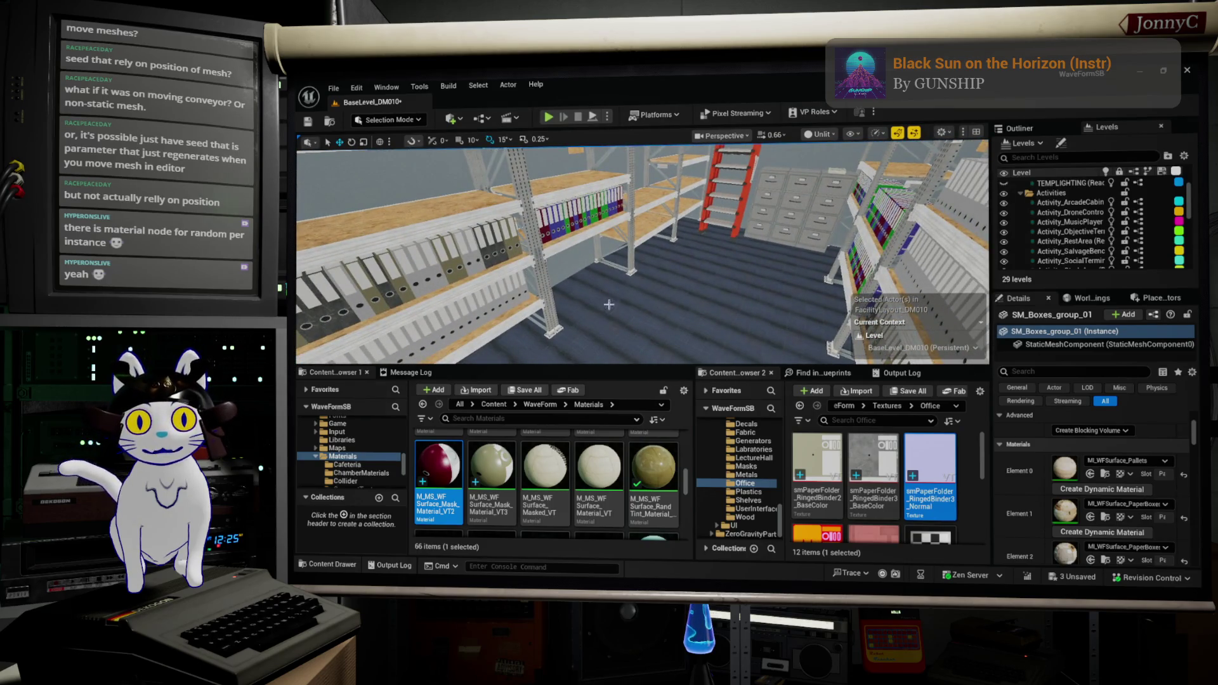
After the CubeGridToolOutput194 context menu crashes the editor, close the crash report unsent and dismiss the editor
right_click(609, 304)
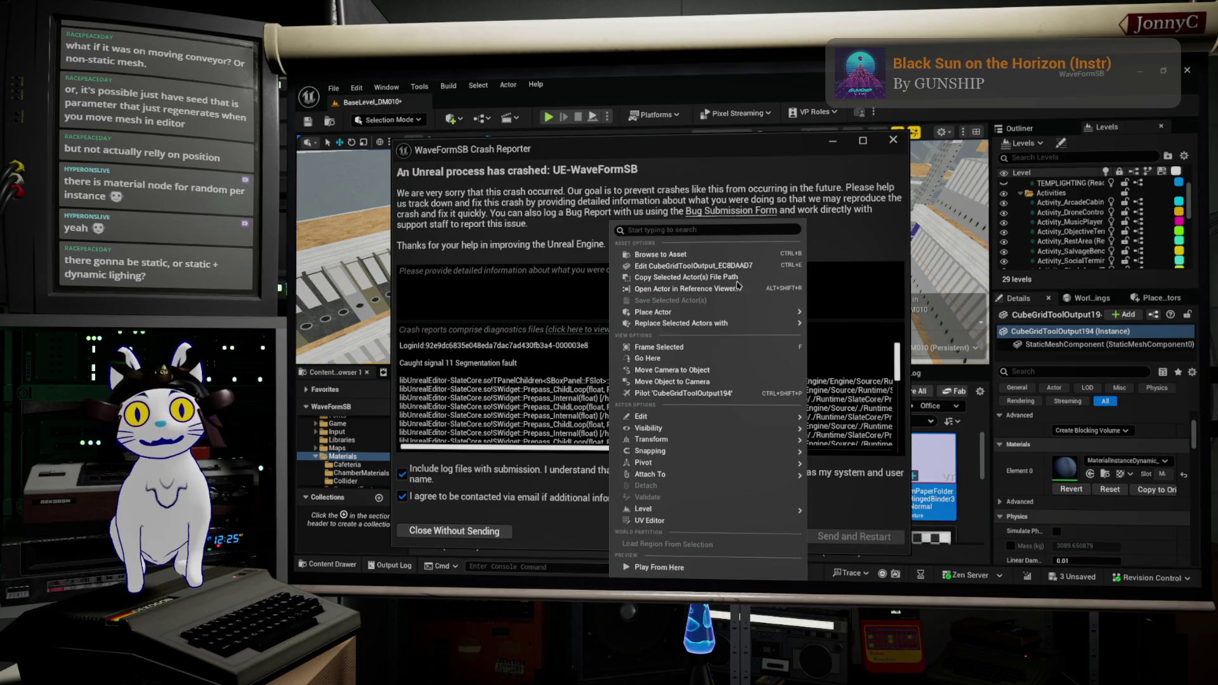
click(454, 530)
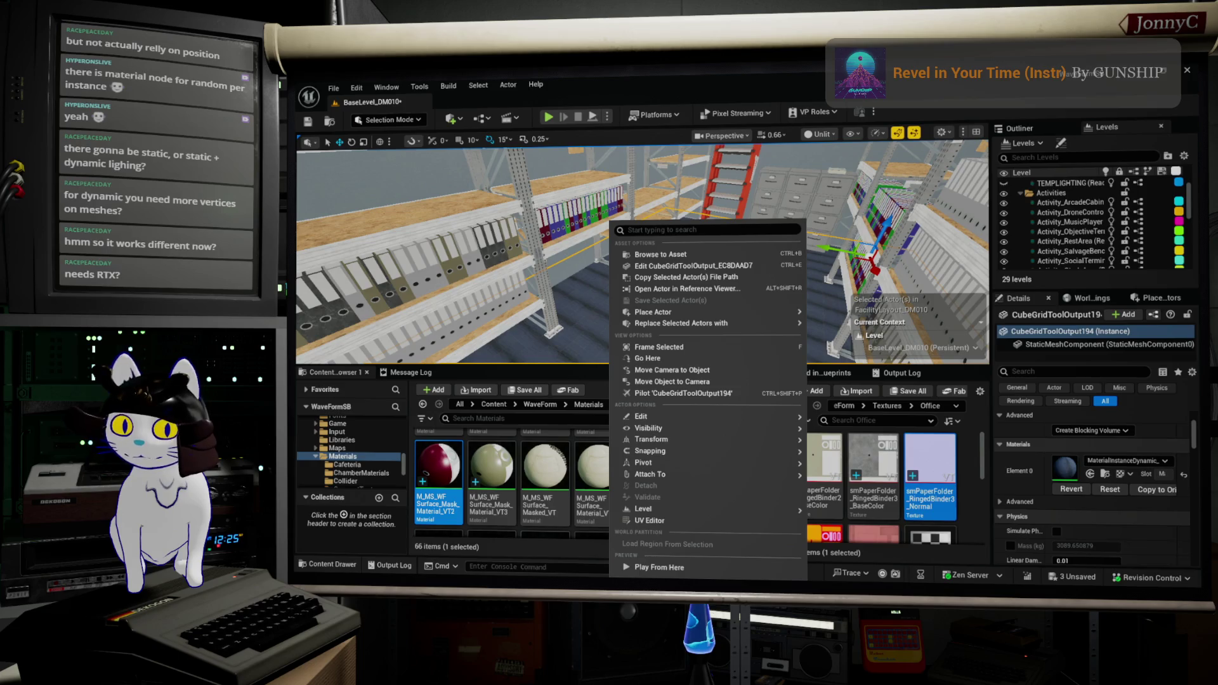
key(alt+Tab)
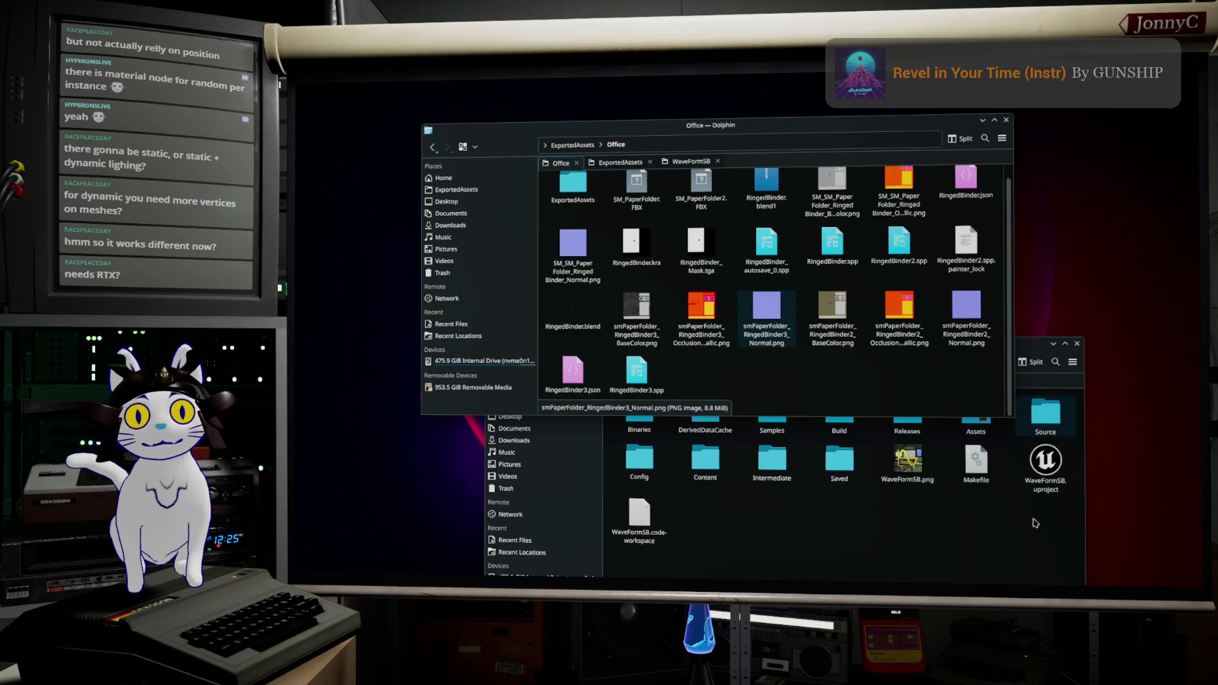
Bring the WaveFormSB project folder forward and open WaveFormSB.uproject
click(1045, 416)
double_click(1047, 484)
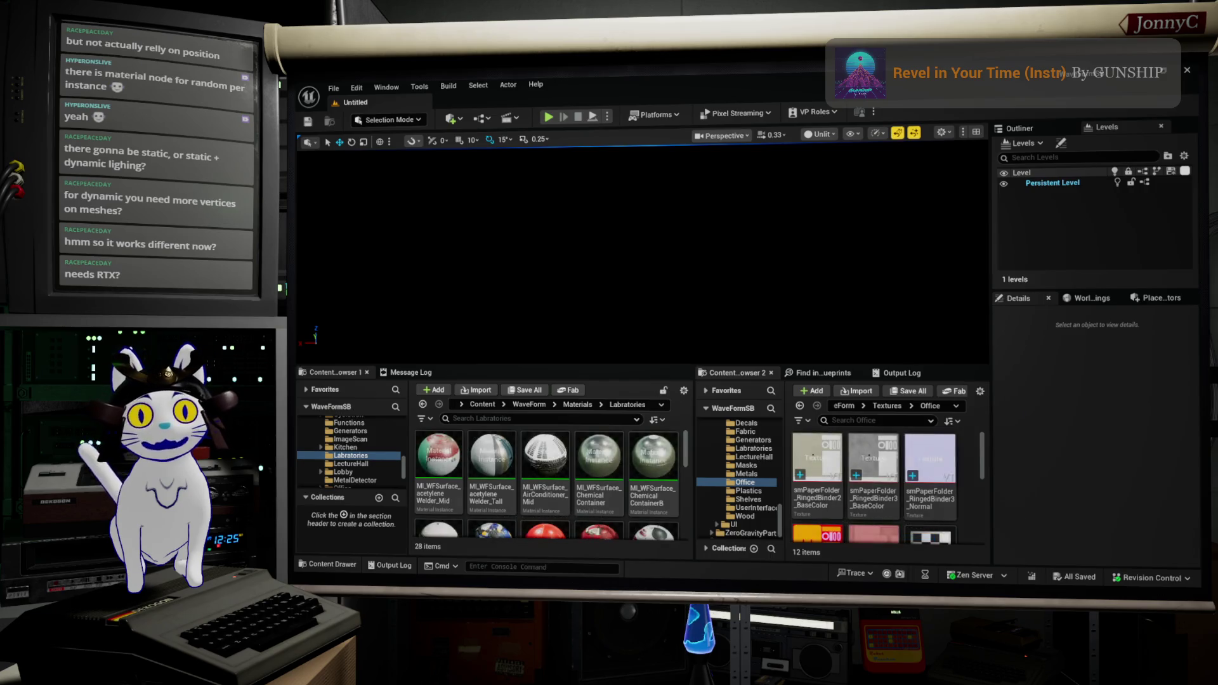
Load BaseLevel_DM010 from the File menu's recent levels
mouse_move(491, 454)
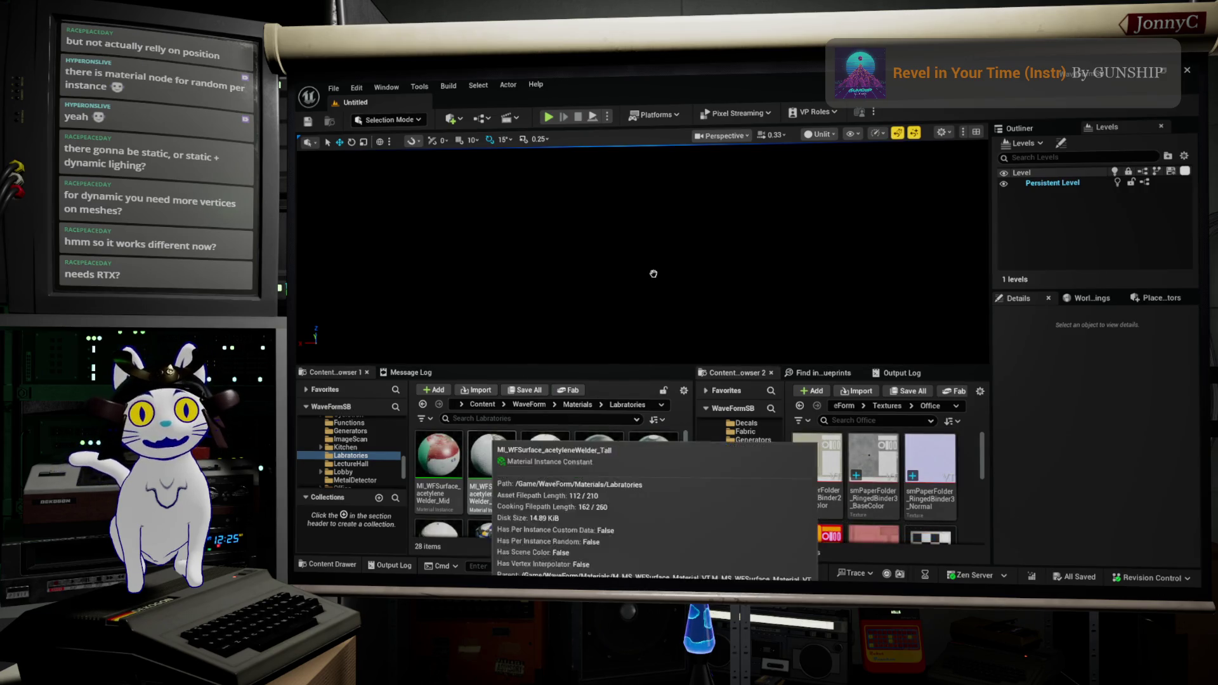
click(333, 88)
mouse_move(453, 153)
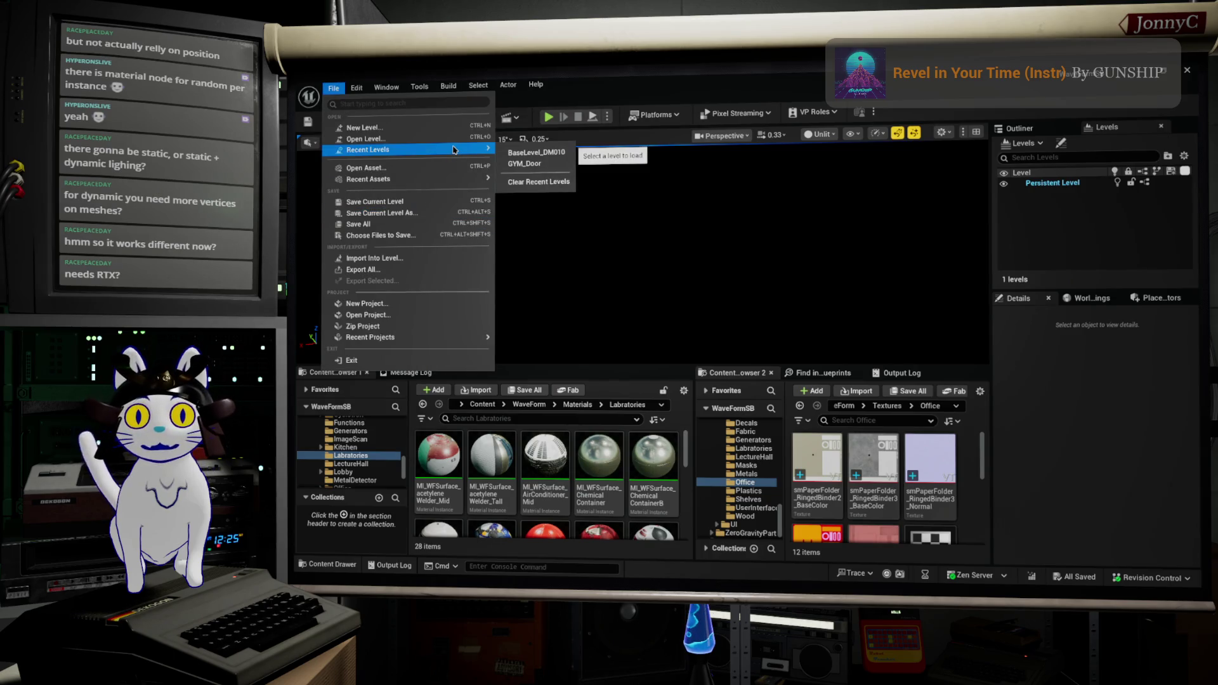
click(543, 153)
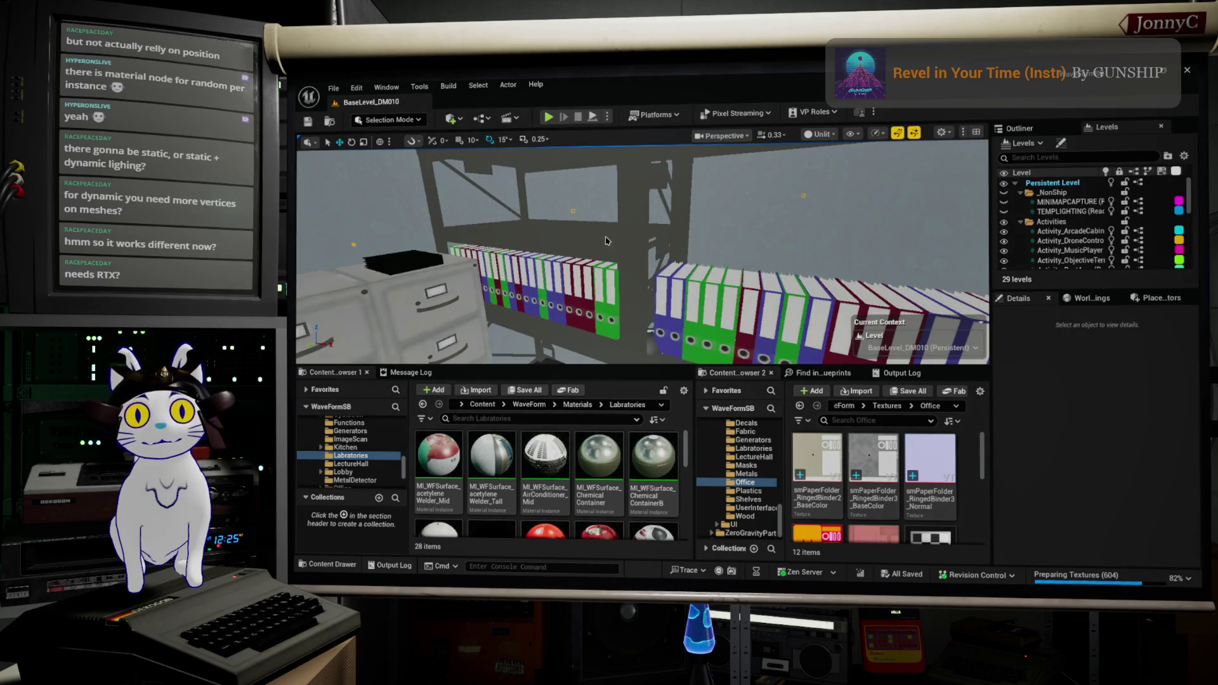
Open the SM_StorageShelves_group02 context menu and show its Replace Selected Actors with submenu
right_click(663, 211)
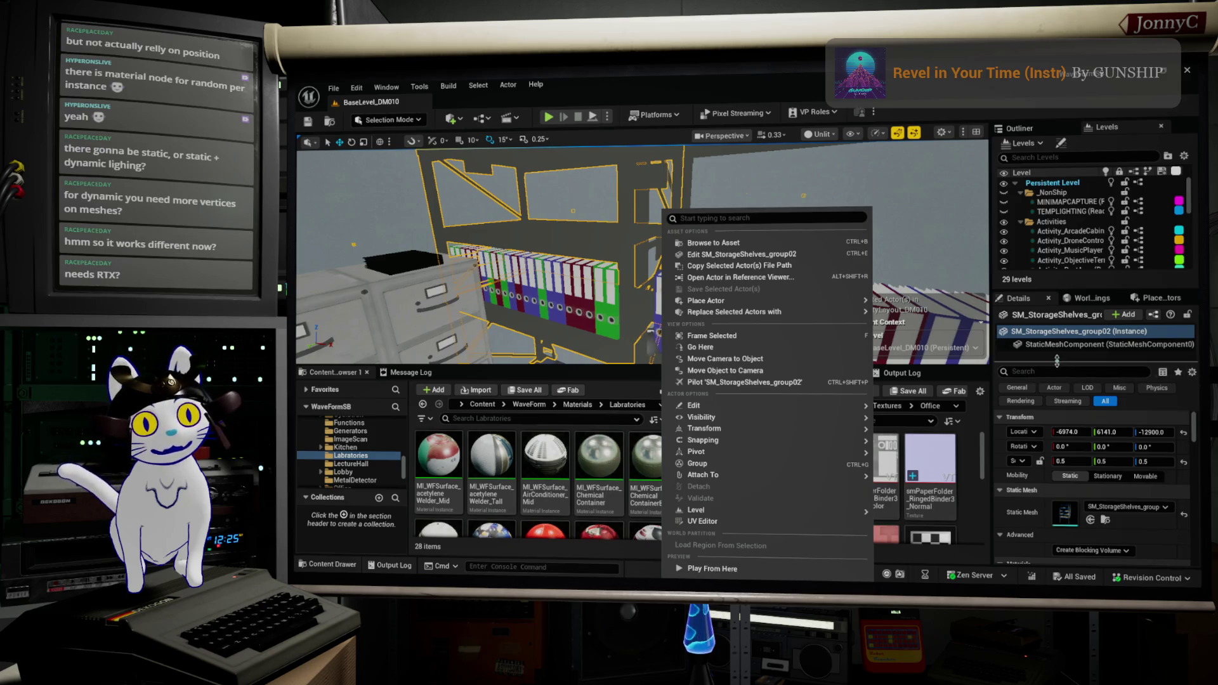
mouse_move(818, 312)
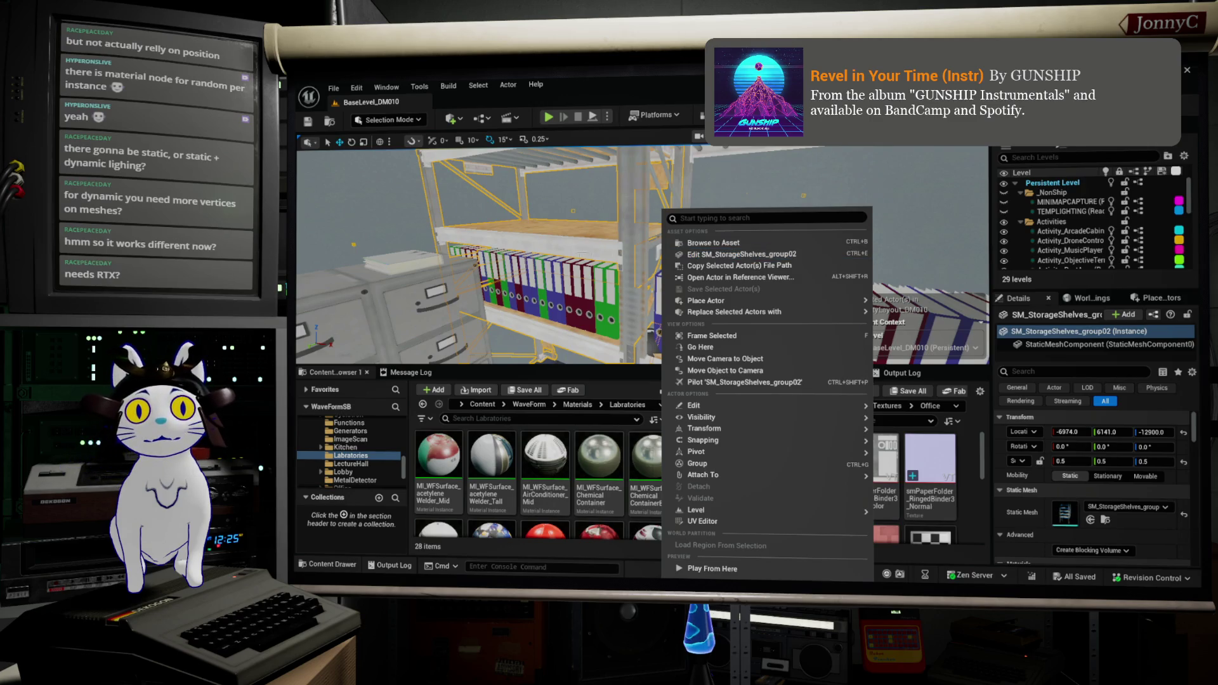
Browse to the shelves' asset, show World Settings, frame the shelf and make FacilityLayout_DM010 current
click(829, 241)
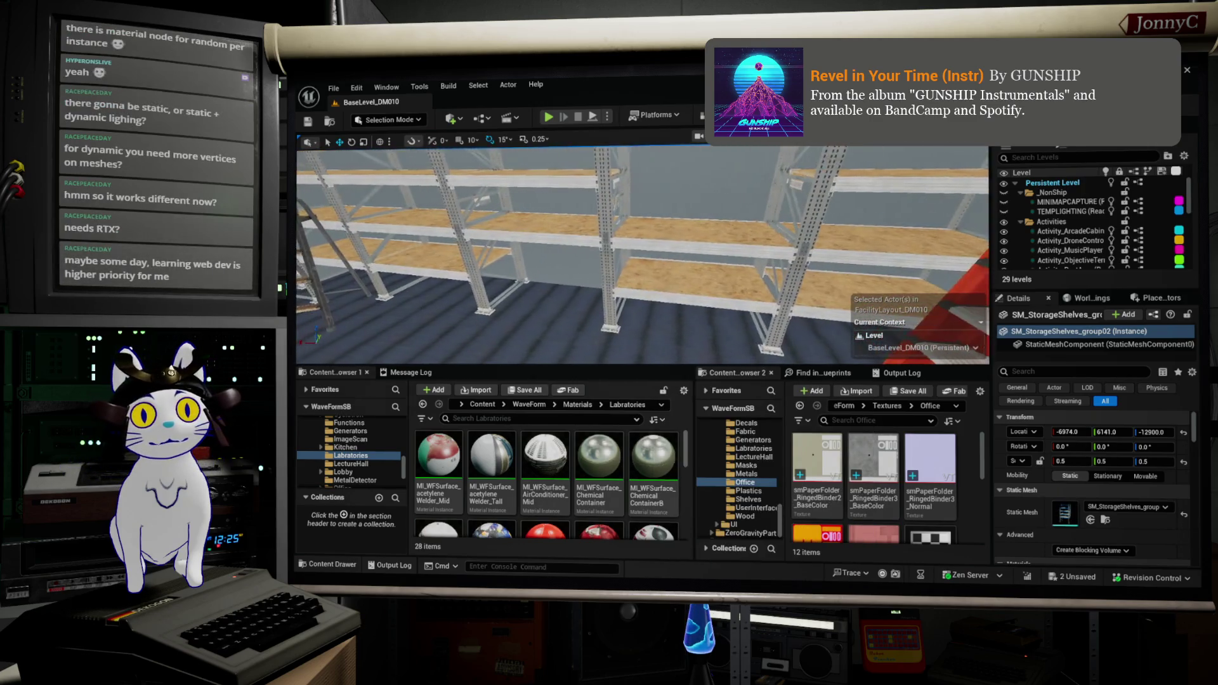
click(1093, 298)
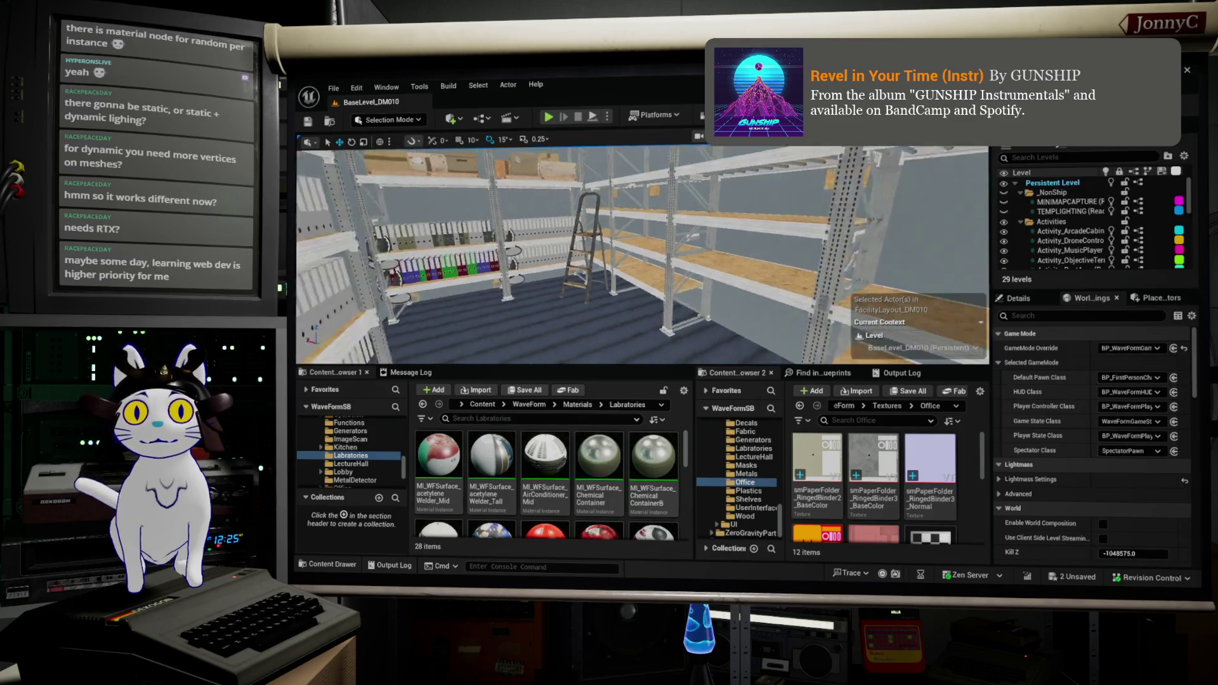
key(f)
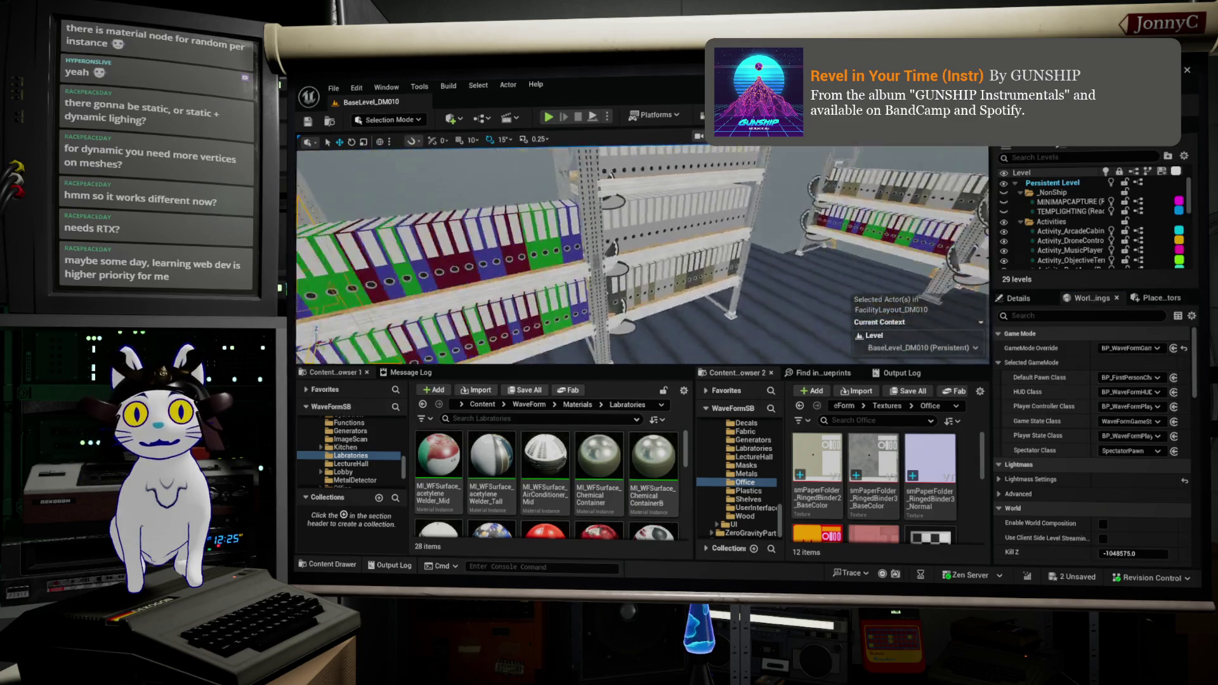
click(571, 273)
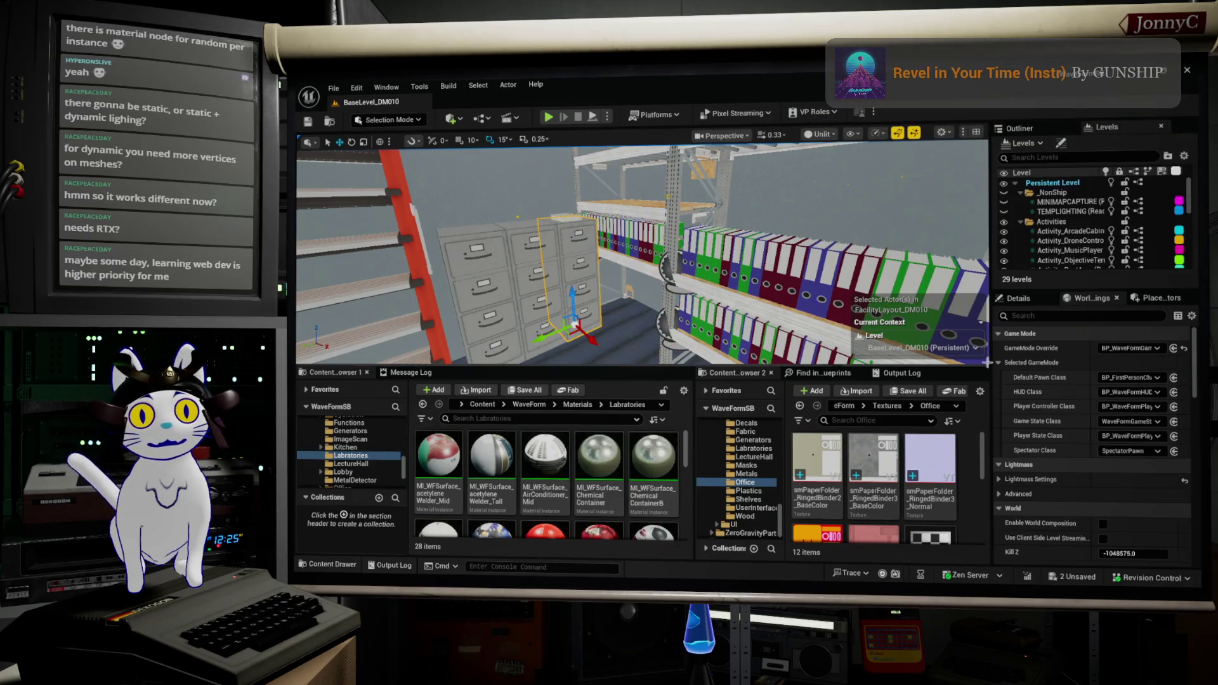
double_click(1072, 228)
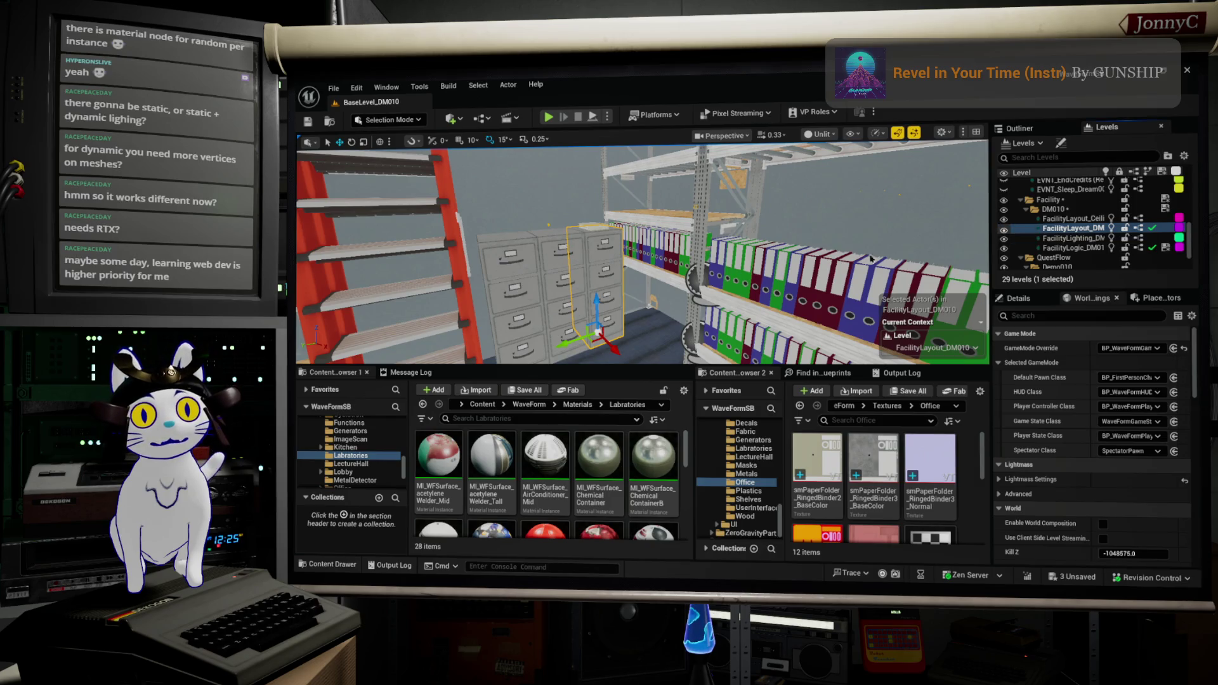
click(1004, 228)
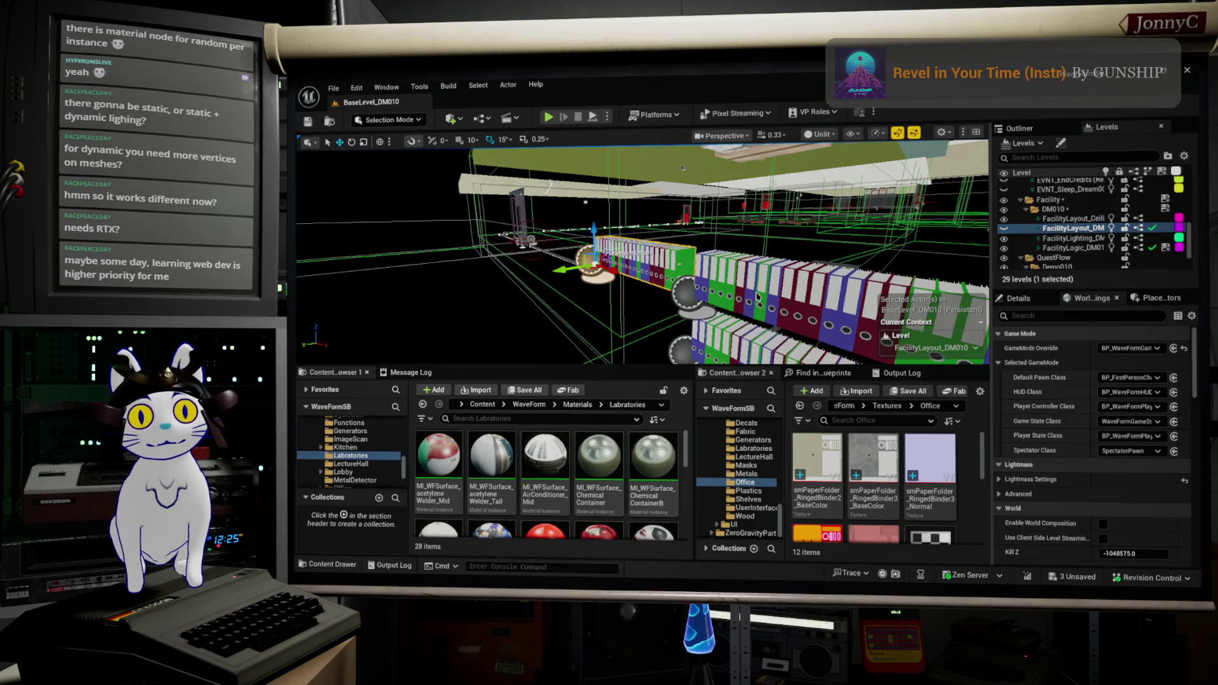
drag(757, 297, 812, 328)
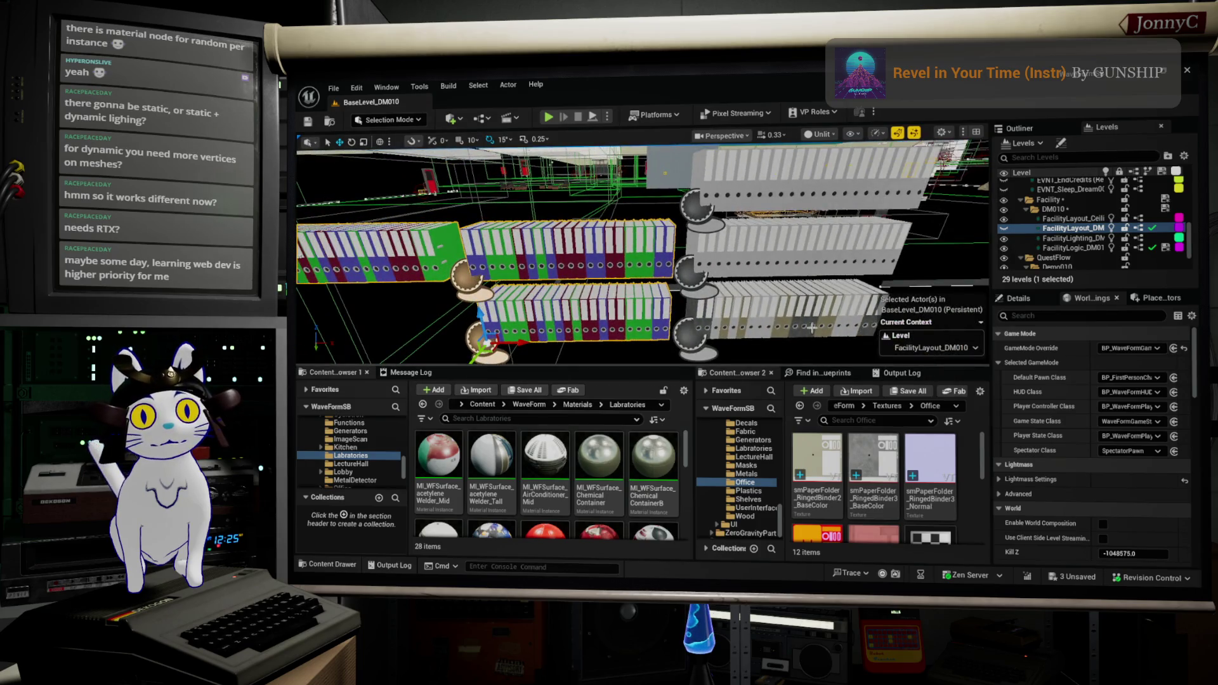
drag(692, 190, 786, 214)
click(787, 214)
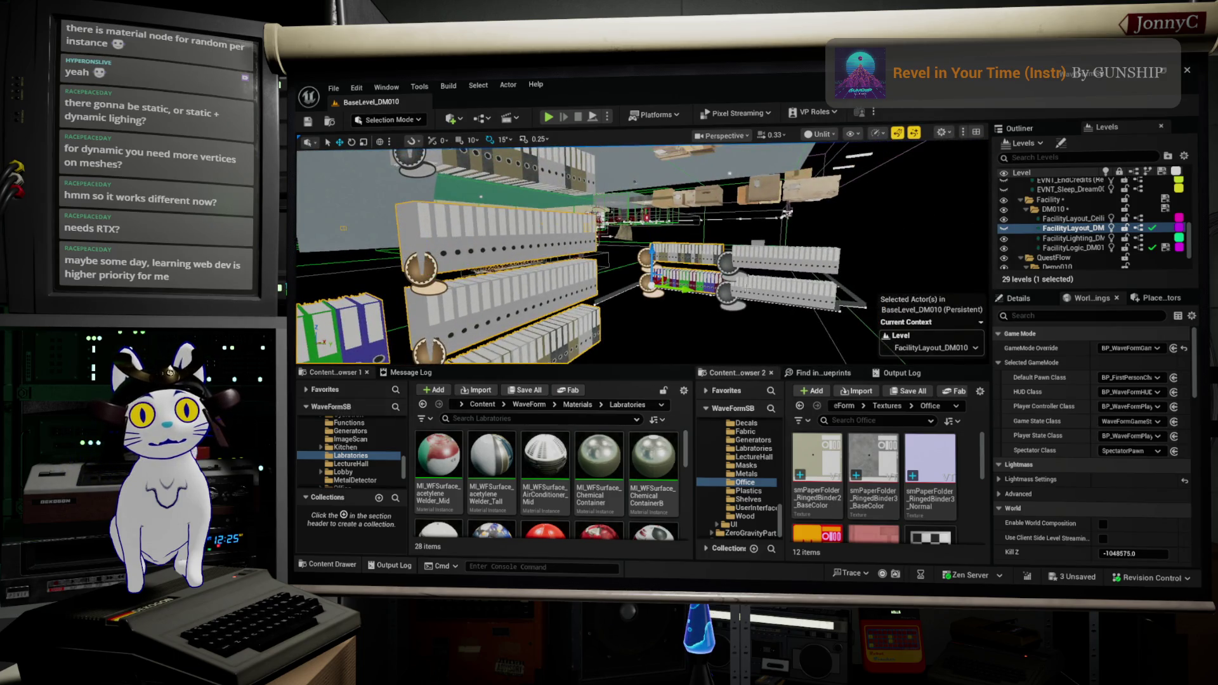
drag(784, 301, 858, 262)
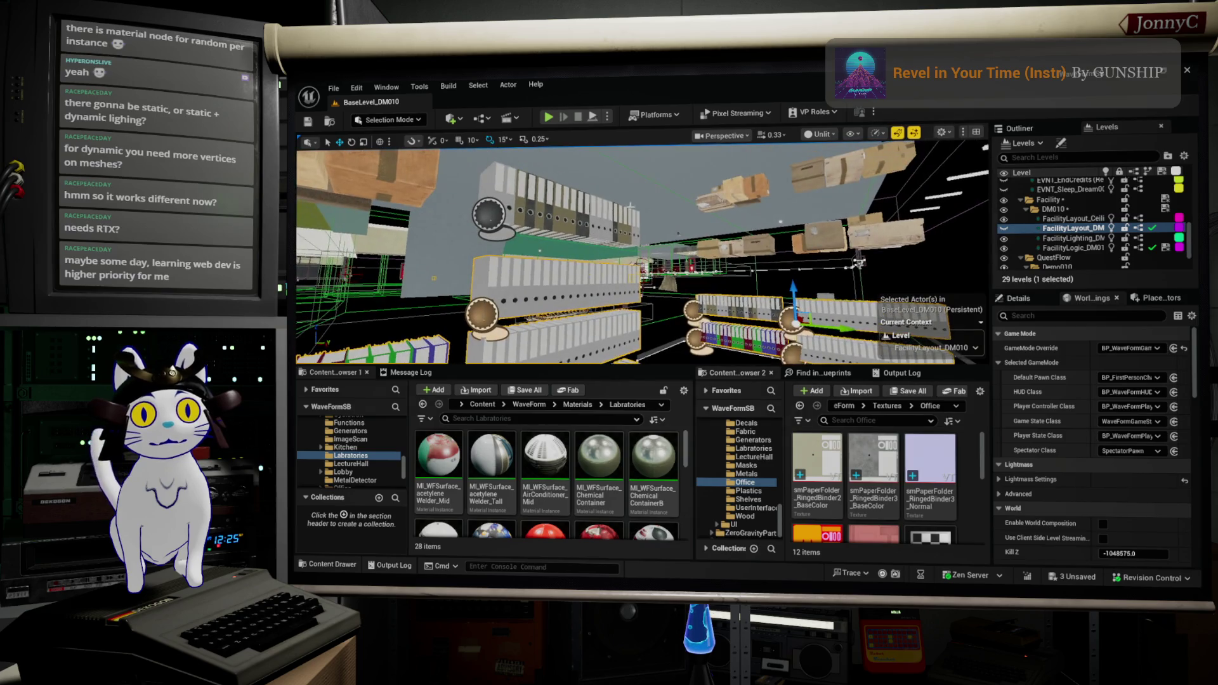
key(f)
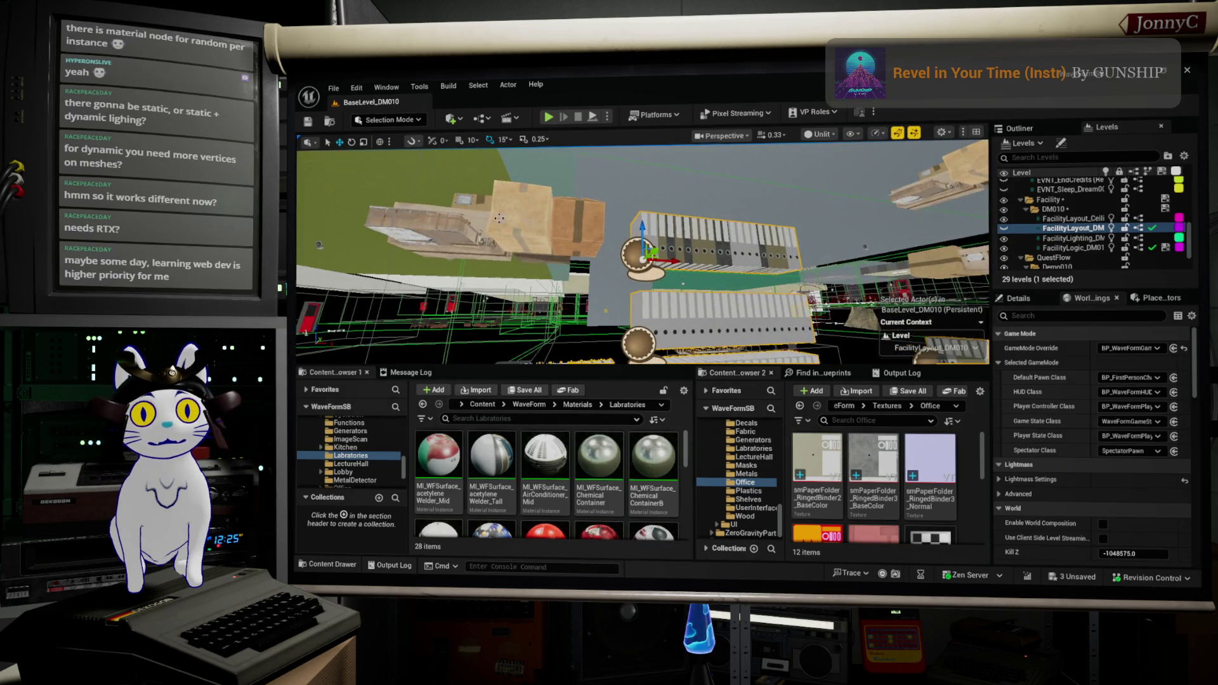
drag(694, 203, 826, 191)
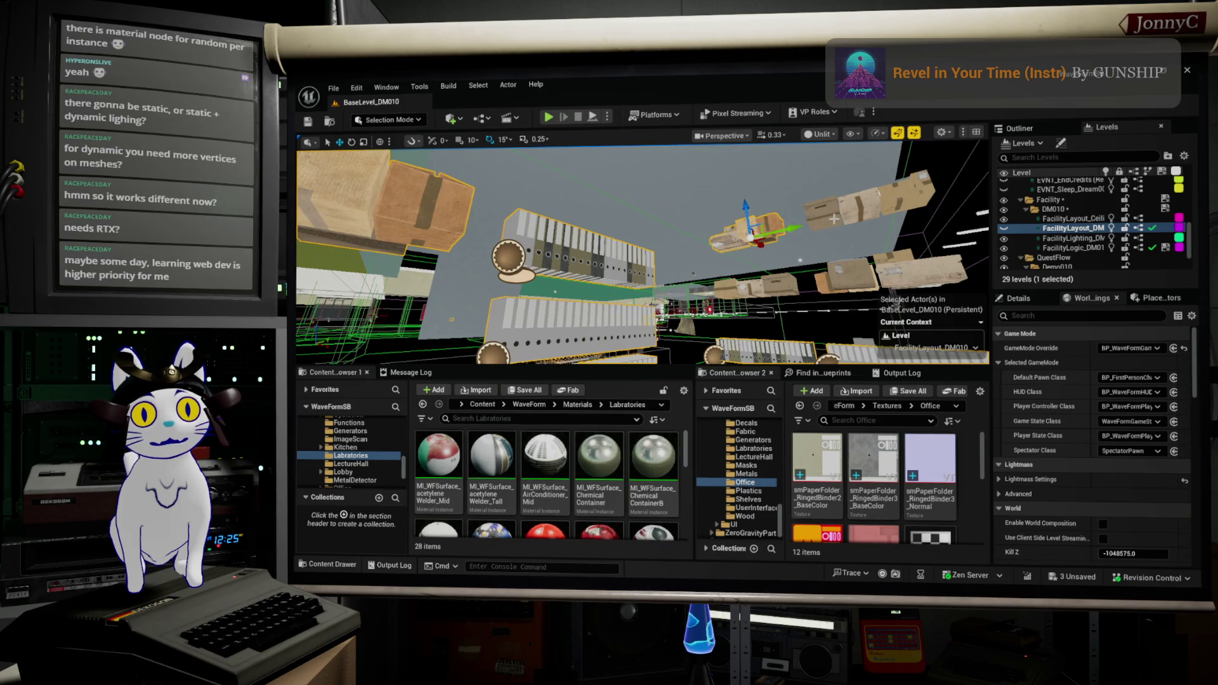
click(846, 262)
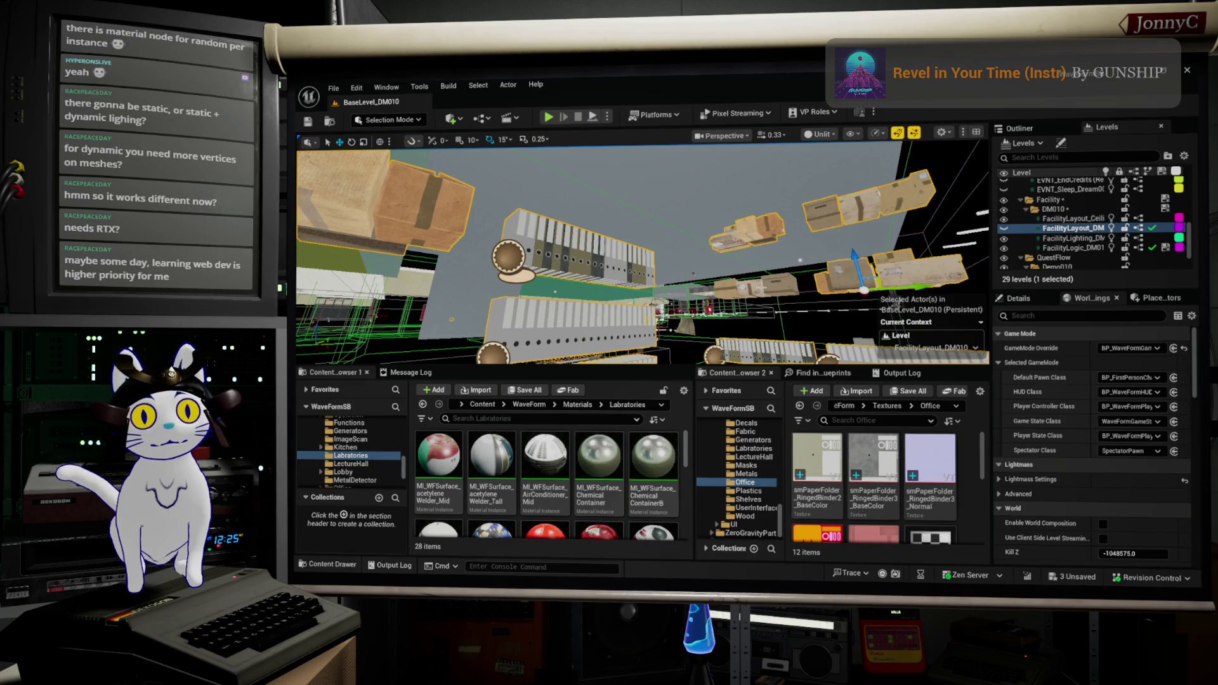
mouse_move(847, 262)
mouse_down()
mouse_move(722, 192)
mouse_move(714, 218)
mouse_up()
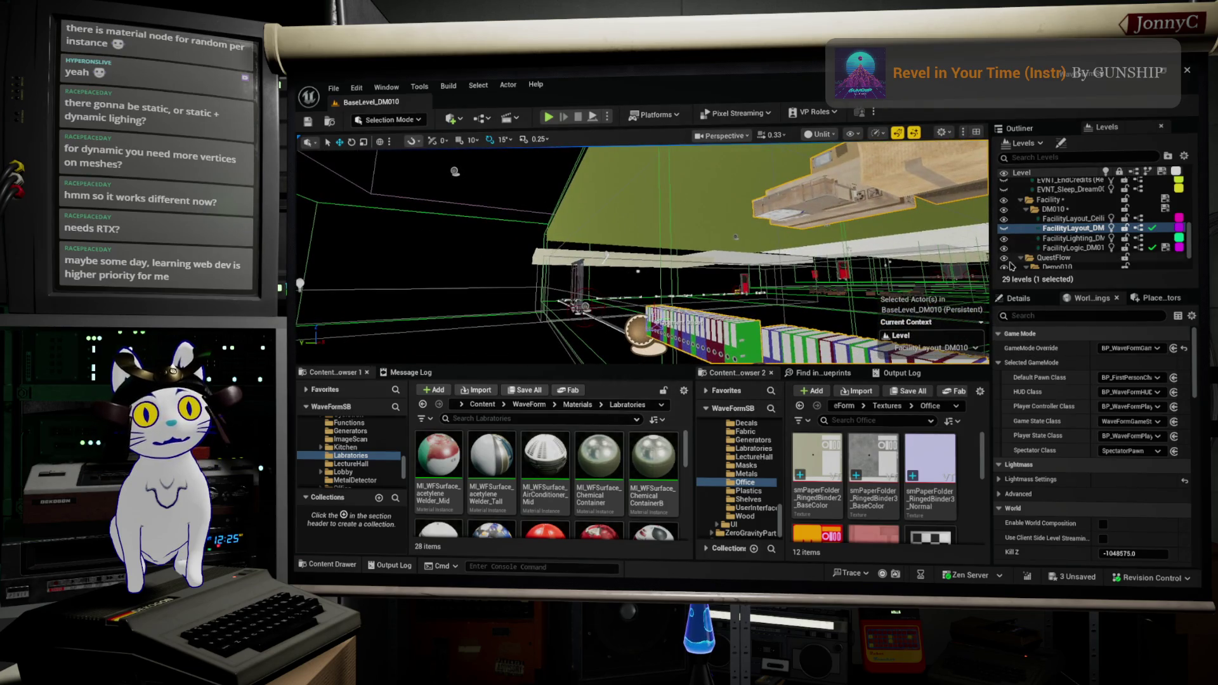
Move the selected actors into FacilityLayout_DM010 and save all changes
click(1004, 239)
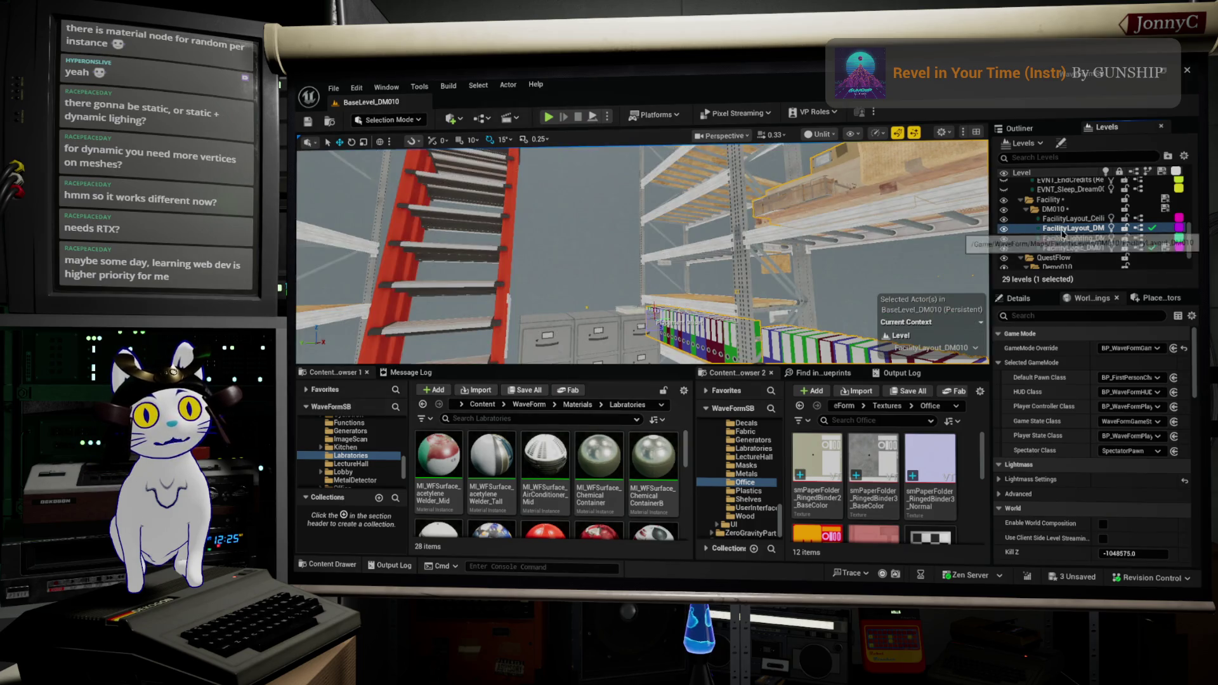
right_click(1066, 229)
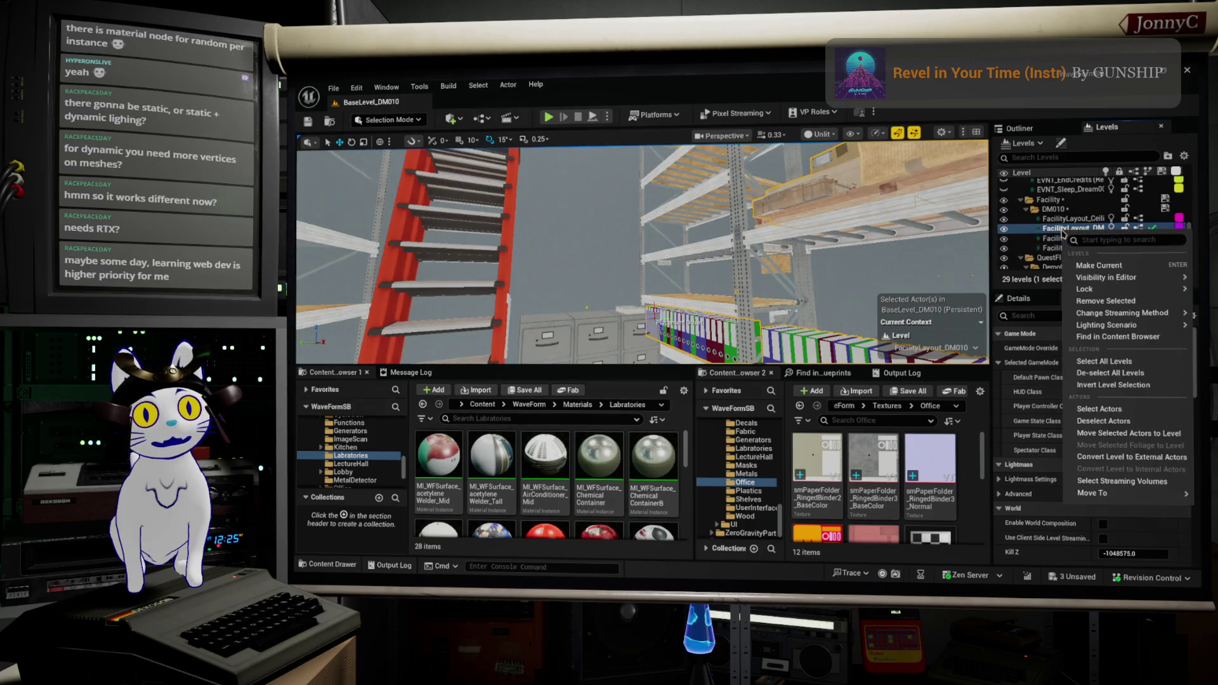
click(1138, 433)
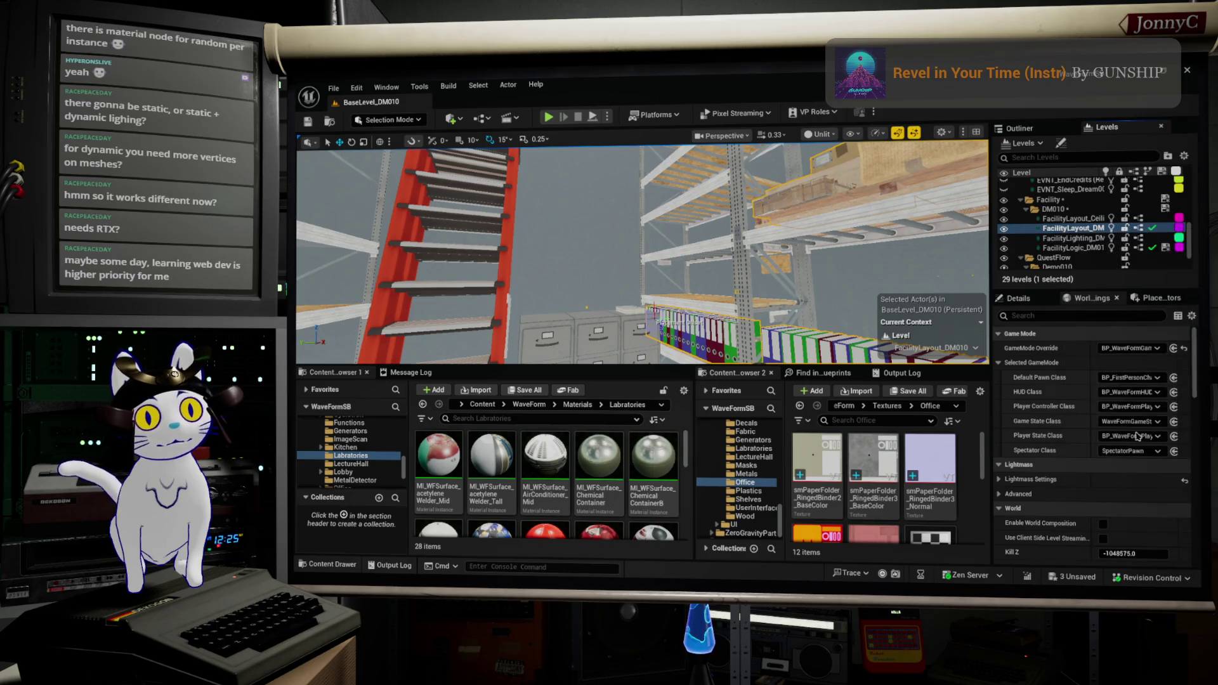
click(334, 89)
click(383, 235)
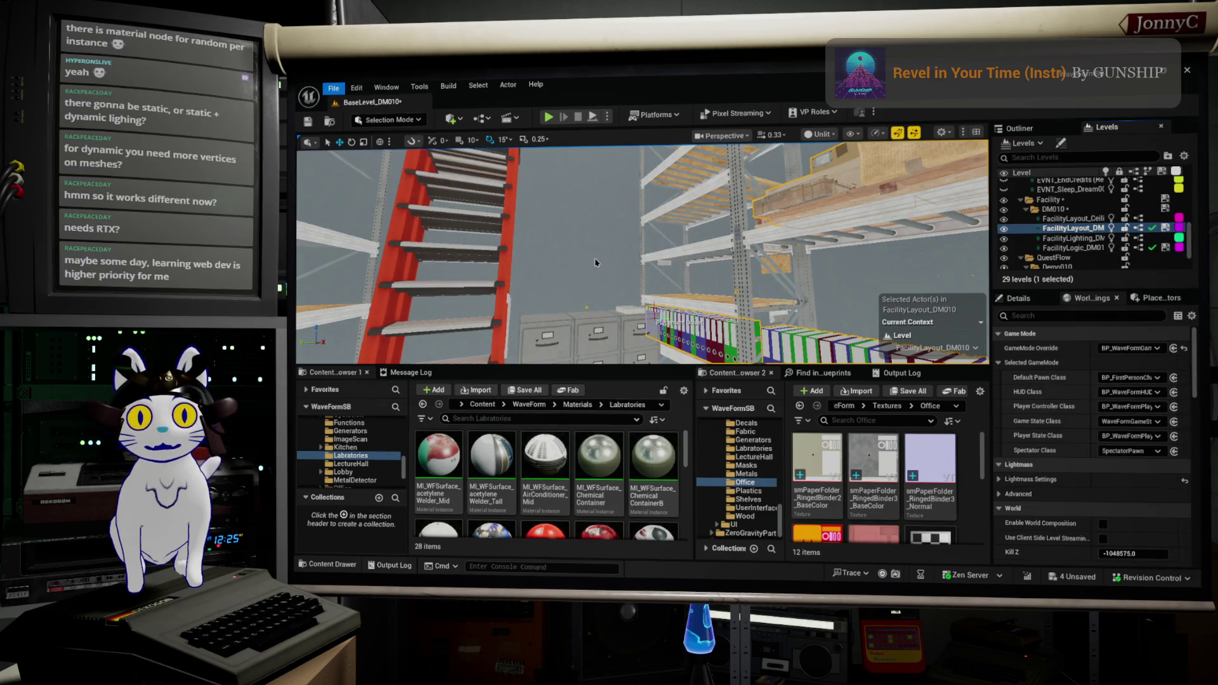
Select and frame the shelving unit with the viewport in fullscreen
click(717, 259)
key(f)
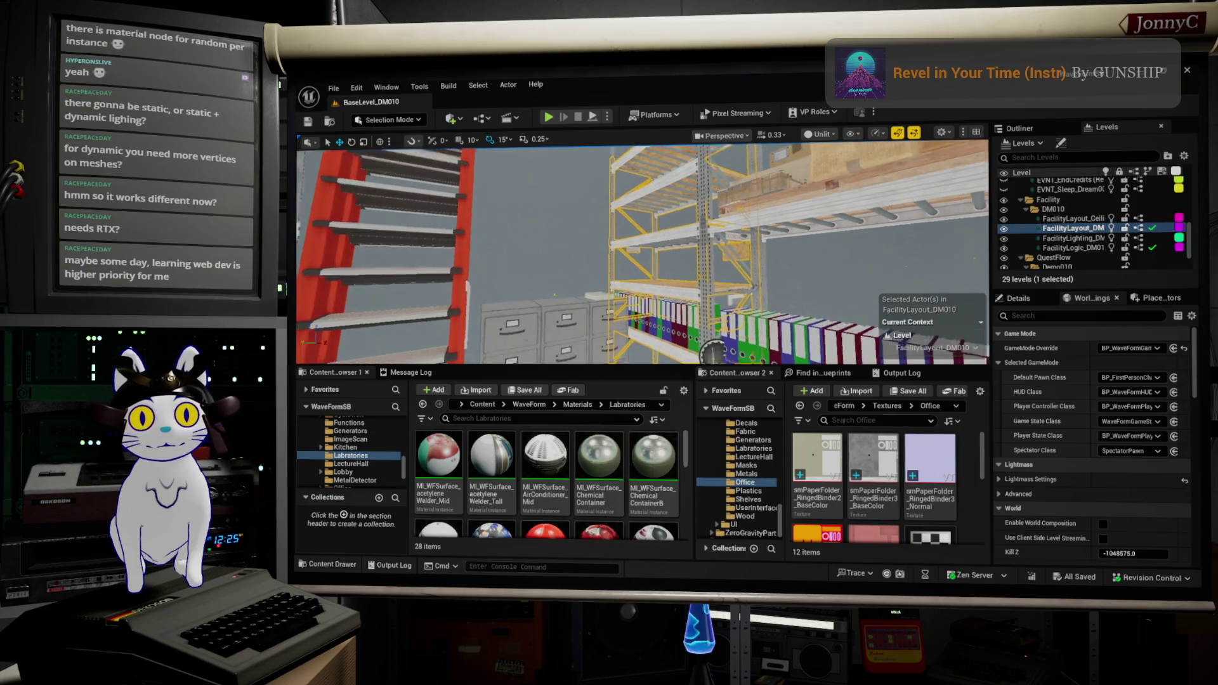
key(F11)
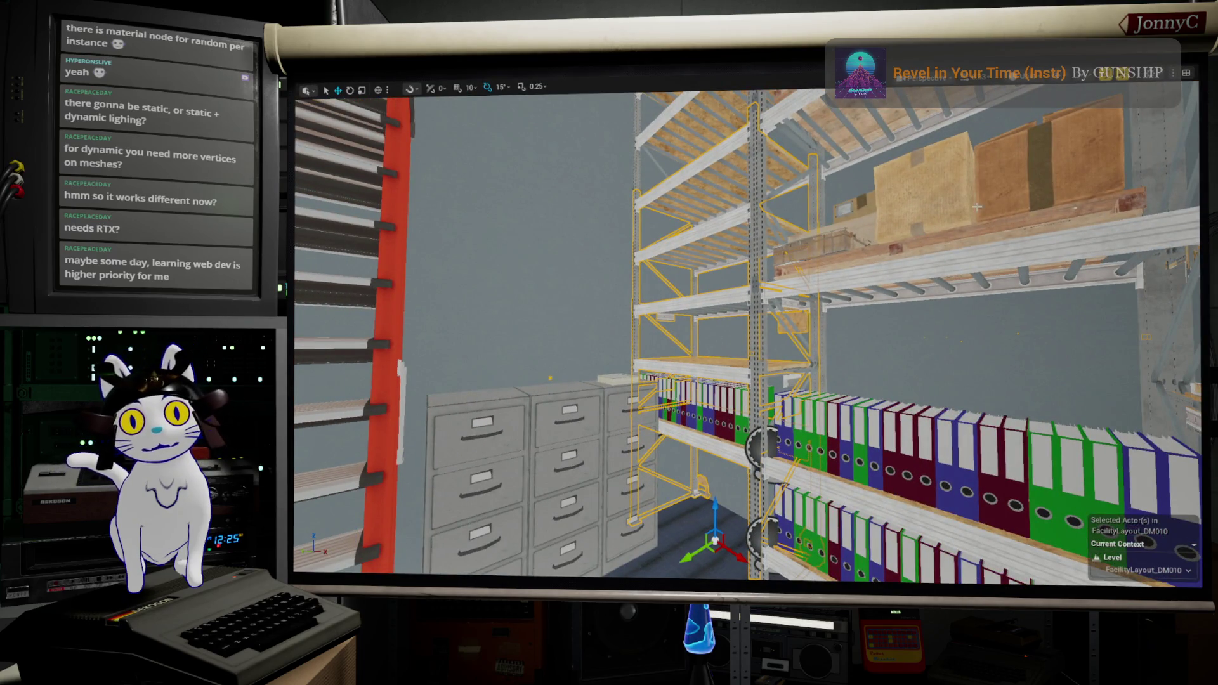
Play the level and load the Oct 19, 2025, 2:03:23 PM save from the pause menu
key(alt+p)
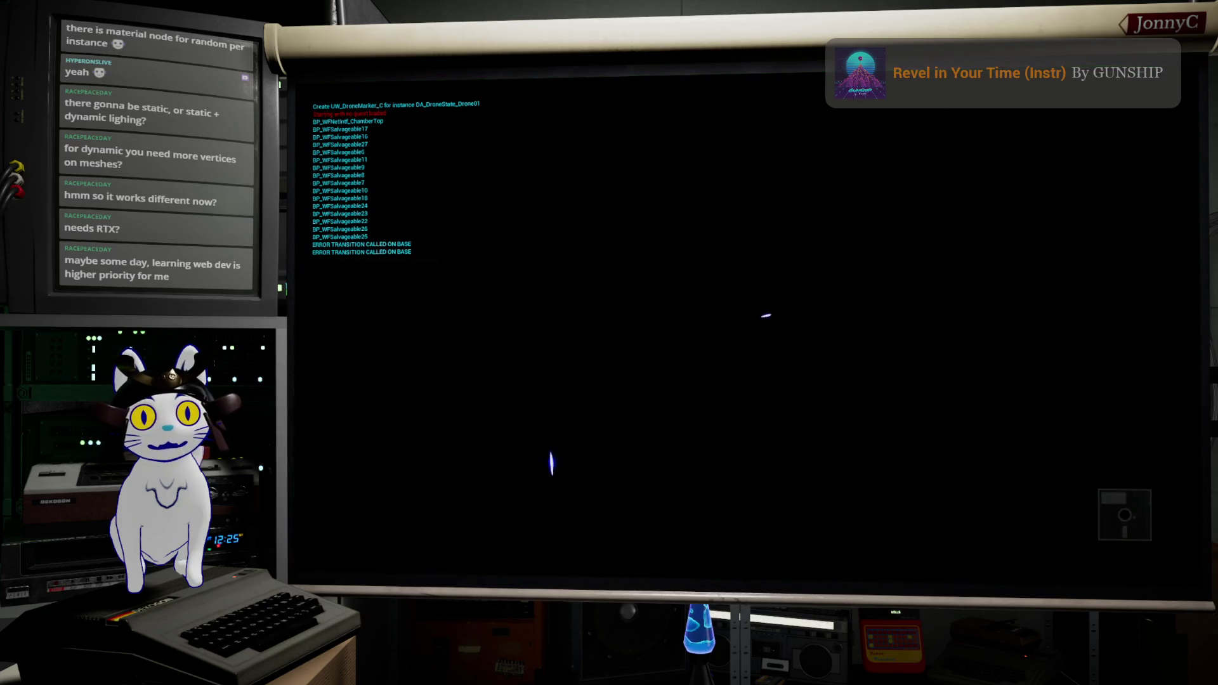
key(Escape)
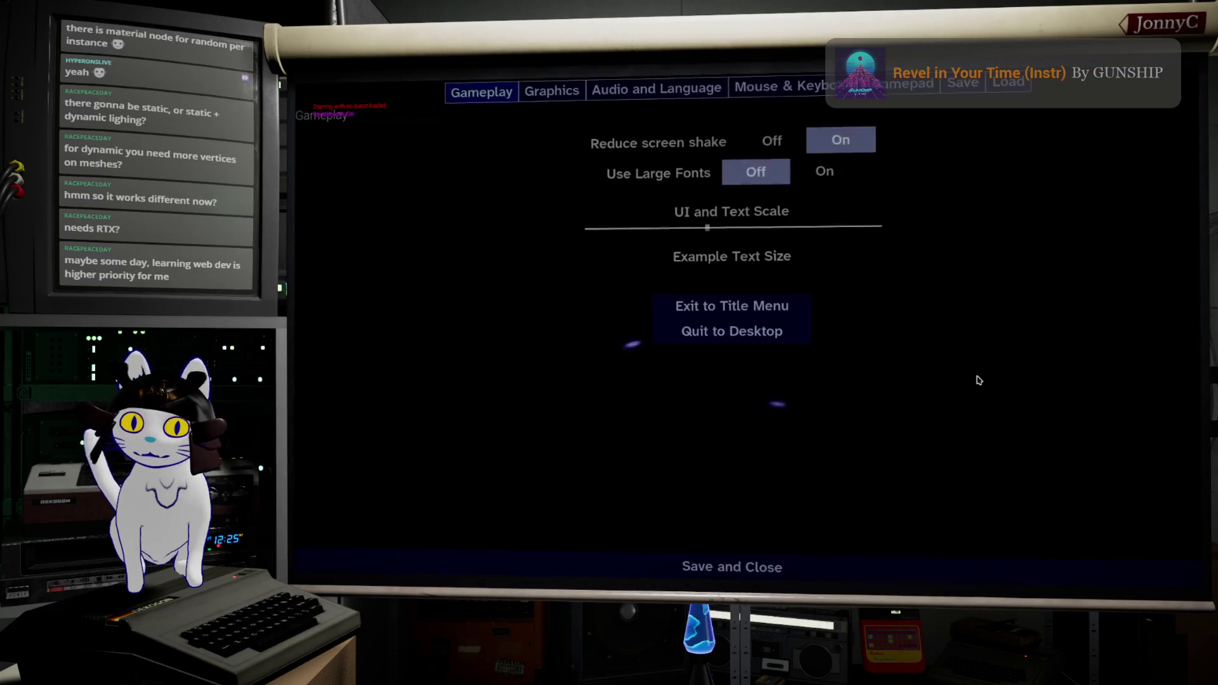
click(993, 81)
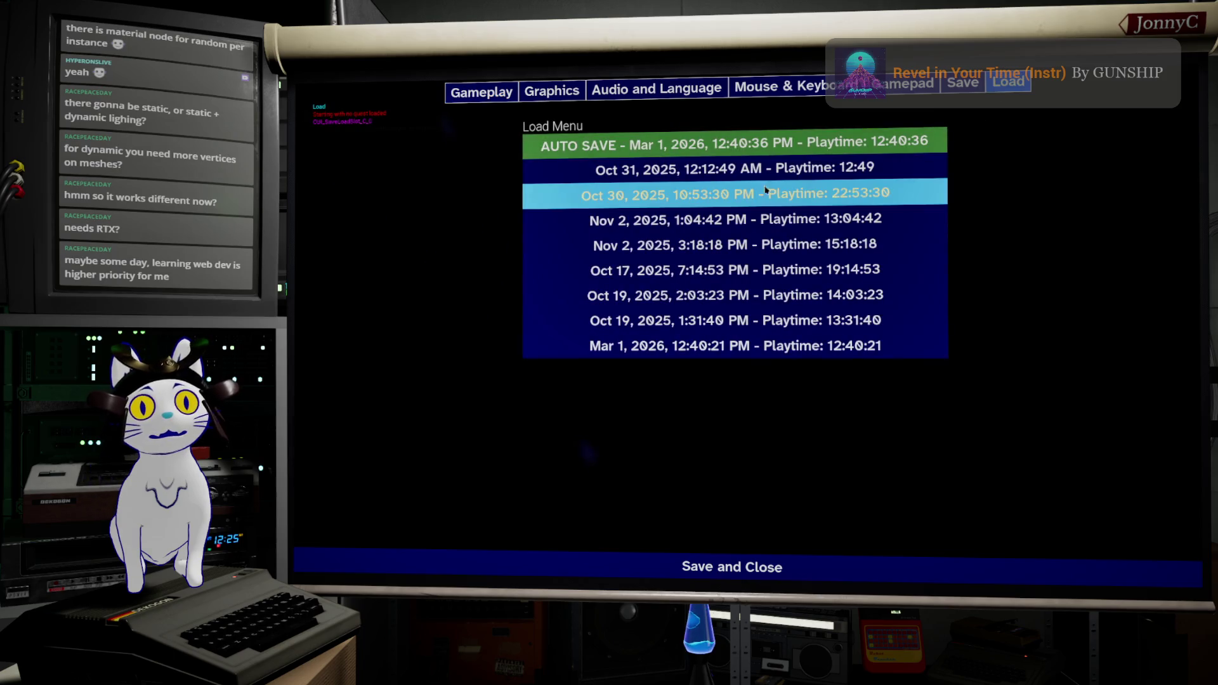
click(818, 304)
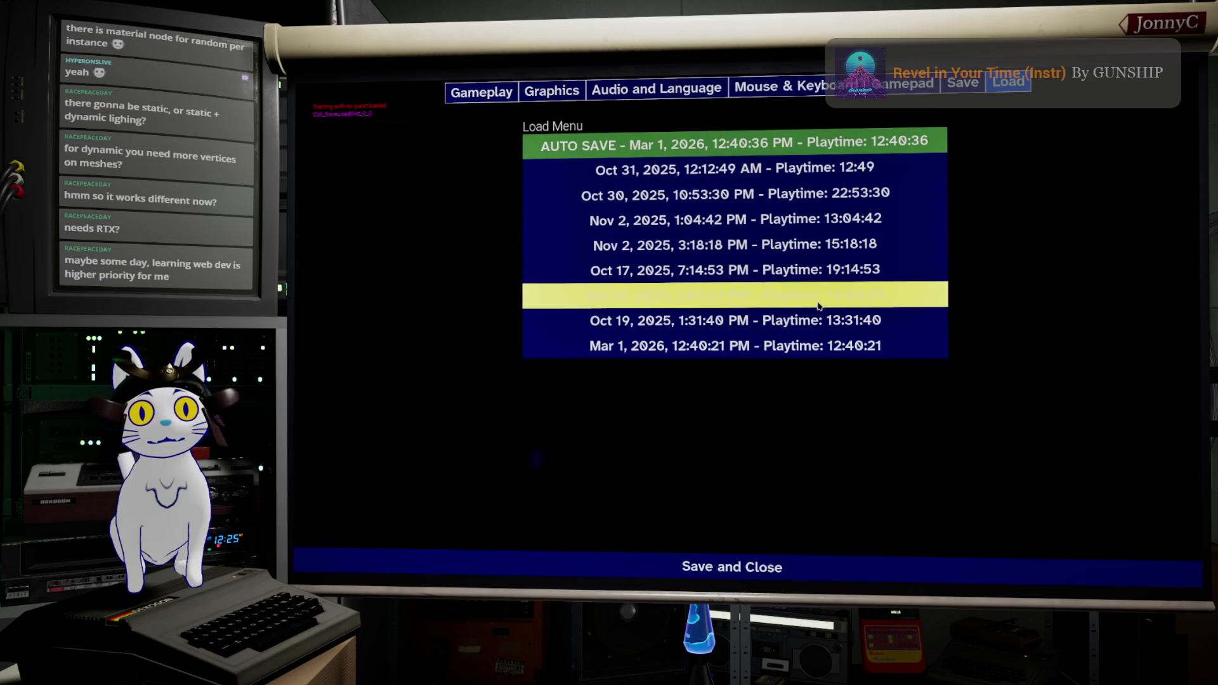
click(844, 400)
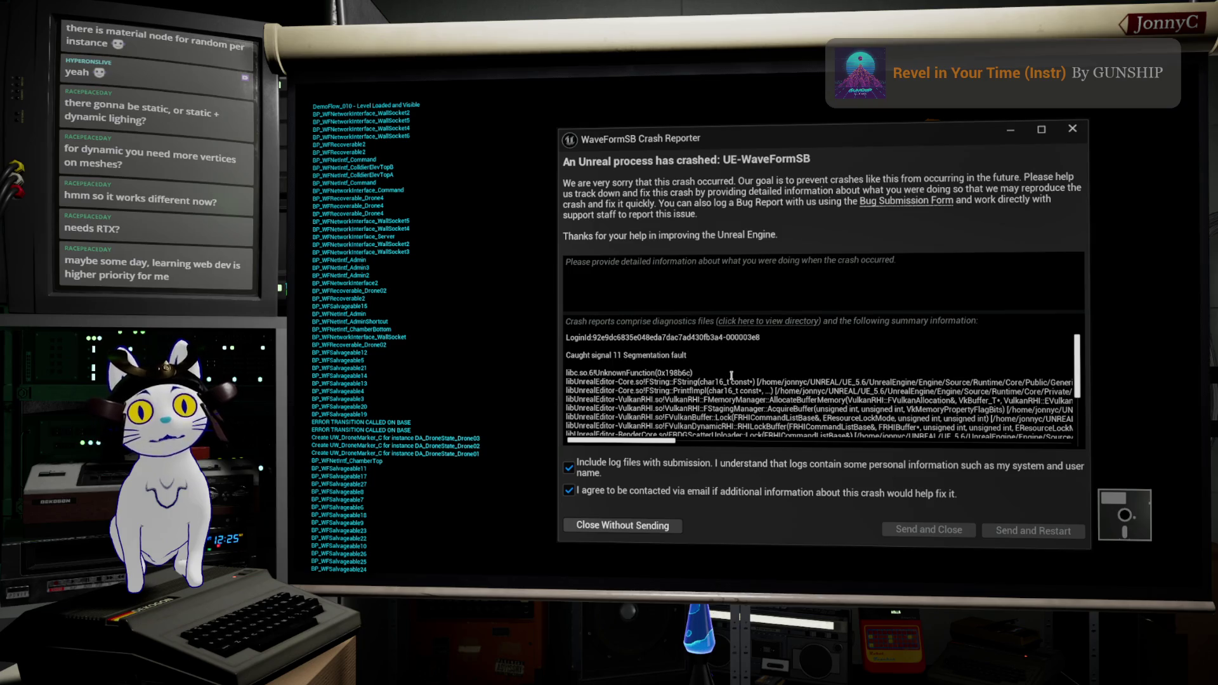
Close the crash report without sending it and exit the game screen to the desktop
scroll(842, 400, down, 2)
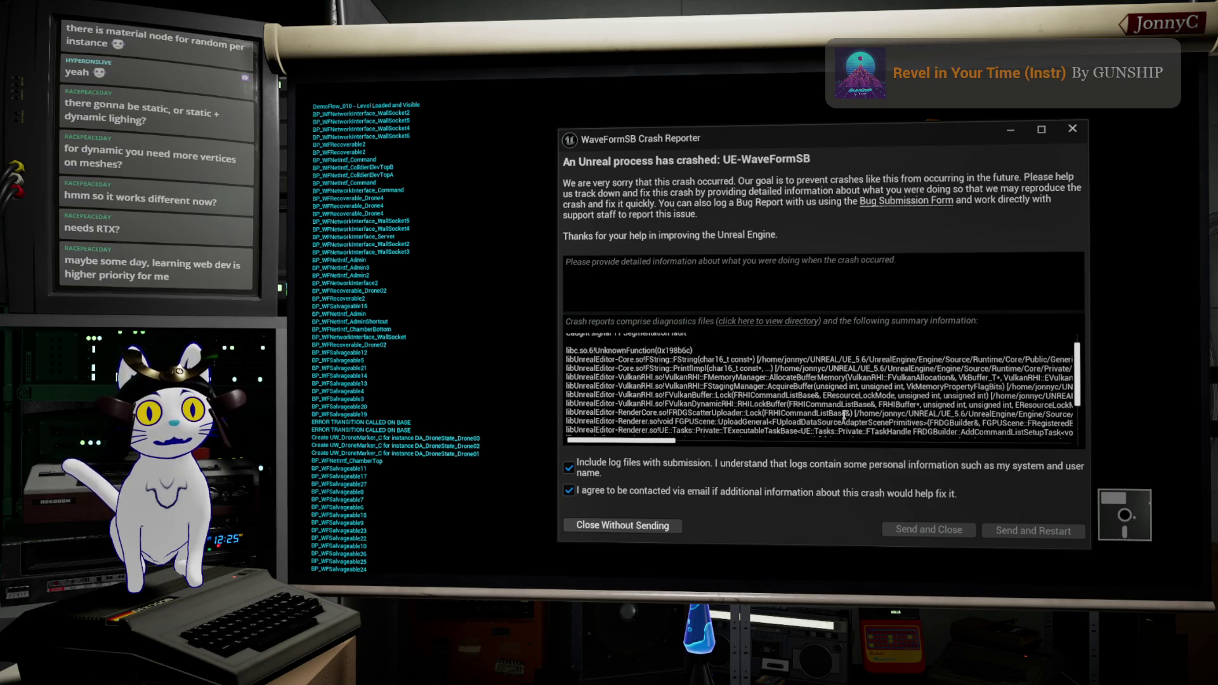
scroll(843, 415, up, 2)
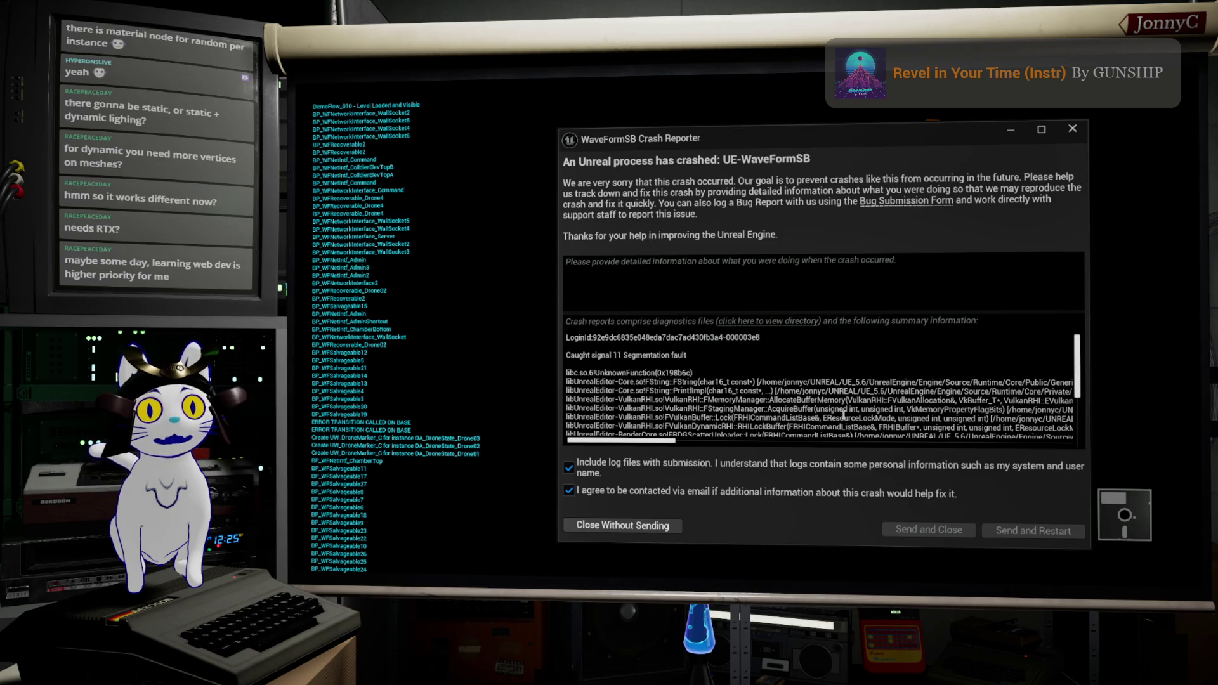
click(668, 528)
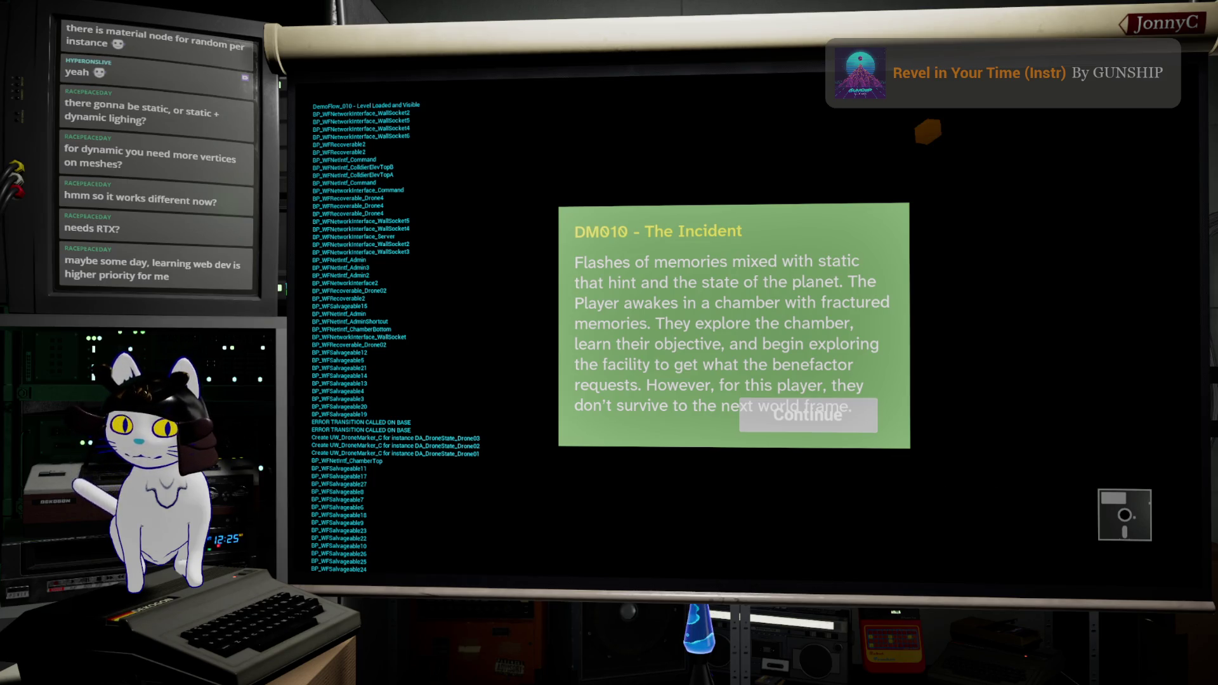
key(Escape)
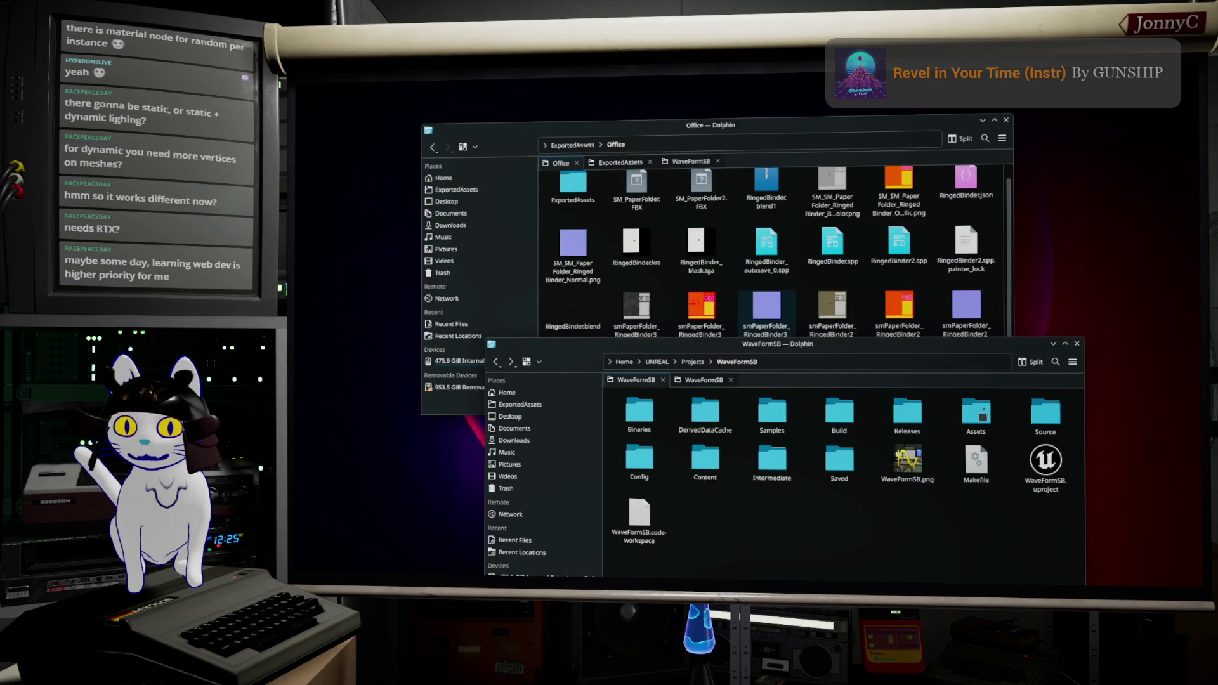
Close the WaveFormSB Dolphin window and raise the Konsole terminal in front
click(1046, 468)
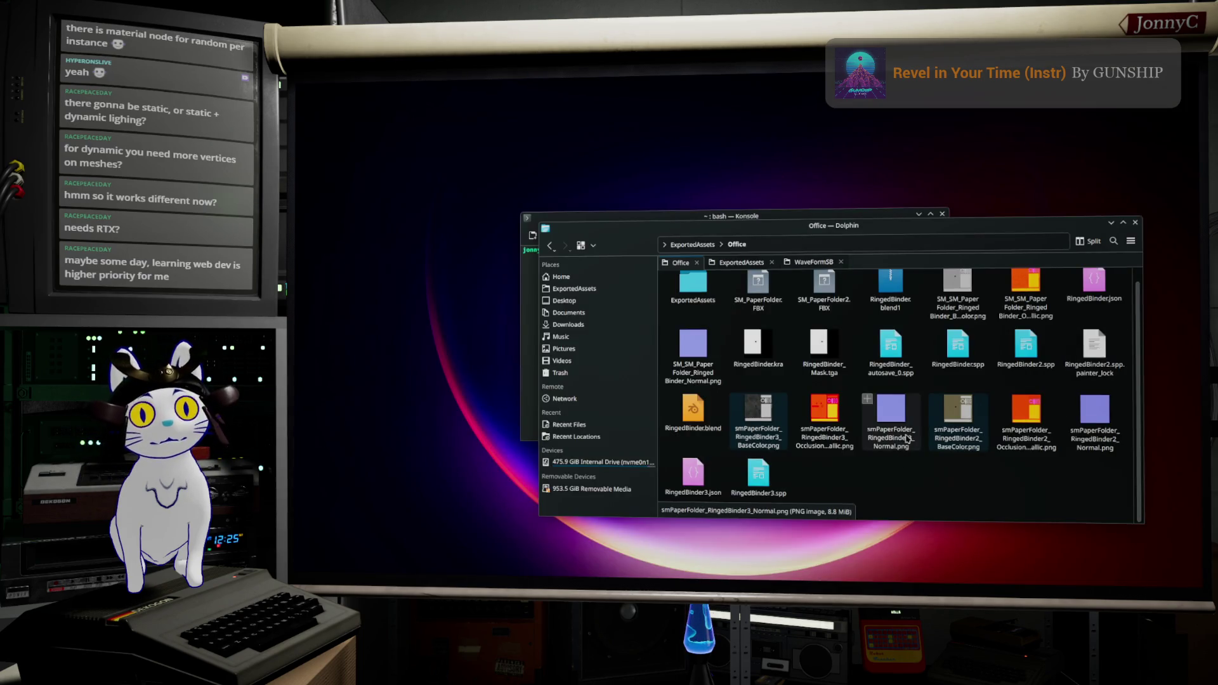
click(780, 218)
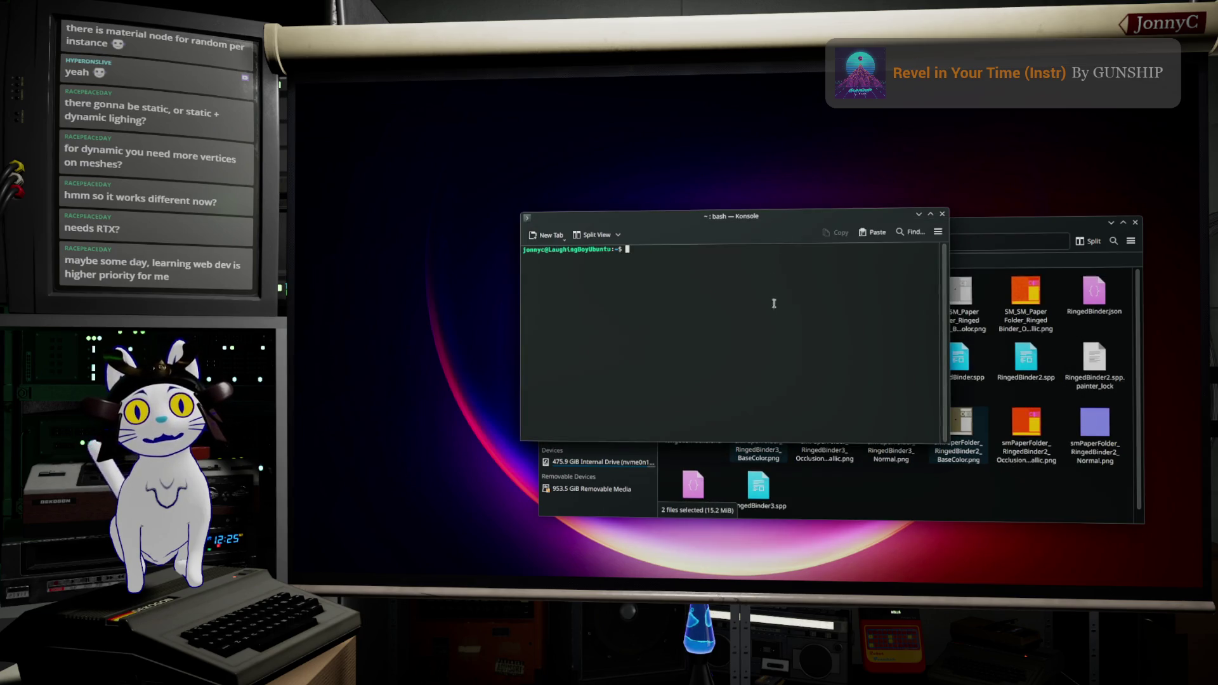
Close Konsole, go up to ExportedAssets in Dolphin, and close the file manager
click(943, 217)
key(alt+Left)
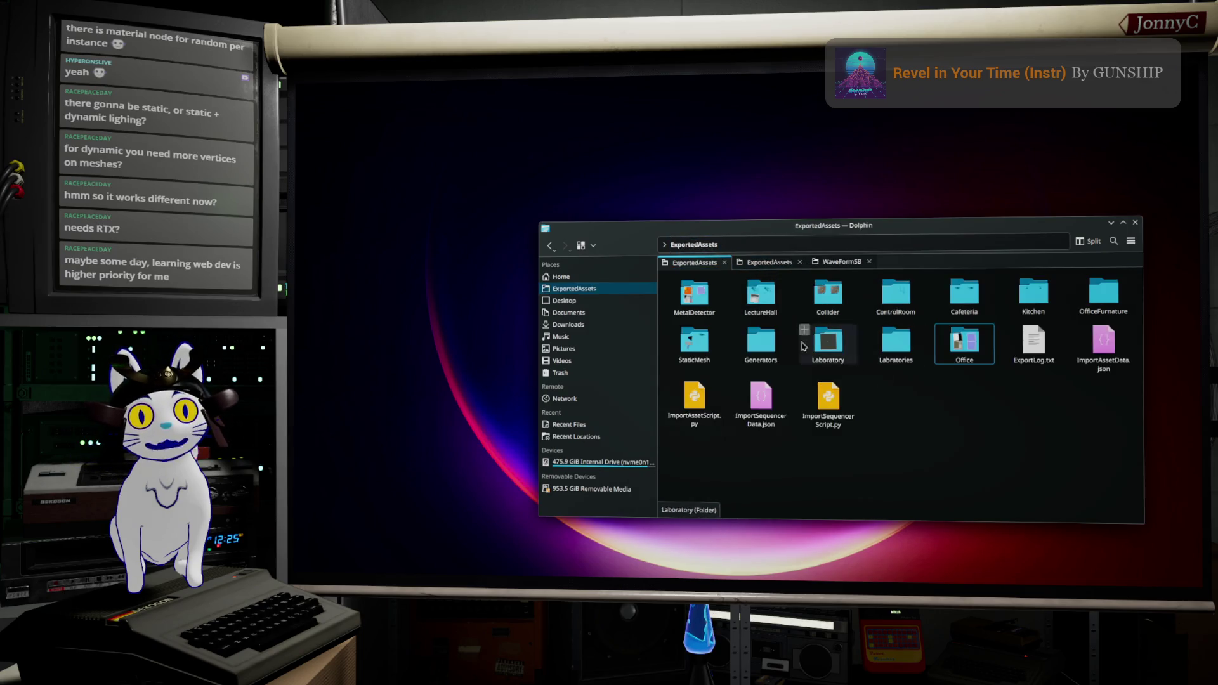
key(alt+F4)
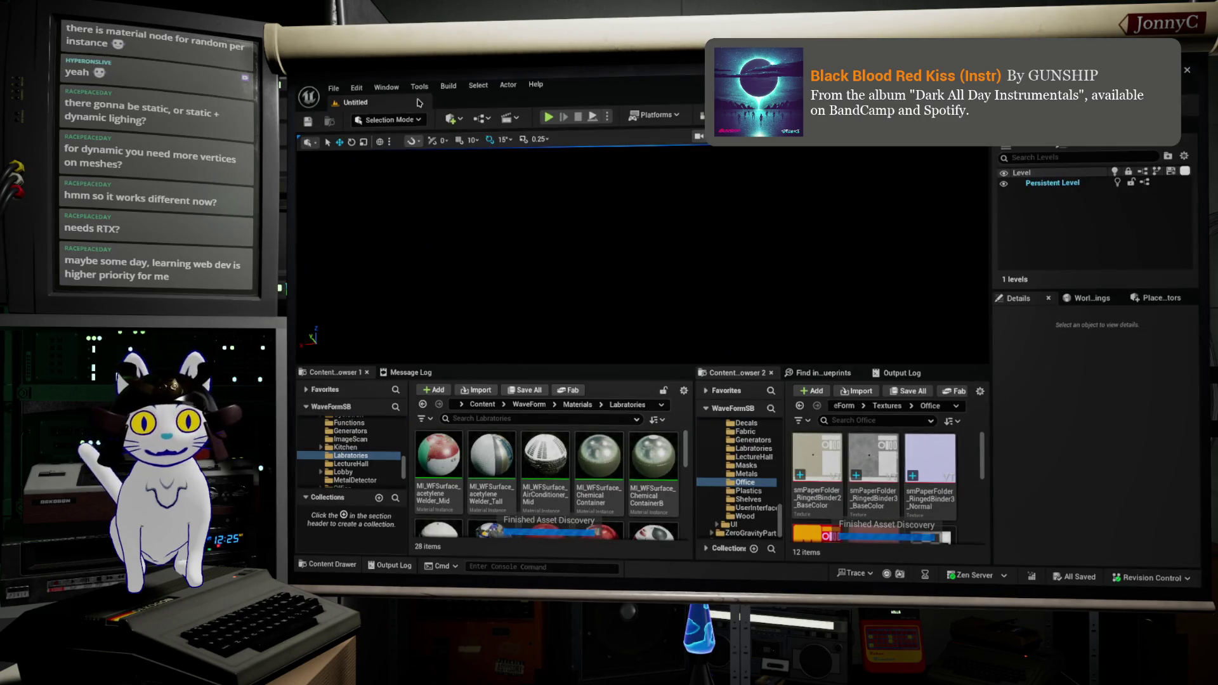
Reopen BaseLevel_DM010 from File > Recent Levels
click(333, 88)
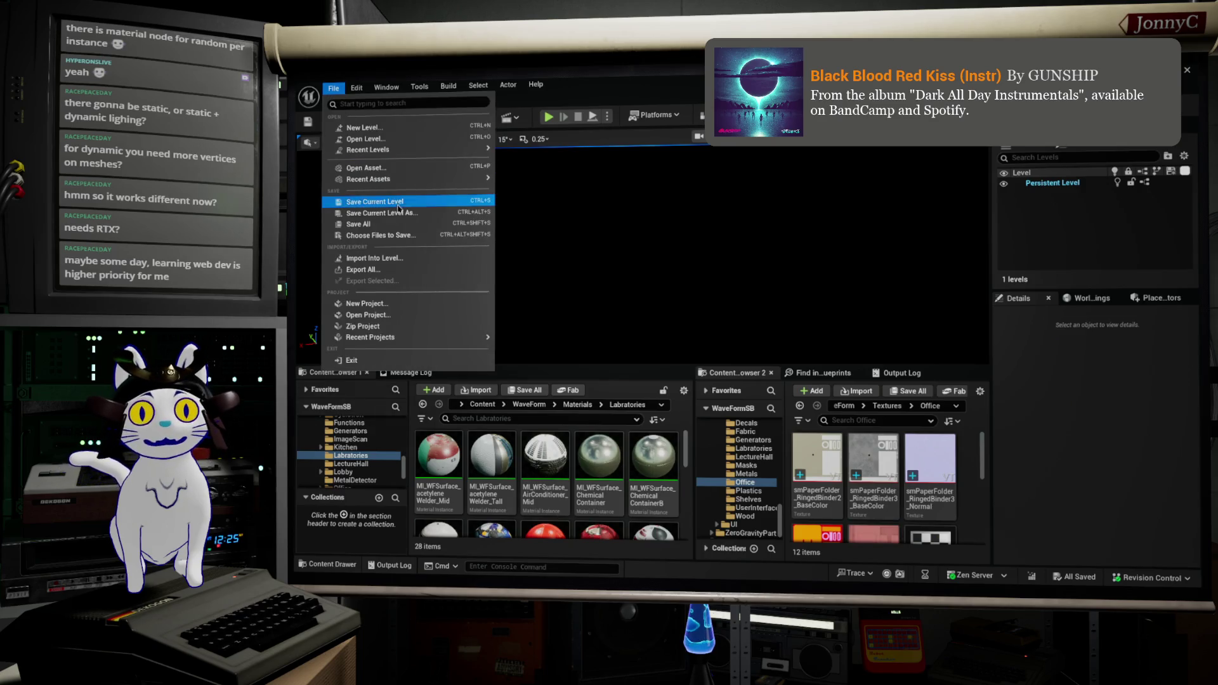
mouse_move(476, 154)
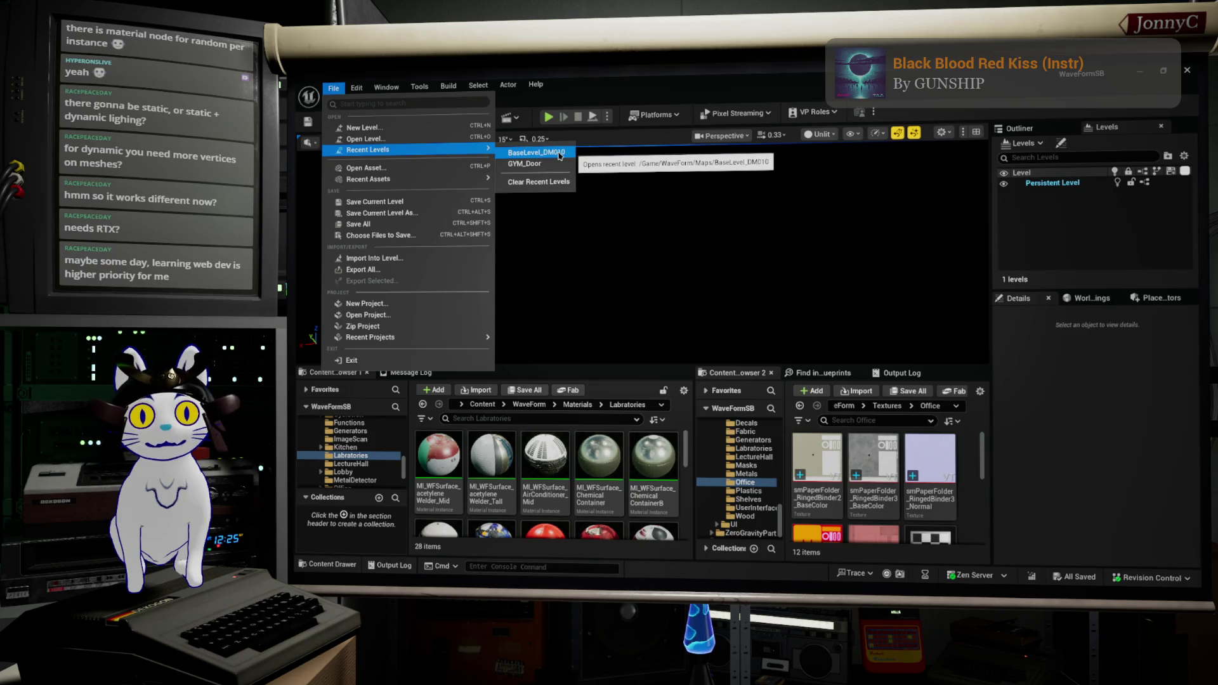
click(539, 156)
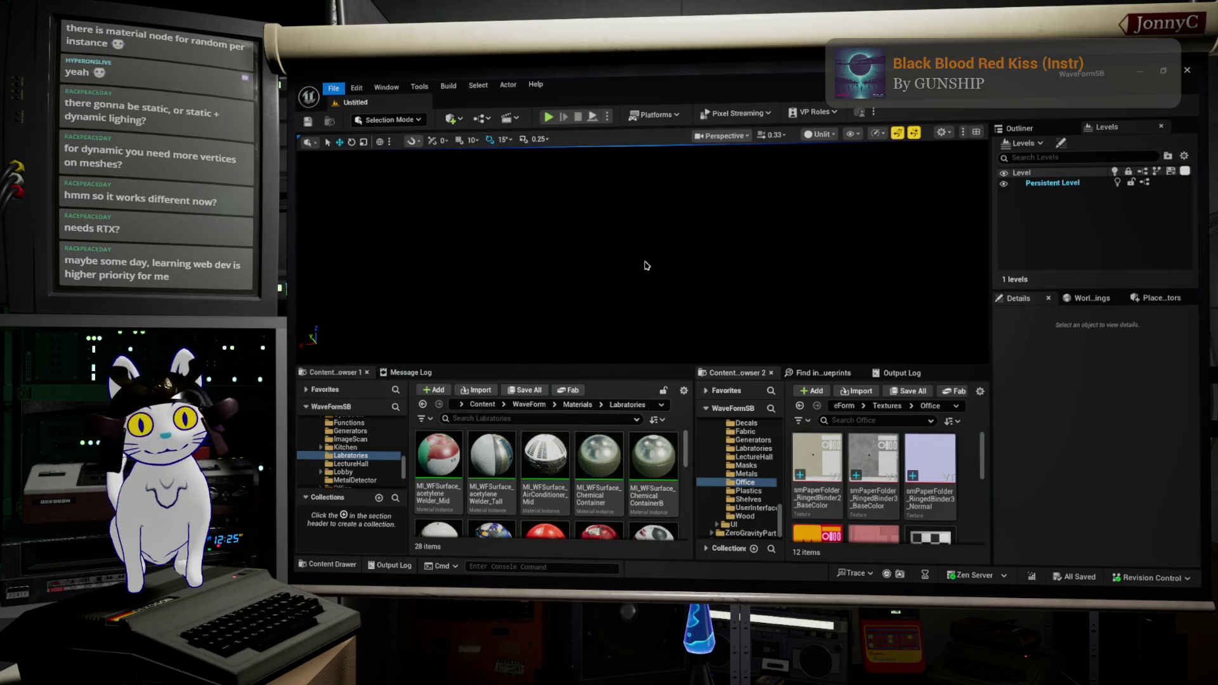